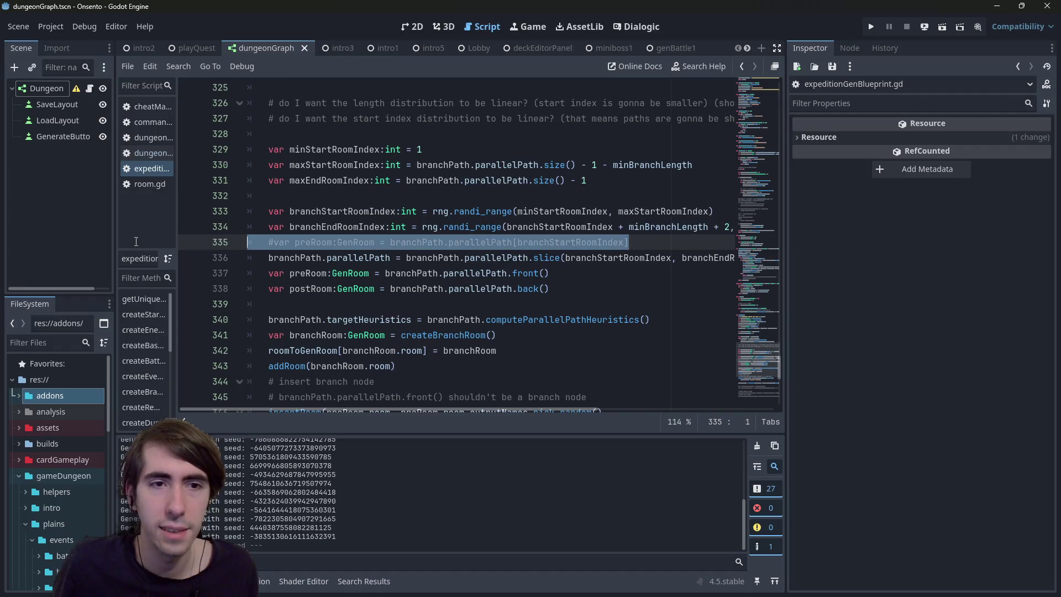
# Step: Delete the commented-out preRoom line, indent the blank line, and review the branch index variables
pyautogui.press('BackSpace')
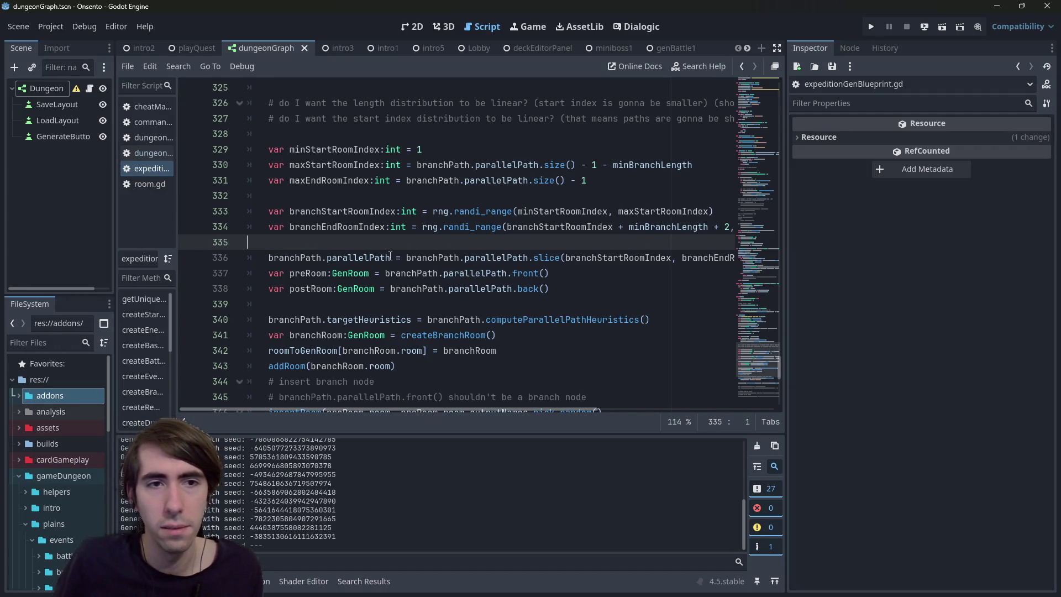
pyautogui.press('Tab')
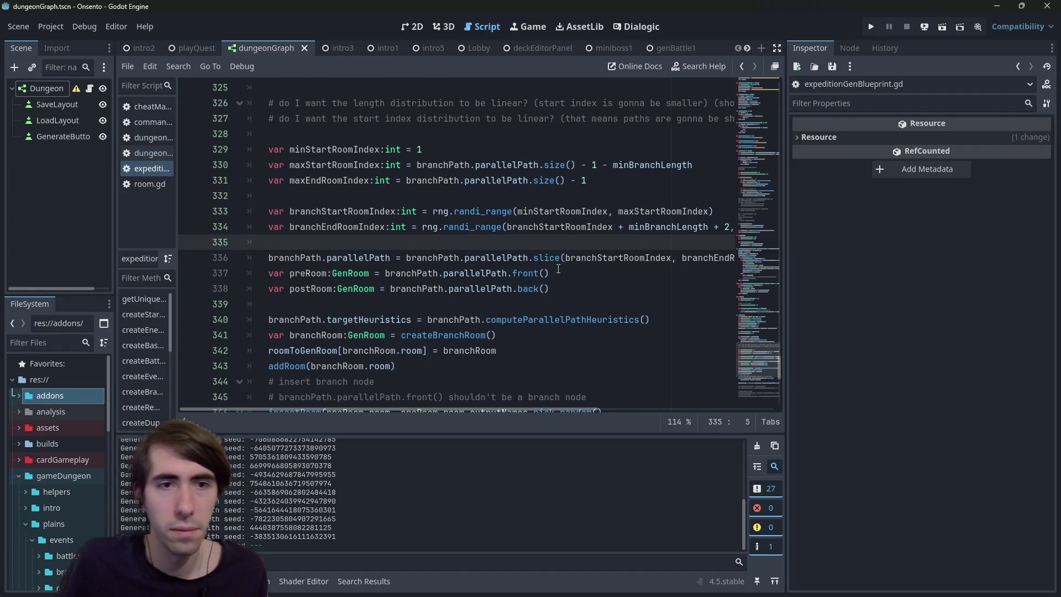
pyautogui.scroll(1, 558, 269)
pyautogui.doubleClick(341, 259)
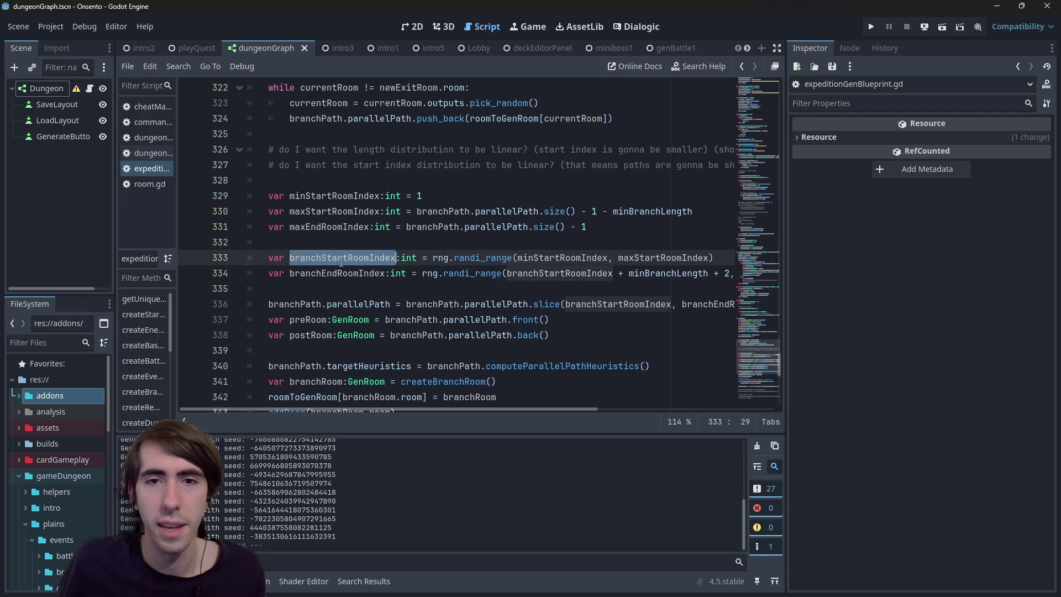
pyautogui.doubleClick(332, 211)
pyautogui.doubleClick(330, 227)
# Step: Add a new line 'var isValid = false' above the branch index calculations
pyautogui.click(560, 258)
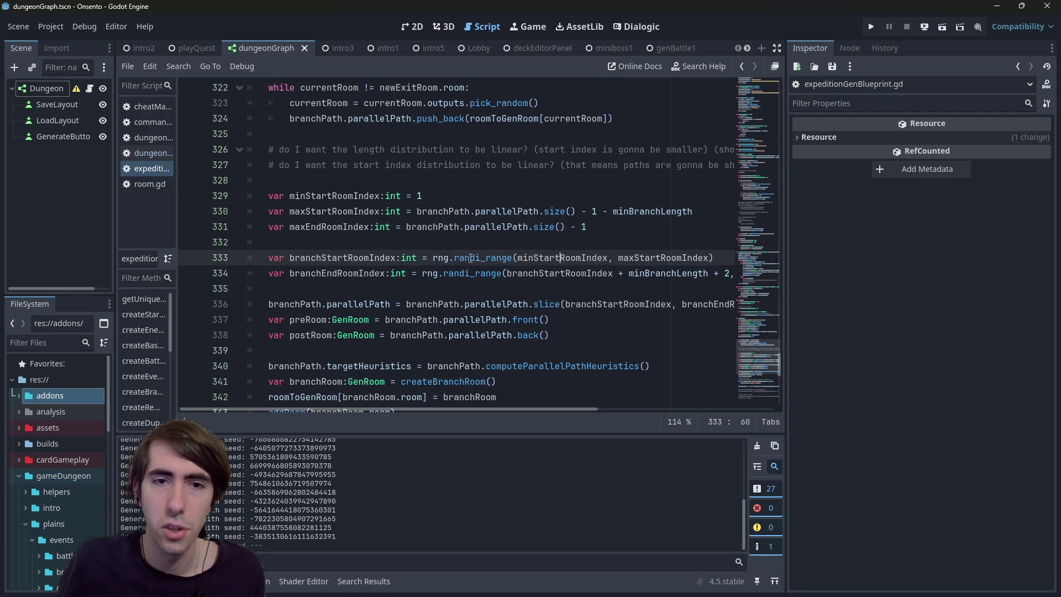
pyautogui.click(546, 238)
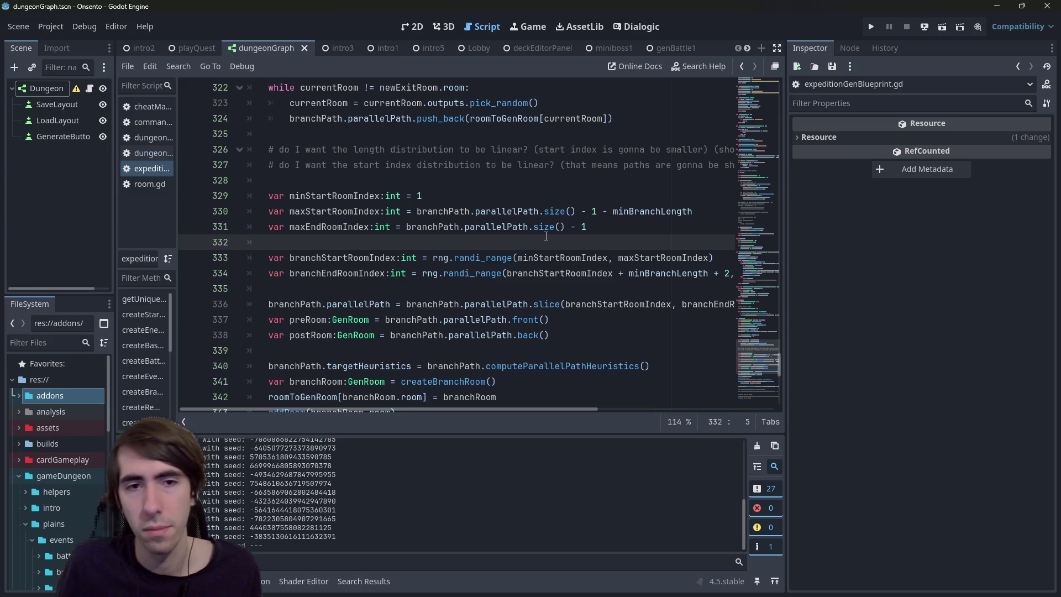
pyautogui.moveTo(546, 236)
pyautogui.mouseDown()
pyautogui.moveTo(541, 268)
pyautogui.moveTo(523, 244)
pyautogui.mouseUp()
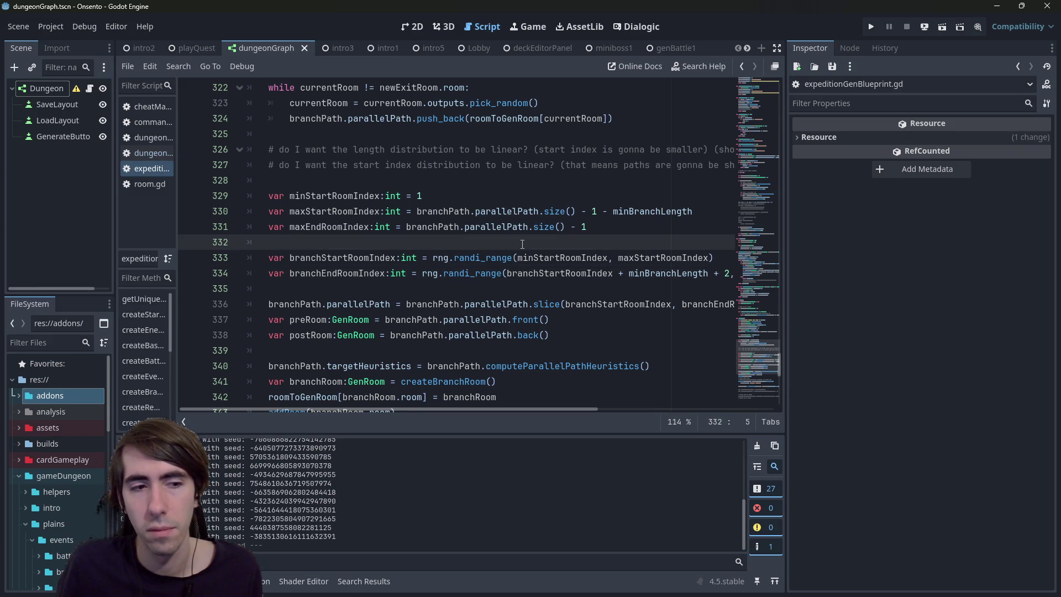
pyautogui.press('Return')
pyautogui.write('var isValid = false')
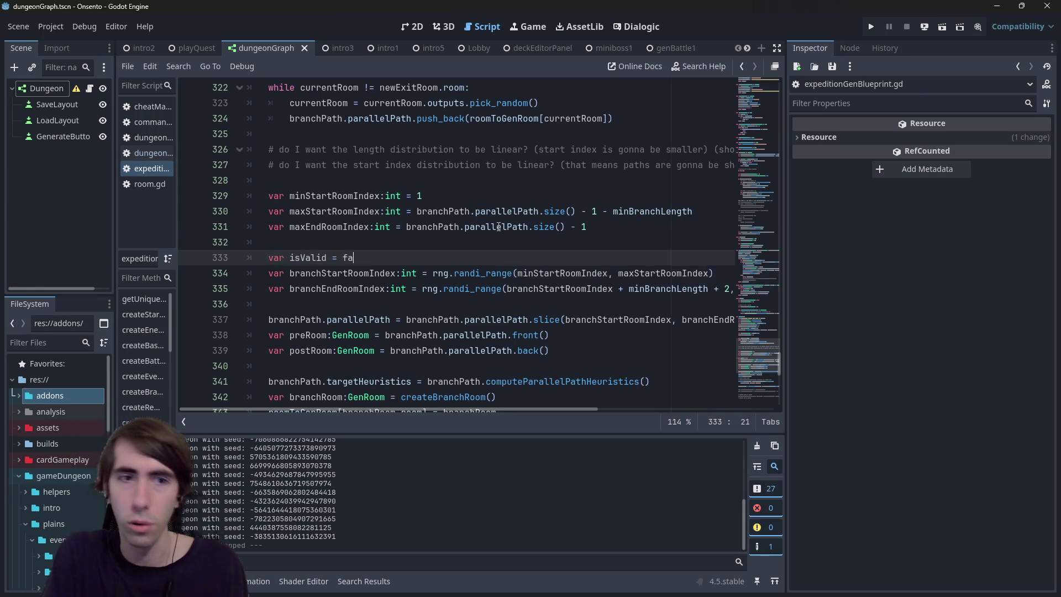
# Step: Type the flag as :bool and rename it to isBranchIndicesValid, then save
pyautogui.hotkey('ctrl', 'Left')
pyautogui.hotkey('ctrl', 'Left')
pyautogui.write(':bool')
pyautogui.hotkey('ctrl', 's')
pyautogui.press('Left')
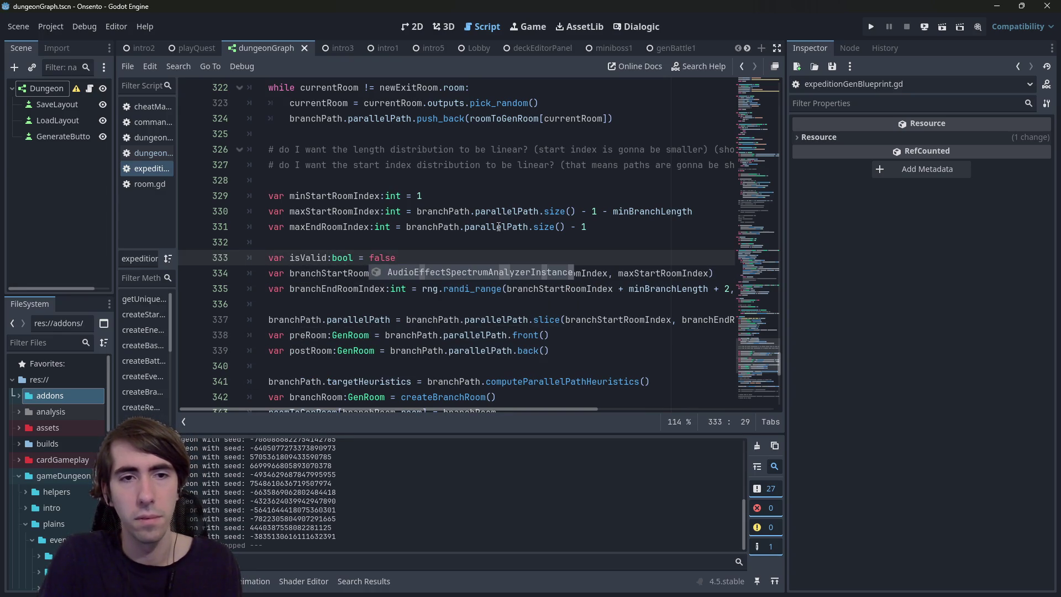
pyautogui.hotkey('ctrl', 'Left')
pyautogui.hotkey('ctrl', 'Left')
pyautogui.hotkey('ctrl', 'Left')
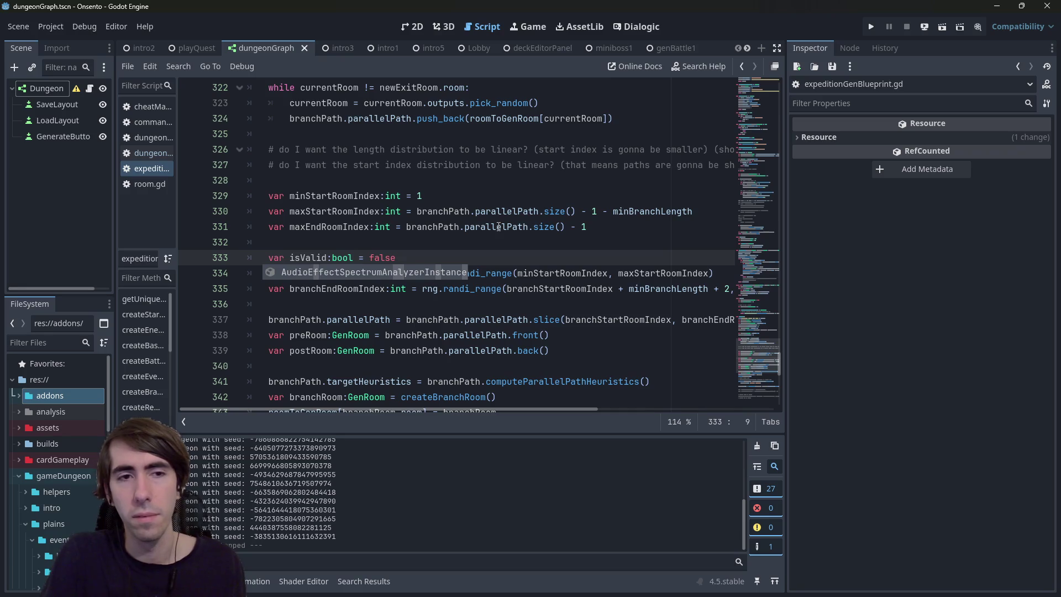
pyautogui.write('isSide')
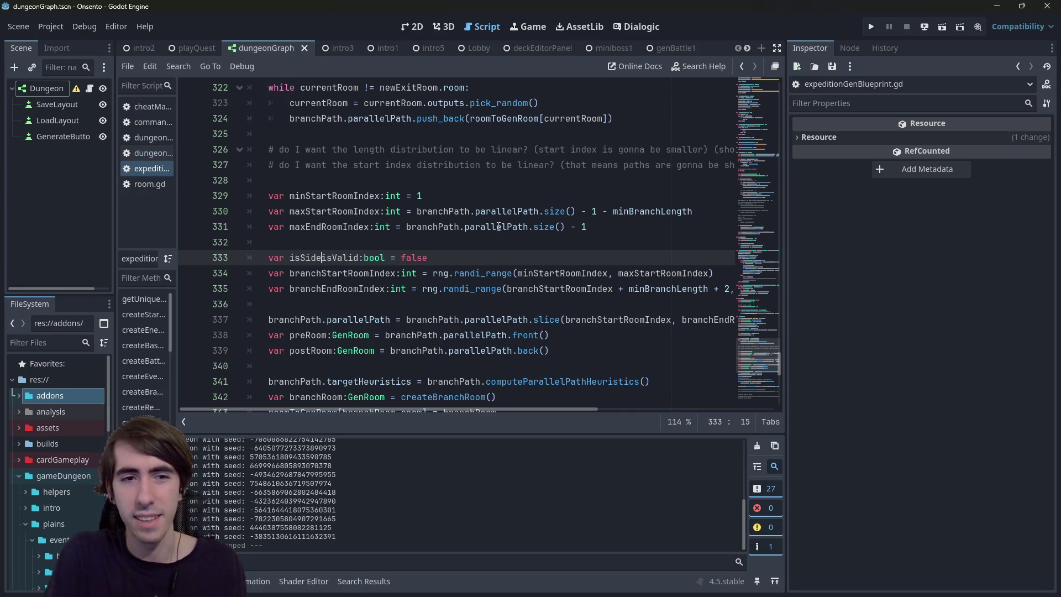
pyautogui.press('BackSpace')
pyautogui.press('BackSpace')
pyautogui.press('BackSpace')
pyautogui.write('Parallel')
pyautogui.hotkey('ctrl', 'BackSpace')
pyautogui.hotkey('ctrl', 'z')
pyautogui.hotkey('ctrl', 'z')
pyautogui.hotkey('ctrl', 'shift', 'z')
pyautogui.hotkey('ctrl', 'shift', 'z')
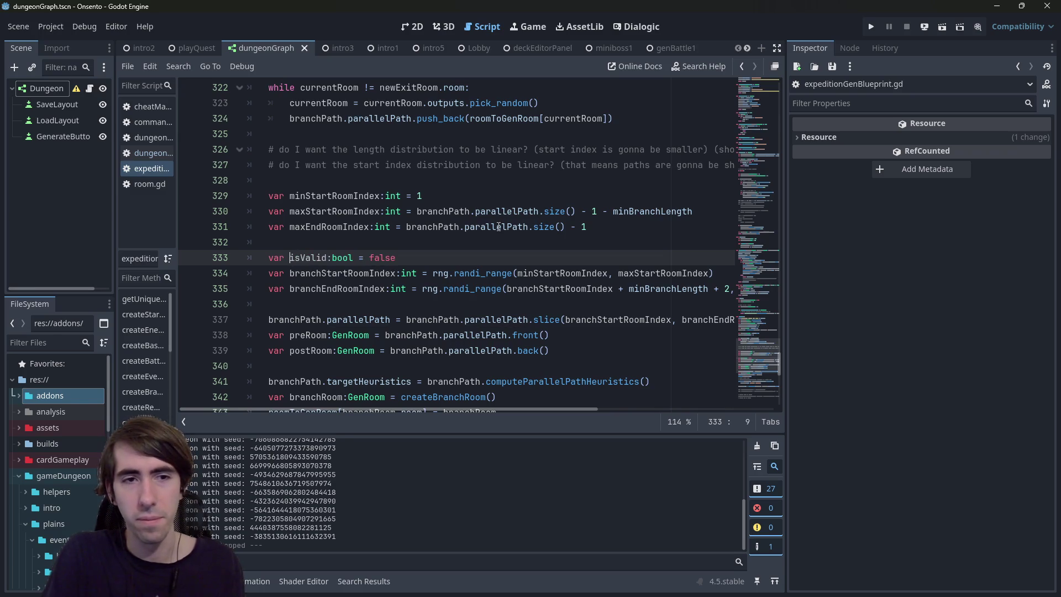
pyautogui.write('Branch')
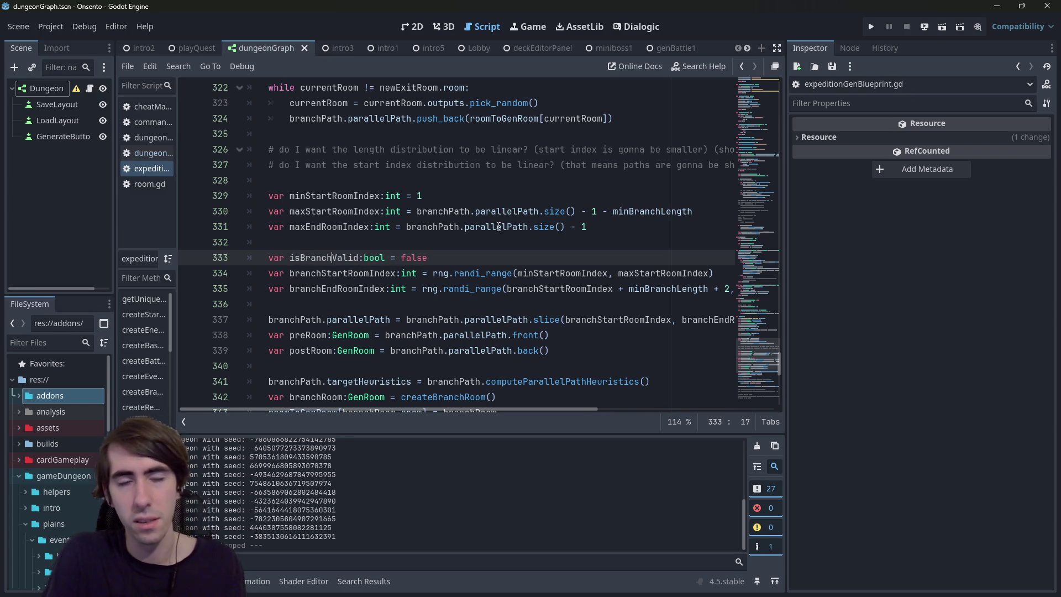
pyautogui.write('Indices')
pyautogui.hotkey('ctrl', 's')
# Step: Replace the 'is' prefix so the variable becomes areBranchIndicesValid
pyautogui.hotkey('ctrl', 'Left')
pyautogui.press('Delete')
pyautogui.press('Delete')
pyautogui.write('are')
pyautogui.hotkey('ctrl', 'Right')
pyautogui.press('End')
# Step: Add the loop line 'while !areBranchIndicesValid:' below the declaration
pyautogui.press('Return')
pyautogui.write('if')
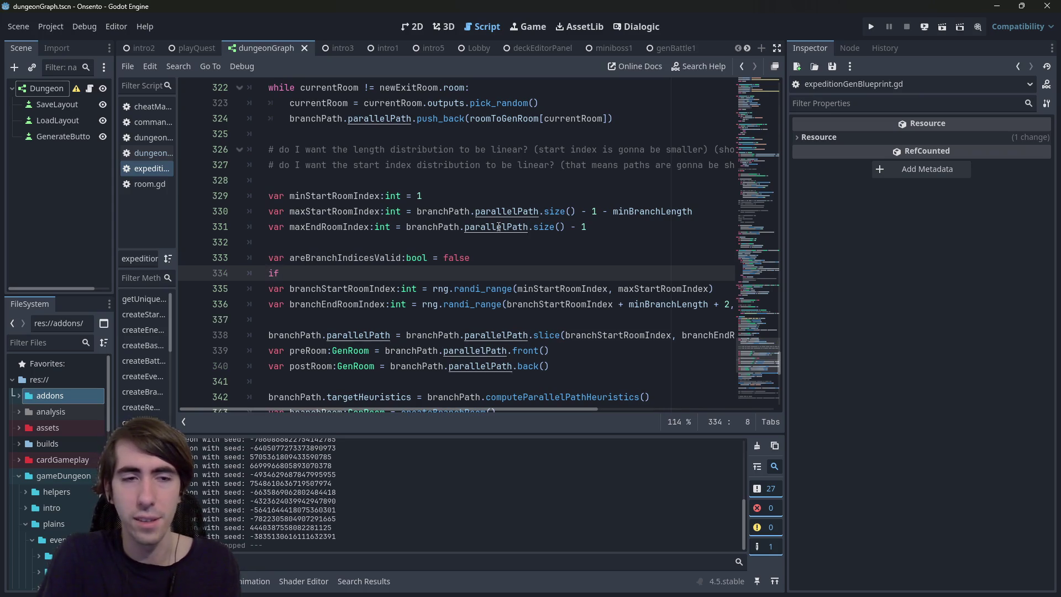
pyautogui.write('hile !areBranchIndicesValid:')
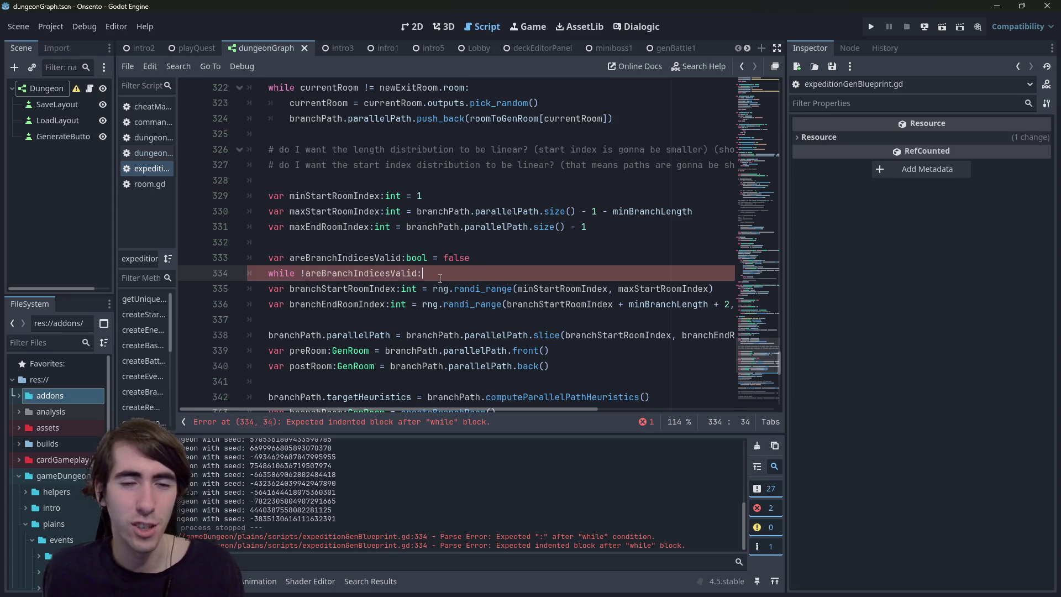
pyautogui.hotkey('shift', 'Up')
pyautogui.hotkey('shift', 'Home')
pyautogui.hotkey('shift', 'Home')
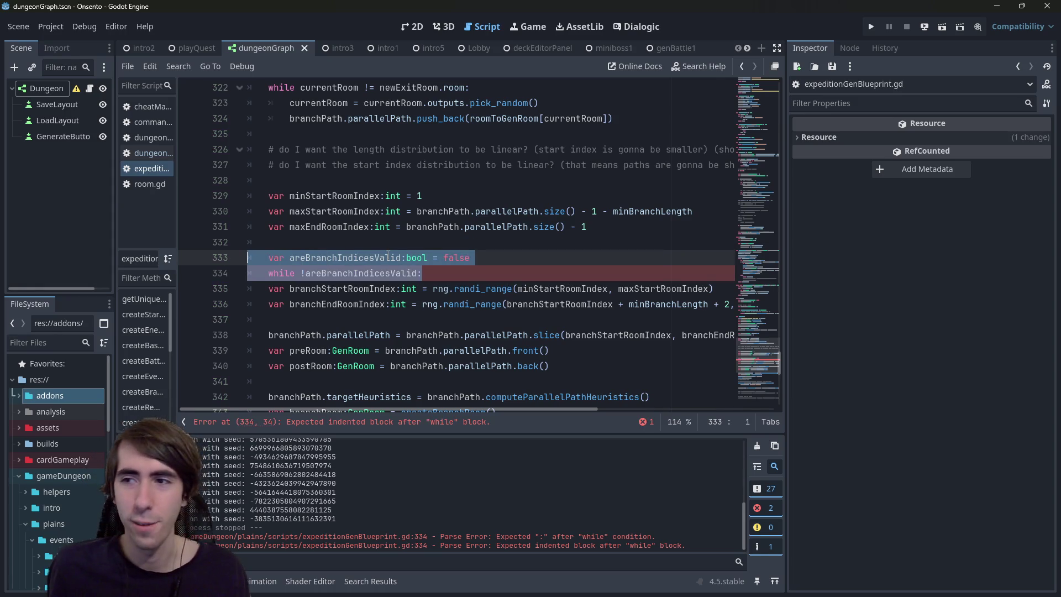
# Step: Copy the branchStartRoomIndex and branchEndRoomIndex :int declarations above the while loop
pyautogui.moveTo(269, 289); pyautogui.dragTo(418, 288)
pyautogui.hotkey('ctrl', 'c')
pyautogui.click(494, 264)
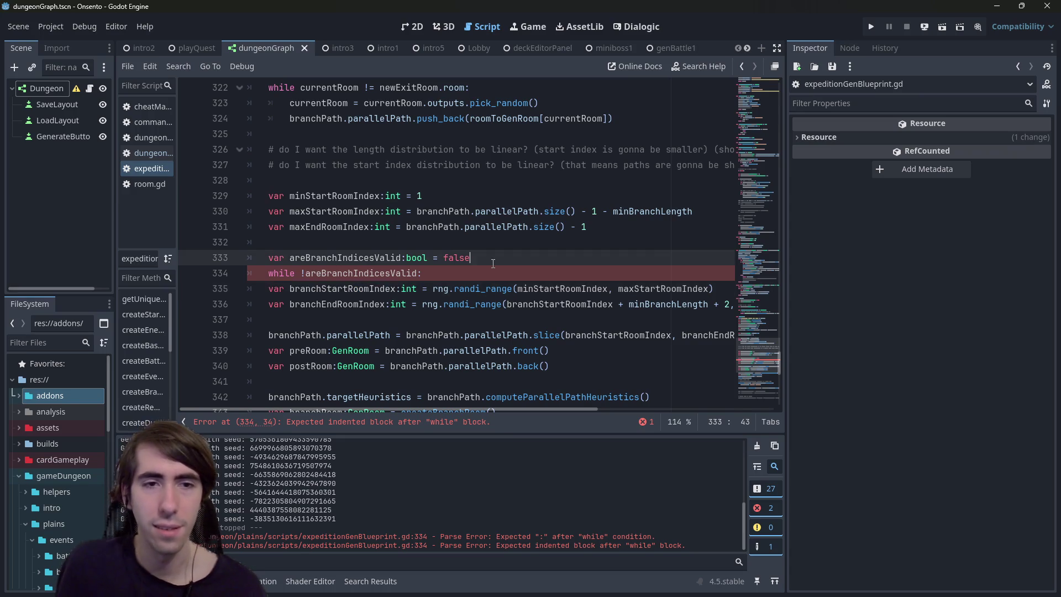
pyautogui.press('Return')
pyautogui.hotkey('ctrl', 'v')
pyautogui.press('BackSpace')
pyautogui.press('BackSpace')
pyautogui.press('BackSpace')
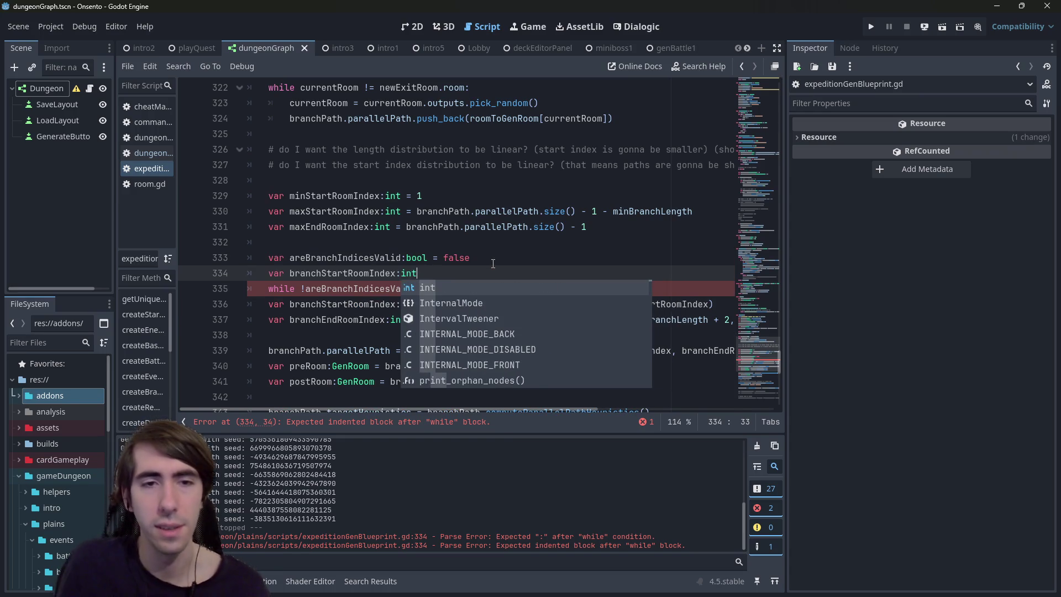
pyautogui.moveTo(270, 322); pyautogui.dragTo(409, 321)
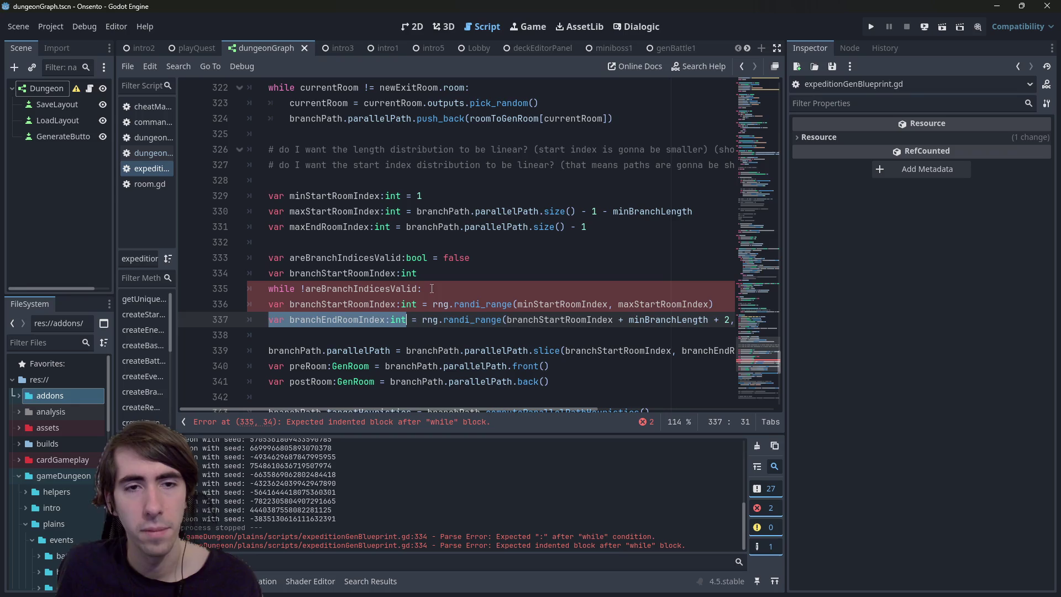
pyautogui.click(440, 274)
pyautogui.press('Return')
pyautogui.hotkey('ctrl', 'v')
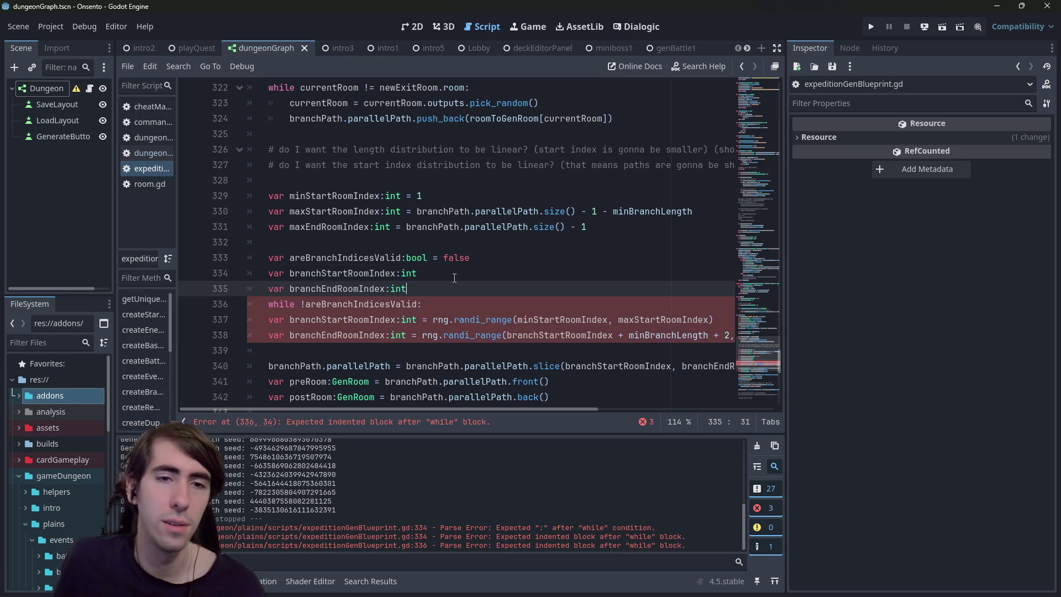
# Step: Strip 'var' and ':int' from the original randi_range assignments and indent them into the loop
pyautogui.doubleClick(407, 320)
pyautogui.hotkey('ctrl', 'd')
pyautogui.press('BackSpace')
pyautogui.press('BackSpace')
pyautogui.press('Home')
pyautogui.hotkey('shift', 'ctrl', 'Right')
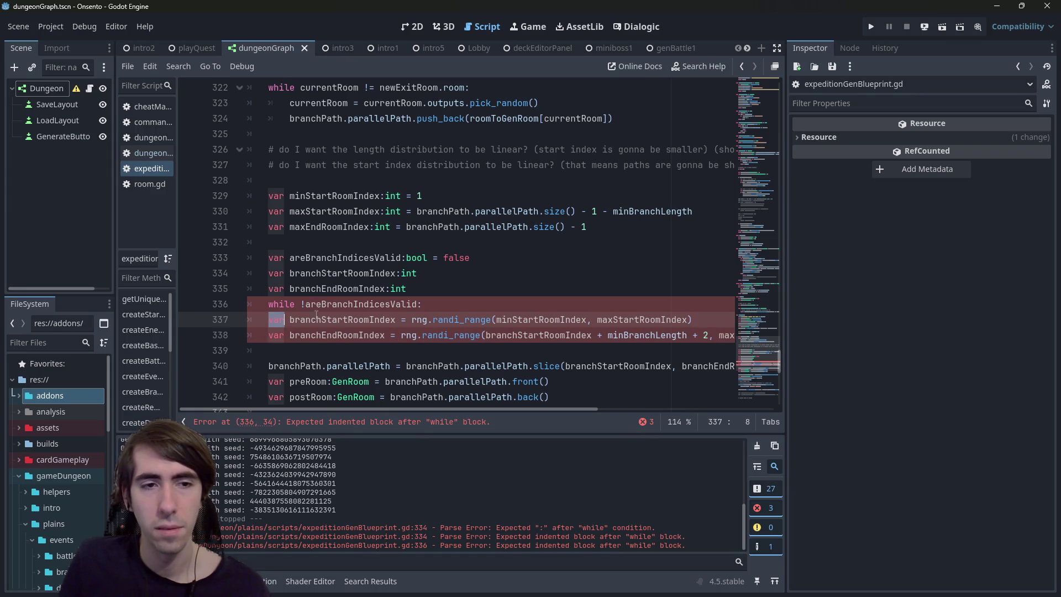
pyautogui.press('Delete')
pyautogui.press('Tab')
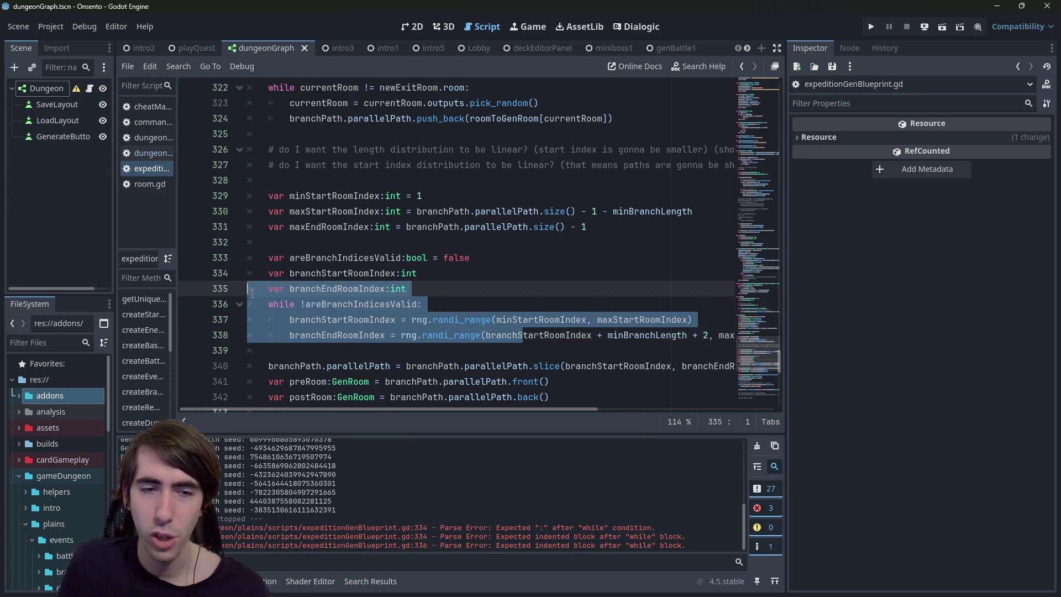
# Step: Add an indented empty line in the loop body and check the parallelPath usages
pyautogui.click(352, 351)
pyautogui.press('Return')
pyautogui.press('Up')
pyautogui.press('Tab')
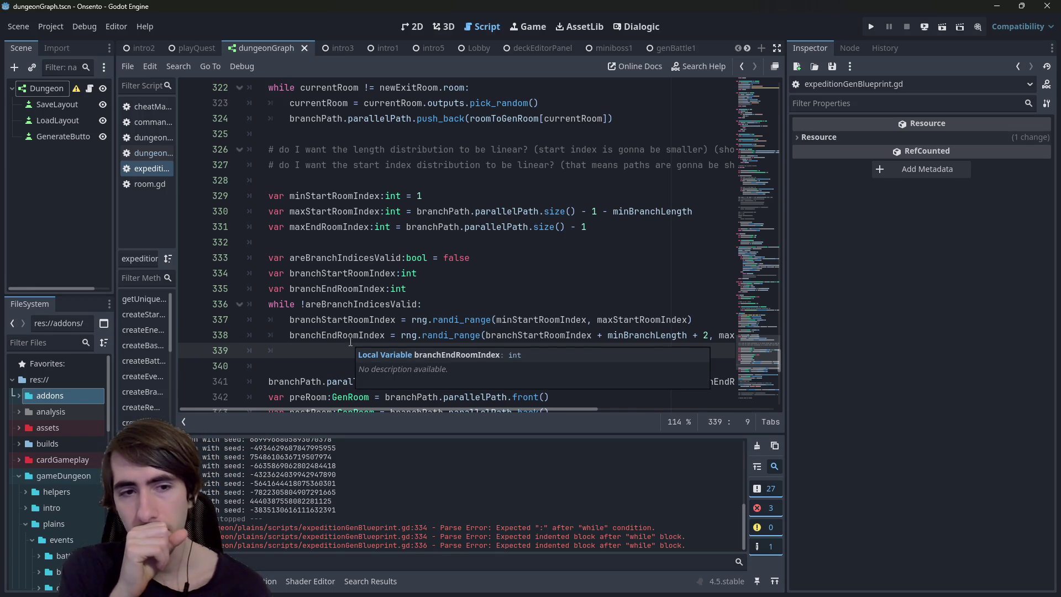
pyautogui.doubleClick(488, 227)
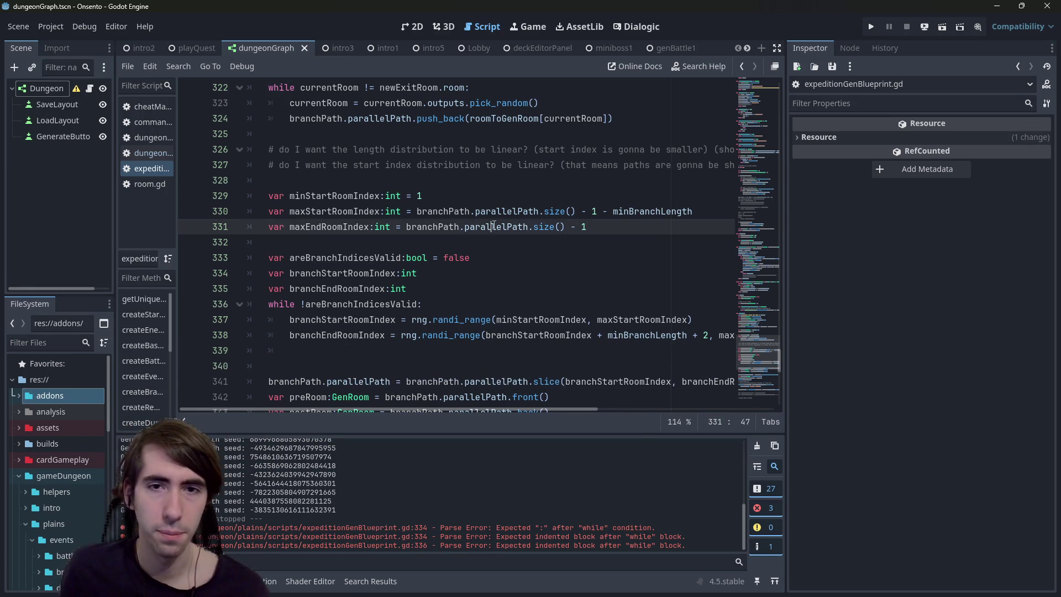
pyautogui.doubleClick(494, 211)
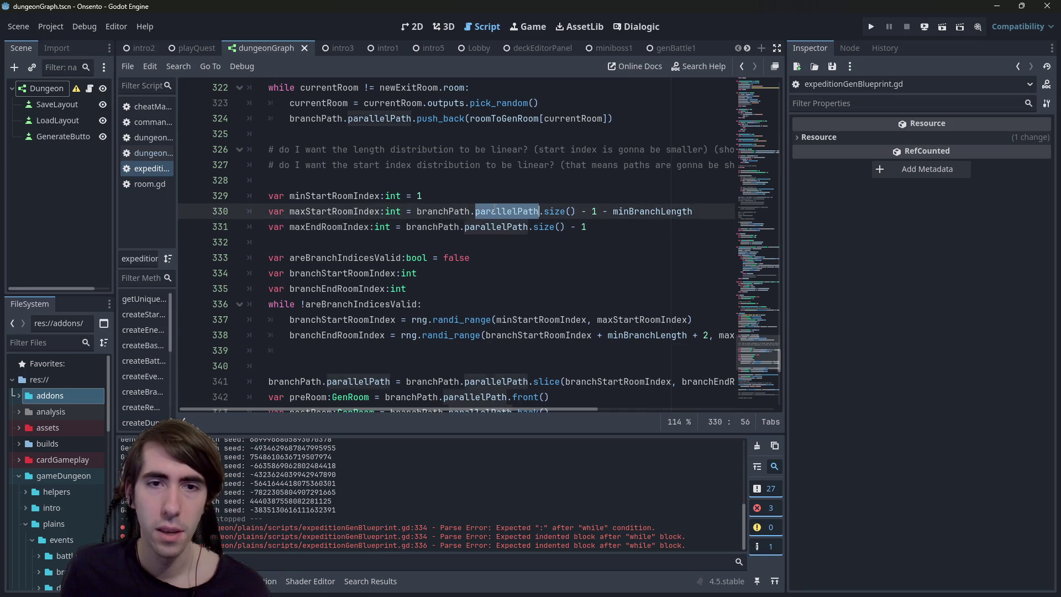
pyautogui.scroll(5, 372, 288)
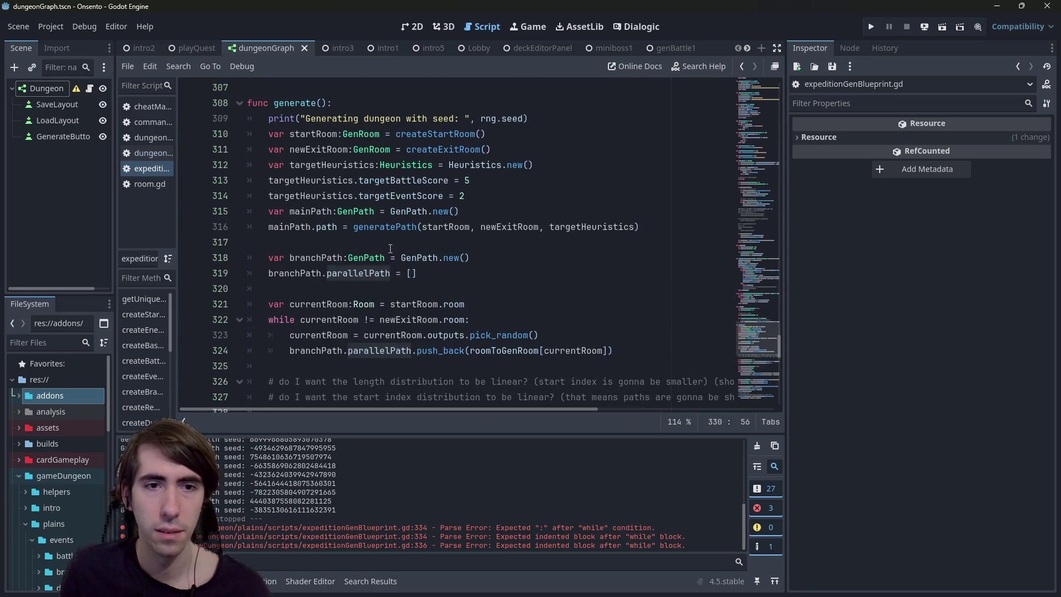
# Step: Tidy the empty indented line inside the index loop and save the script
pyautogui.scroll(-1, 390, 248)
pyautogui.scroll(-4, 493, 324)
pyautogui.click(353, 348)
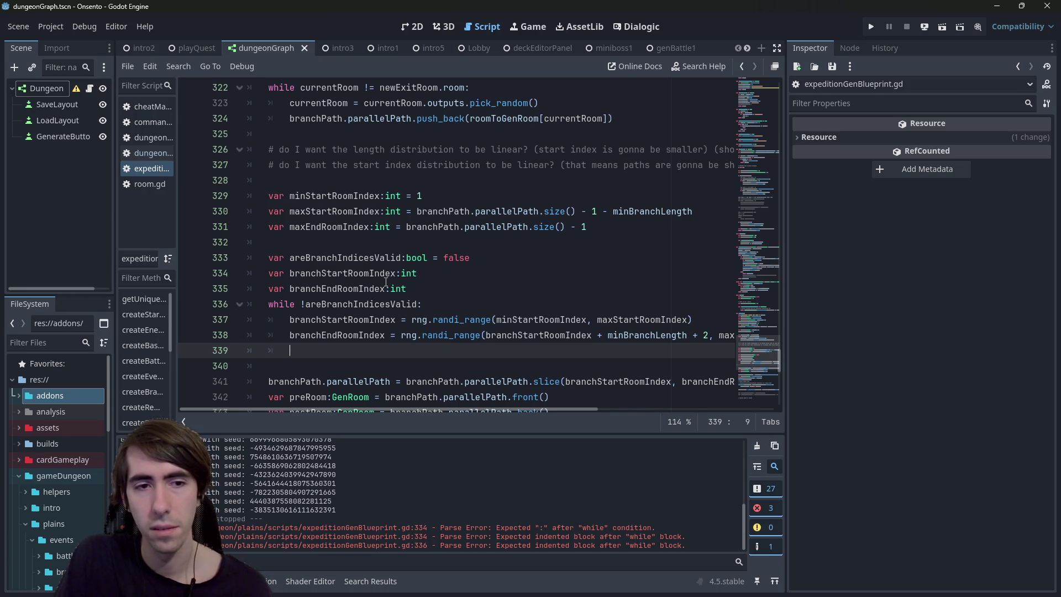
pyautogui.press('BackSpace')
pyautogui.press('BackSpace')
pyautogui.press('BackSpace')
pyautogui.hotkey('ctrl', 's')
pyautogui.press('Return')
# Step: Review the distribution comments and branchPath.parallelPath on line 324
pyautogui.moveTo(269, 181); pyautogui.dragTo(94, 157)
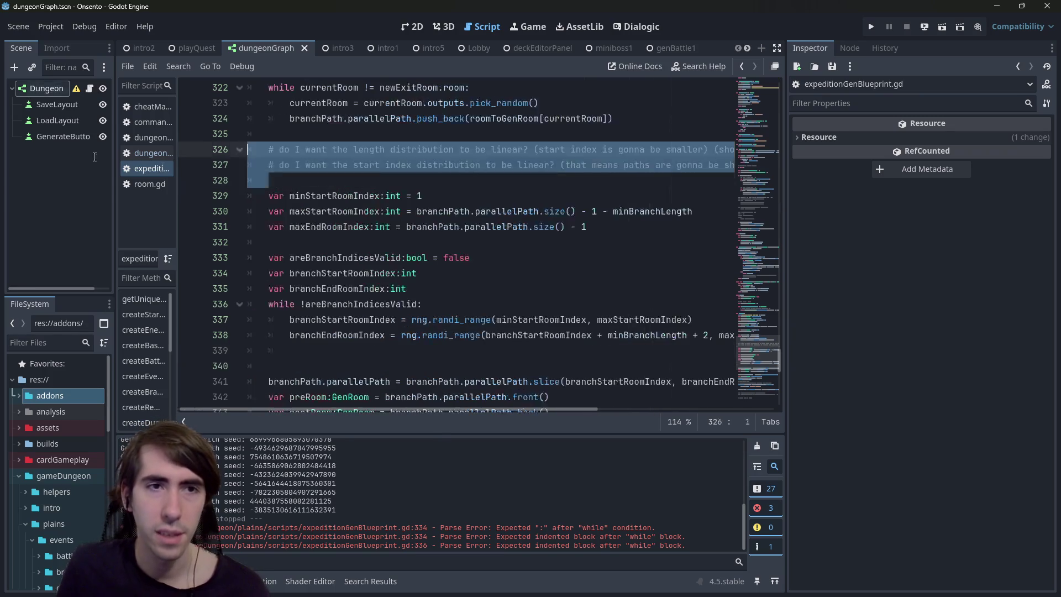
pyautogui.doubleClick(313, 118)
pyautogui.click(337, 118)
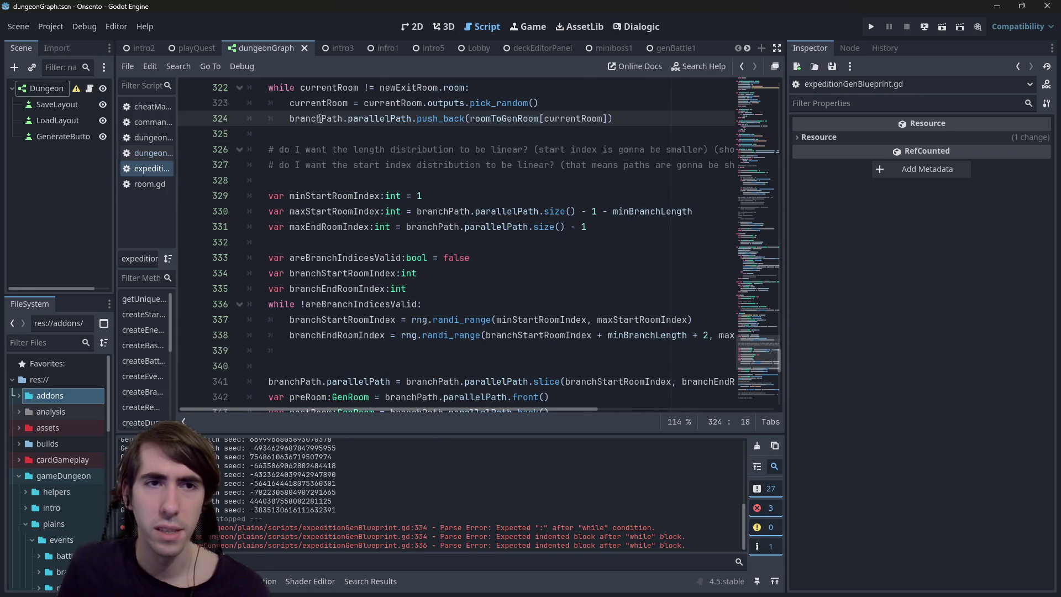
pyautogui.moveTo(288, 117); pyautogui.dragTo(413, 117)
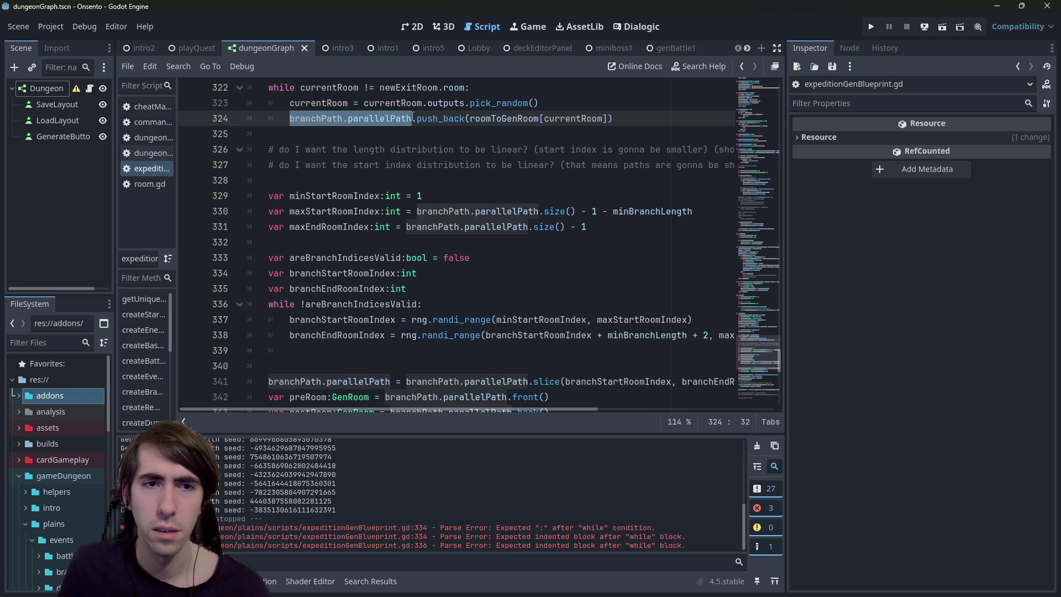
pyautogui.click(579, 371)
pyautogui.press('Up')
pyautogui.scroll(5, 497, 276)
pyautogui.scroll(-5, 417, 243)
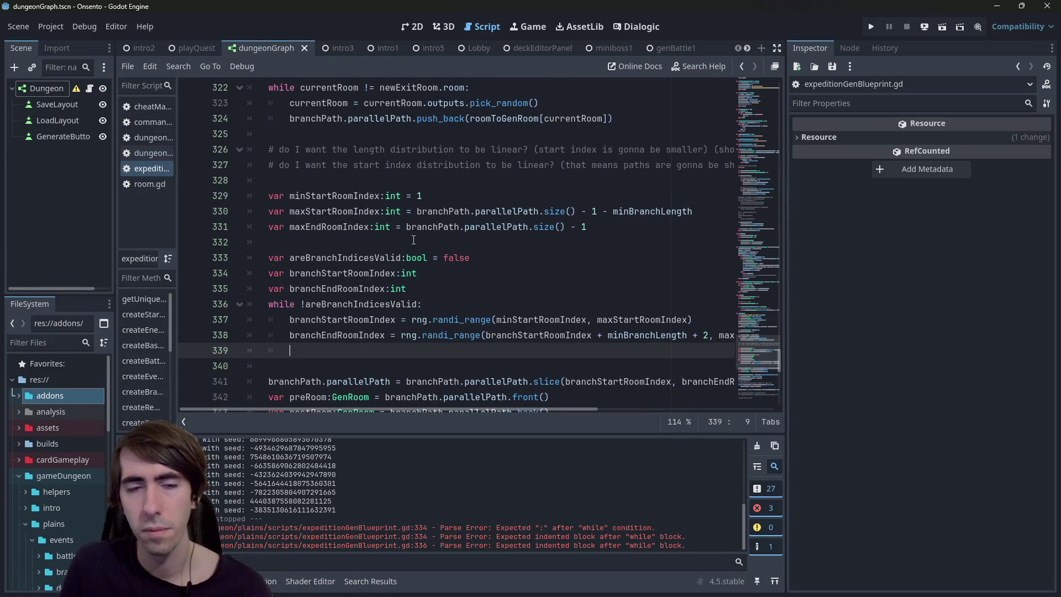
pyautogui.scroll(1, 392, 139)
pyautogui.scroll(6, 392, 139)
# Step: Add a 'func isBranchPertinent():' header just above generate()
pyautogui.click(310, 181)
pyautogui.press('Return')
pyautogui.press('Return')
pyautogui.press('Up')
pyautogui.write('f')
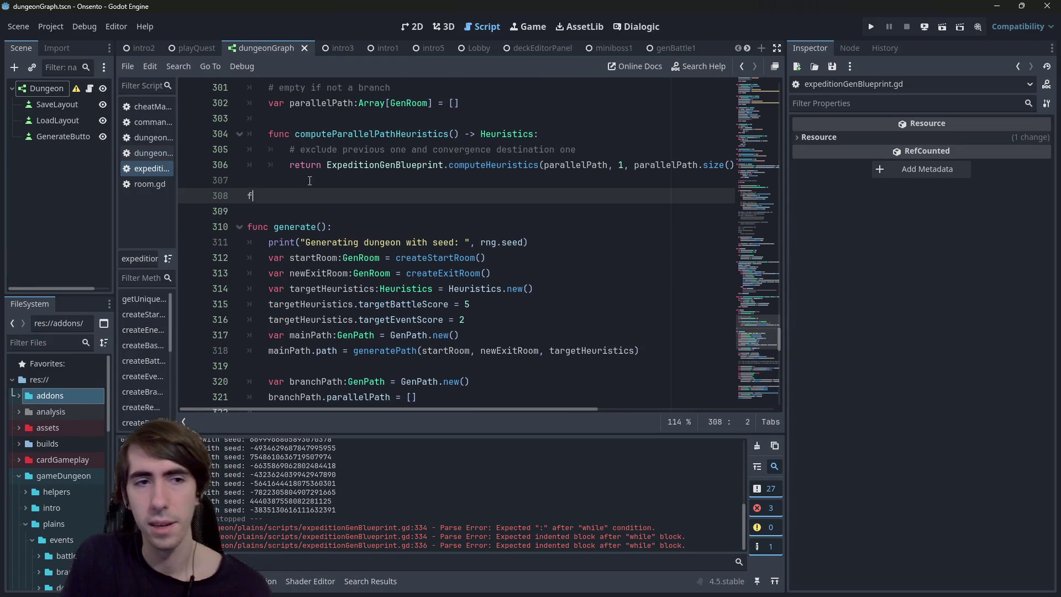
pyautogui.write('unc is')
pyautogui.scroll(-10, 358, 228)
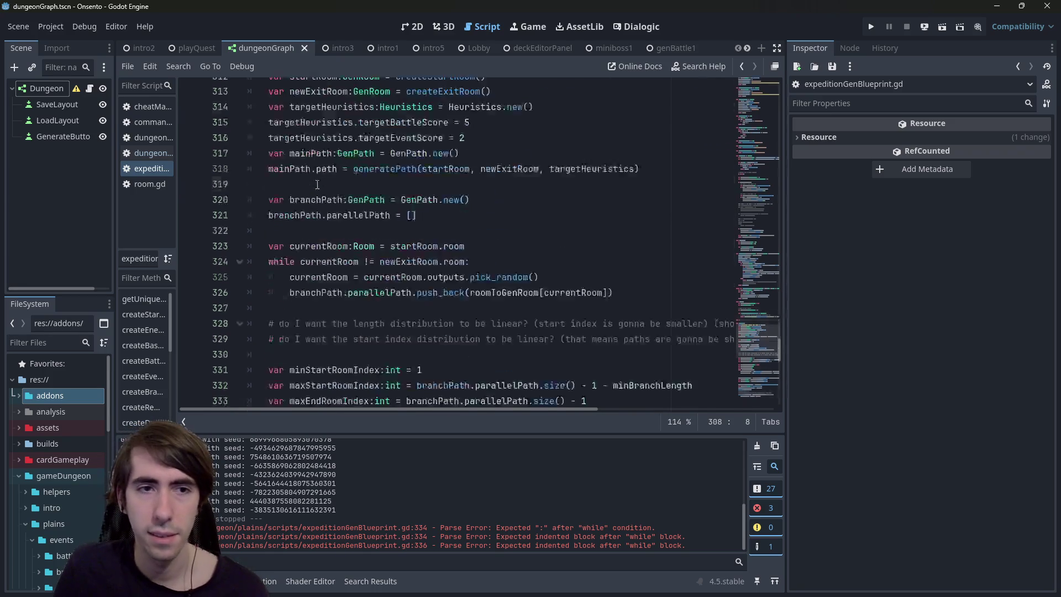
pyautogui.scroll(2, 358, 228)
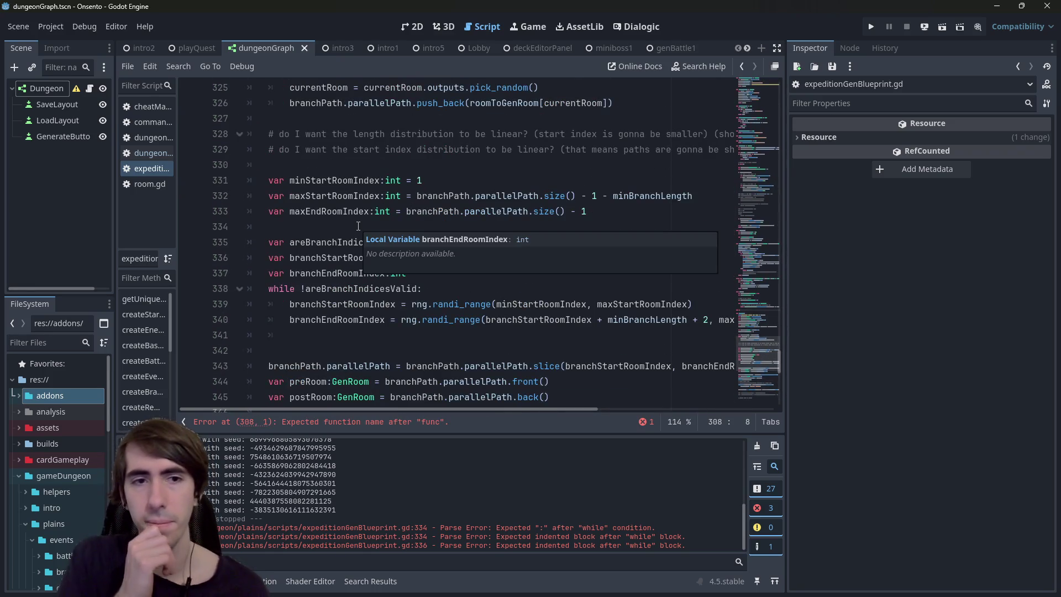
pyautogui.write('B')
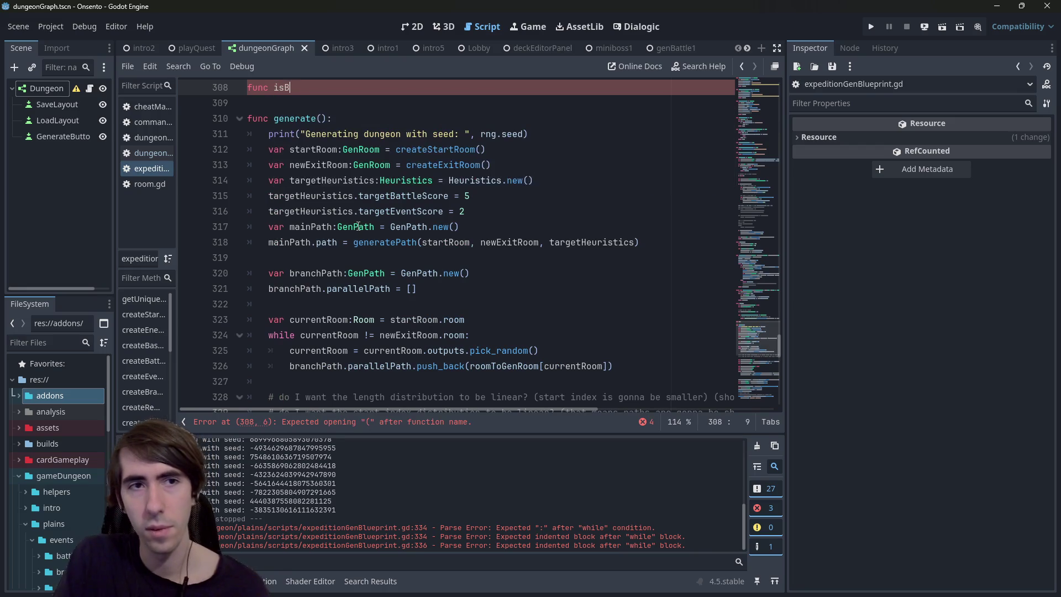
pyautogui.write('ranchPertinent():')
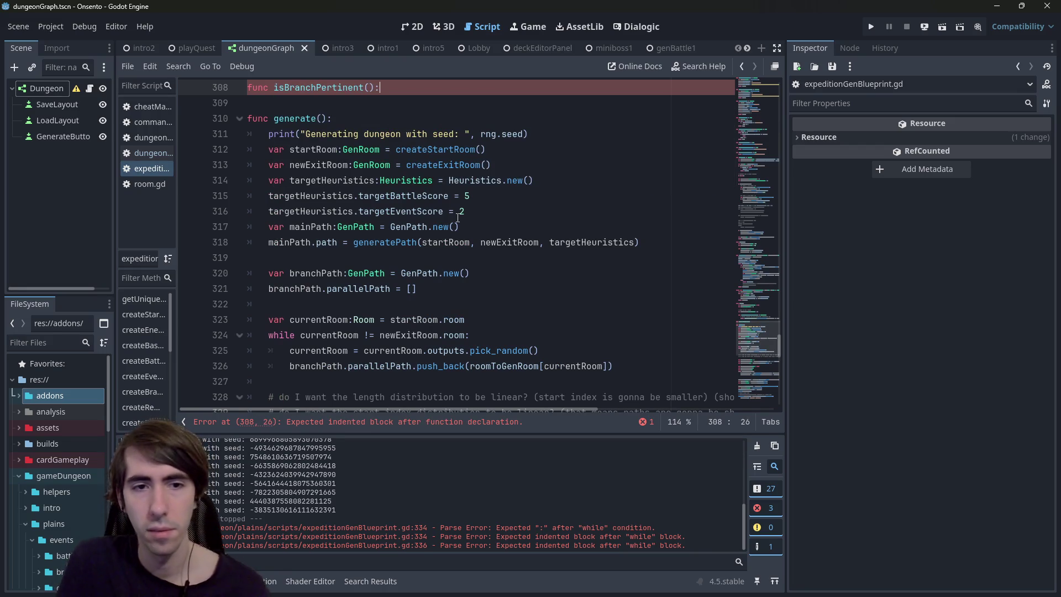
# Step: Copy parallelPath:Array[GenRoom] from the GenPath declaration and paste it as the function's parameter
pyautogui.scroll(-2, 457, 217)
pyautogui.click(380, 275)
pyautogui.scroll(7, 381, 276)
pyautogui.click(334, 257)
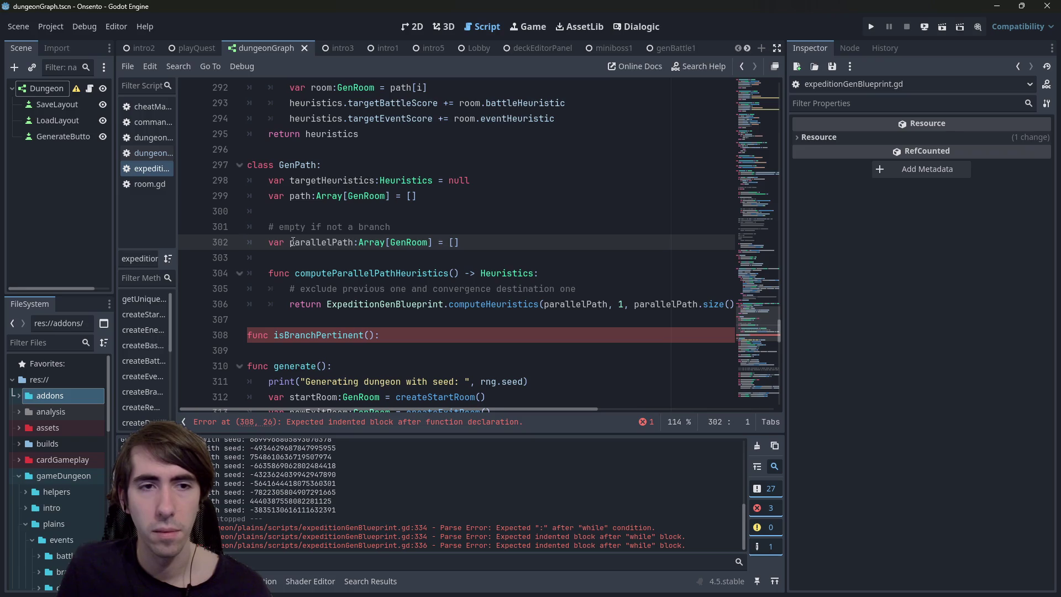
pyautogui.moveTo(292, 243); pyautogui.dragTo(435, 241)
pyautogui.hotkey('ctrl', 'c')
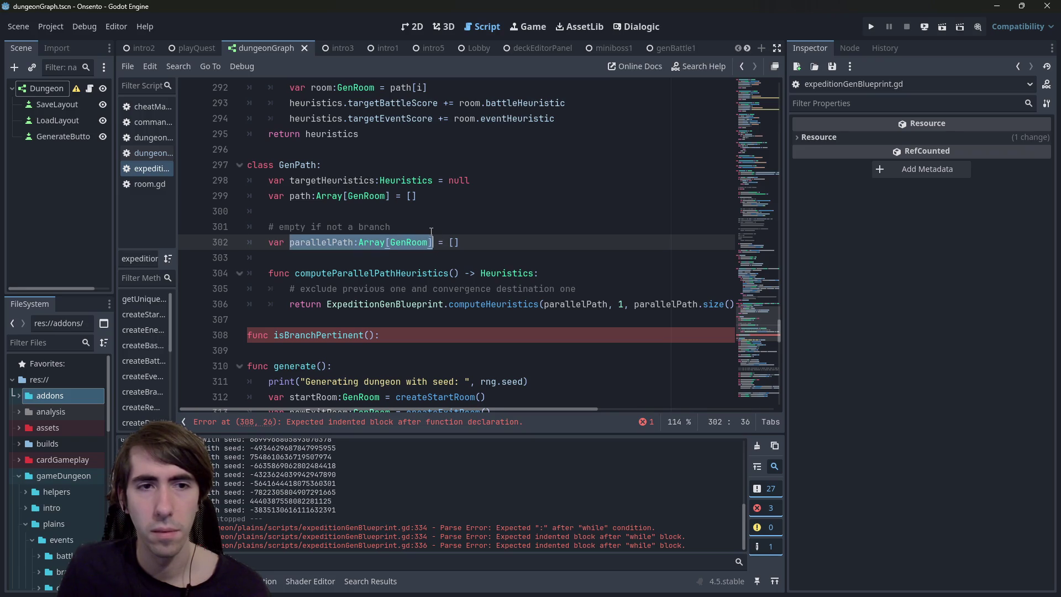
pyautogui.press('pagedown')
pyautogui.scroll(4, 376, 213)
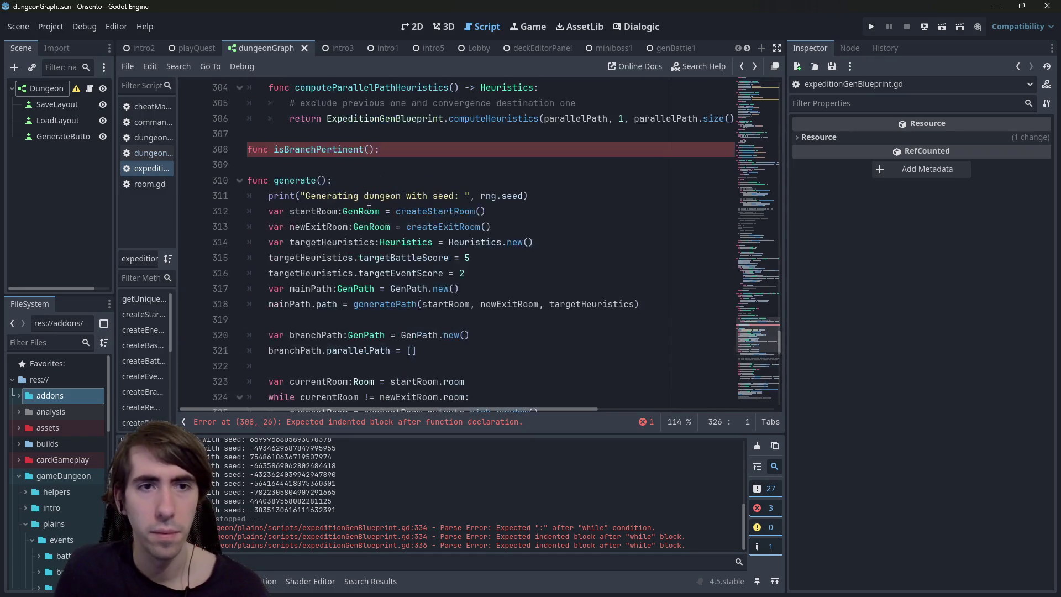
pyautogui.click(373, 148)
pyautogui.hotkey('ctrl', 'v')
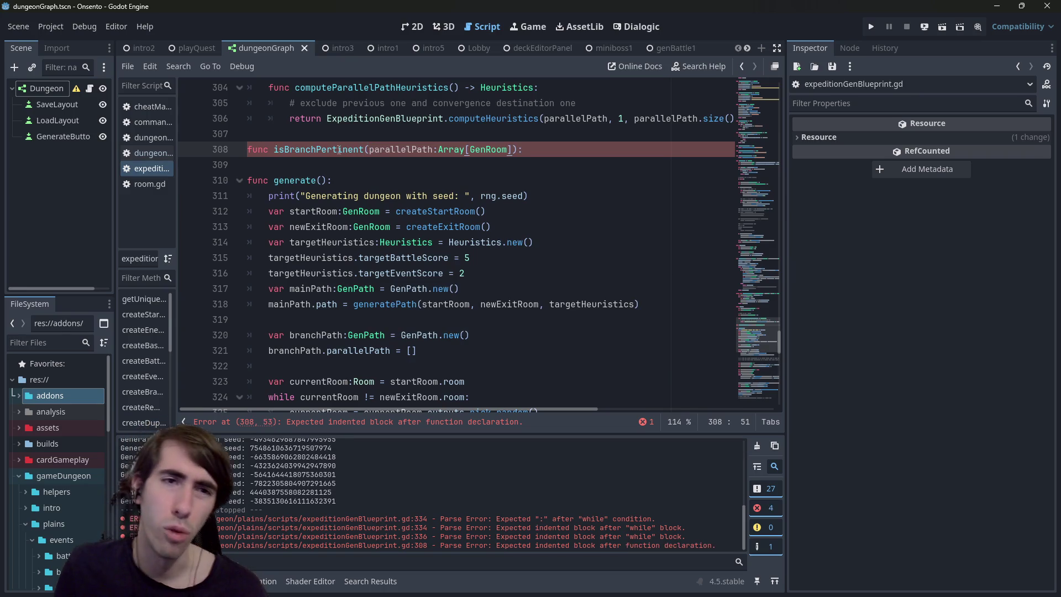
# Step: Insert 'Base' before 'Branch' in the function name
pyautogui.moveTo(316, 148); pyautogui.dragTo(286, 149)
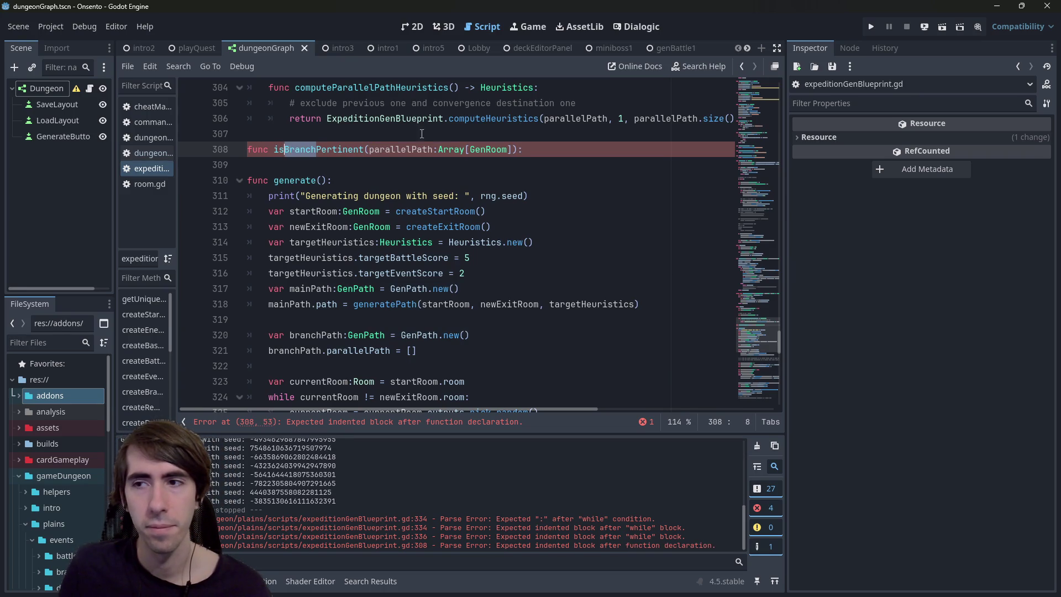
pyautogui.scroll(-3, 339, 150)
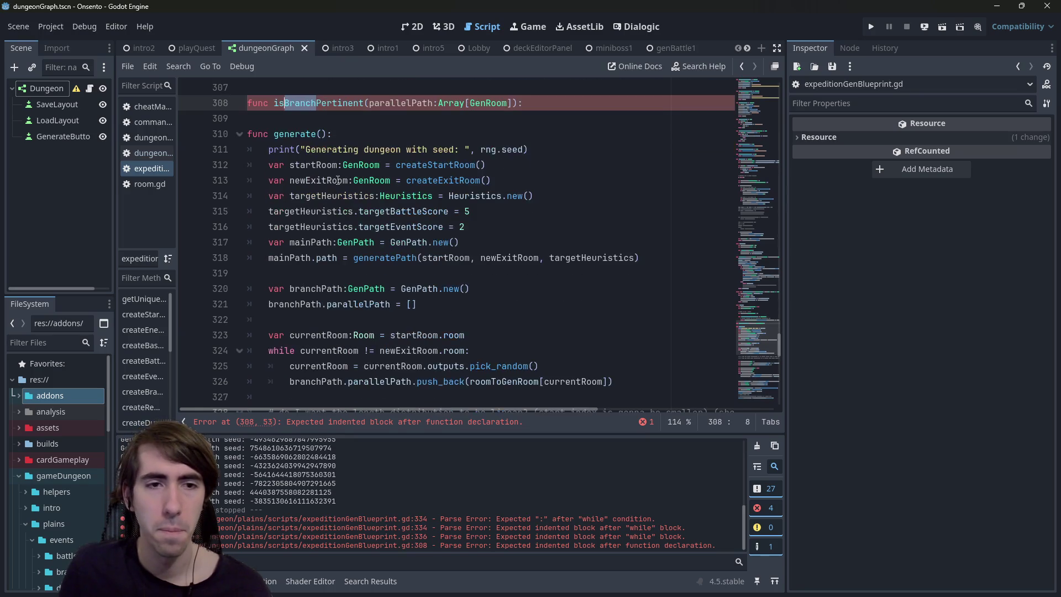
pyautogui.scroll(2, 337, 181)
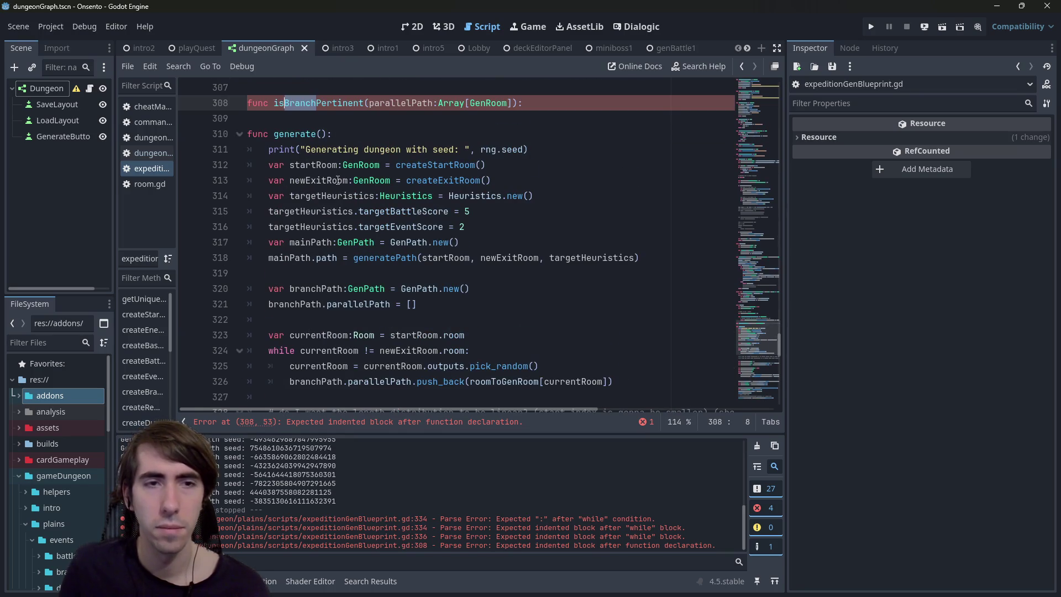
pyautogui.press('Left')
pyautogui.write('Base')
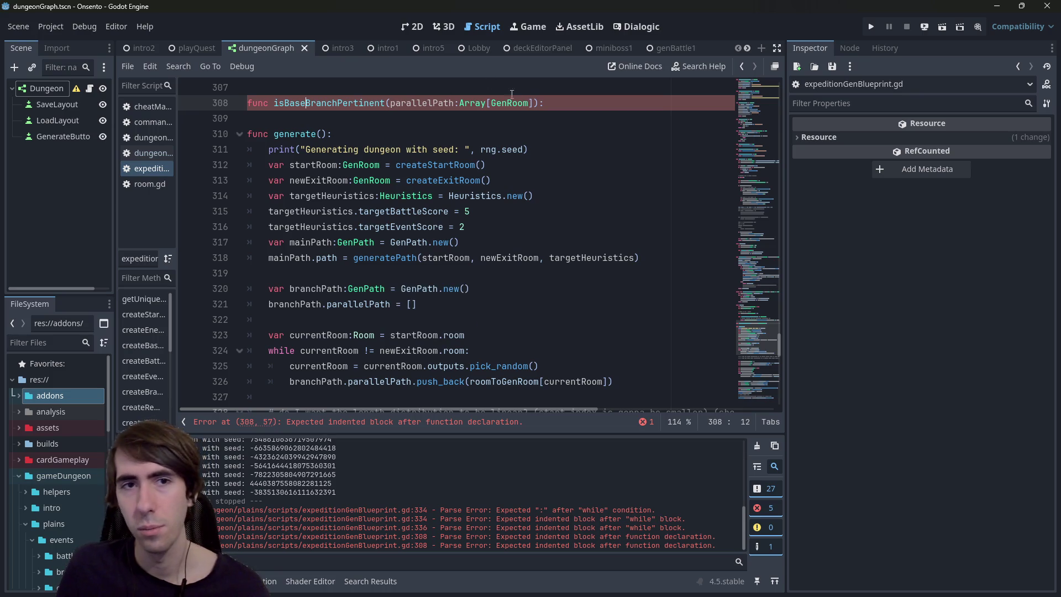
# Step: Replace 'Pertinent' with 'GoodCandidate' in the function name
pyautogui.moveTo(339, 103); pyautogui.dragTo(386, 103)
pyautogui.write('Fun')
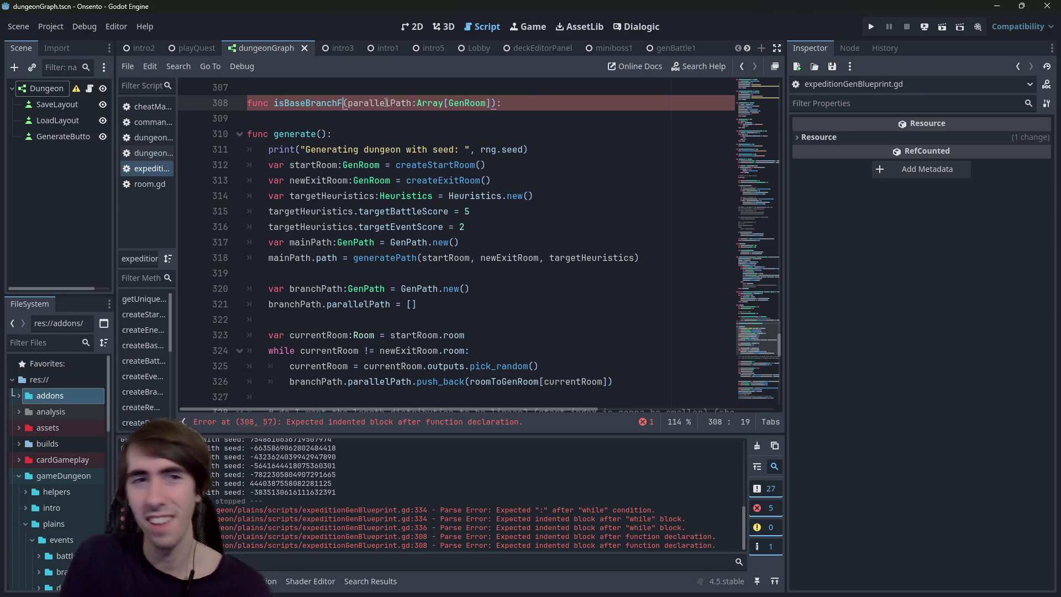
pyautogui.hotkey('ctrl', 's')
pyautogui.click(503, 102)
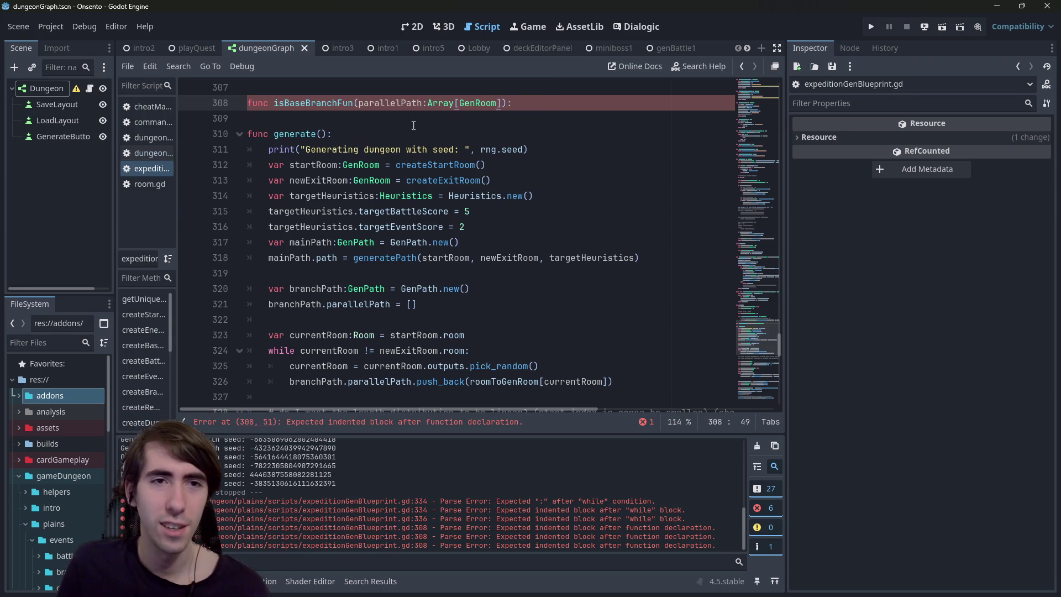
pyautogui.moveTo(338, 102); pyautogui.dragTo(355, 103)
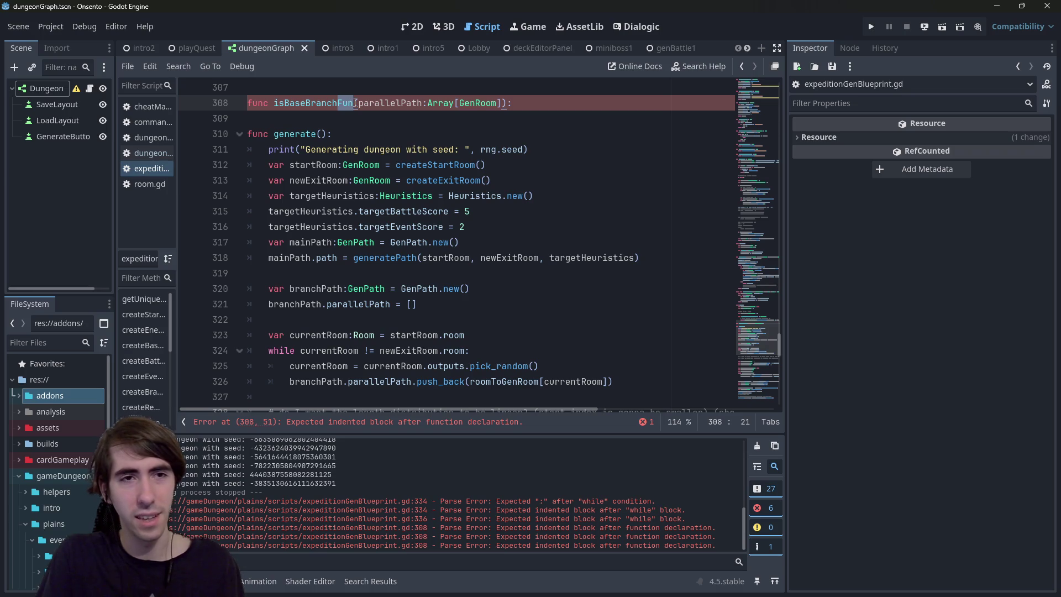
pyautogui.write('GoodCandidate')
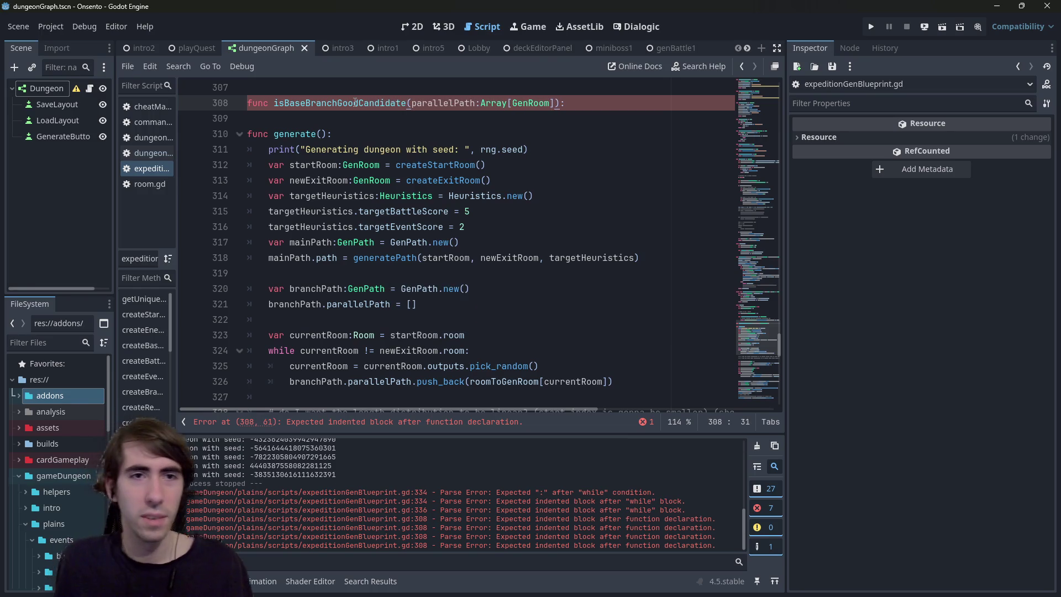
# Step: Append ', start:int, end:int' after the parallelPath parameter
pyautogui.click(555, 103)
pyautogui.write(', start:int, end:int')
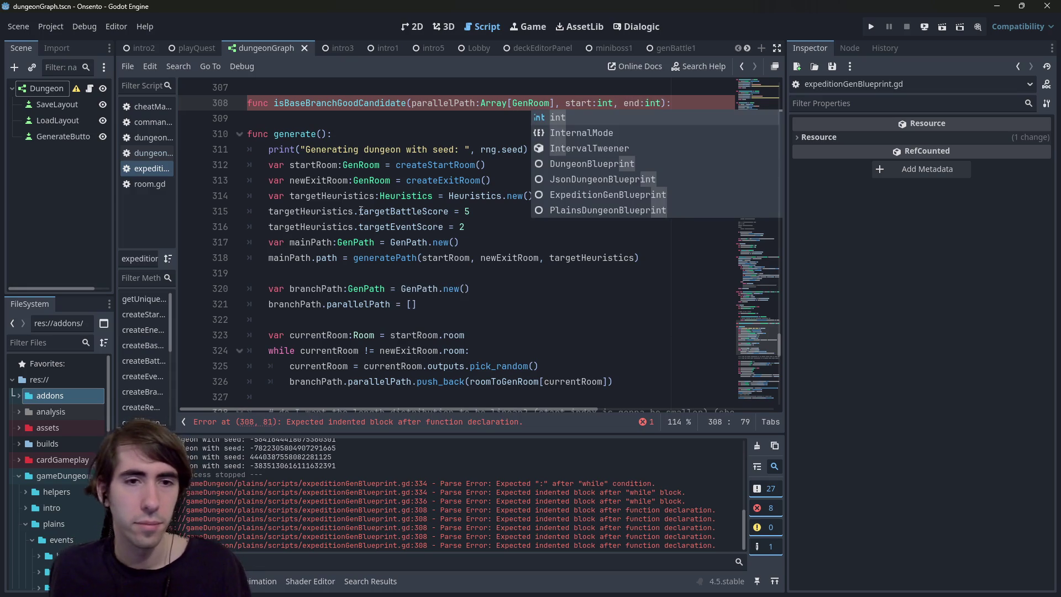
pyautogui.scroll(-2, 387, 221)
pyautogui.scroll(2, 353, 260)
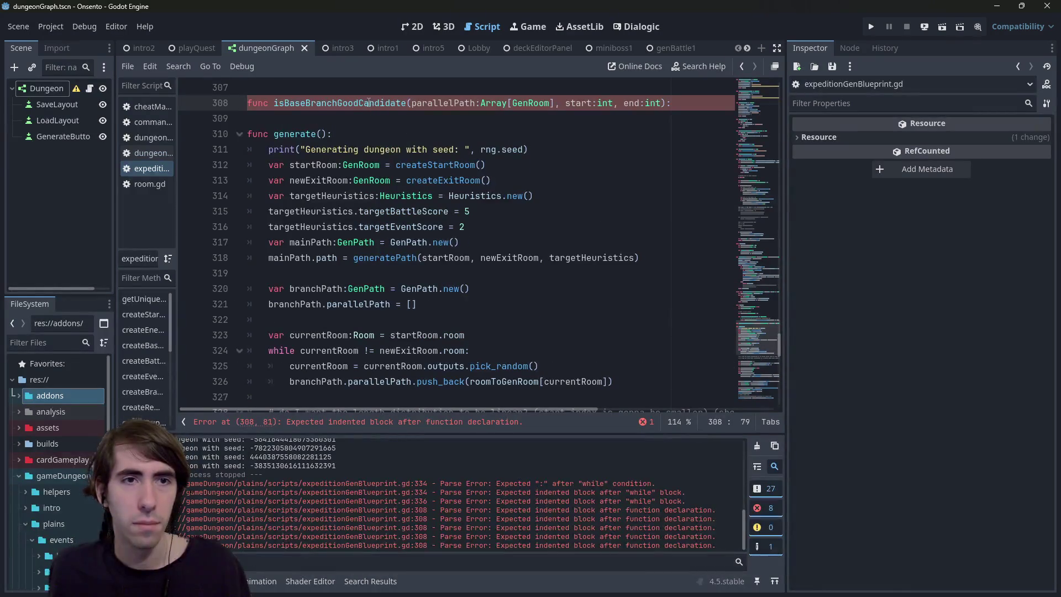
# Step: Open a new line inside the branch index while loop for the helper call
pyautogui.doubleClick(369, 103)
pyautogui.scroll(-3, 393, 299)
pyautogui.scroll(2, 497, 309)
pyautogui.click(615, 328)
pyautogui.press('Return')
pyautogui.write('i')
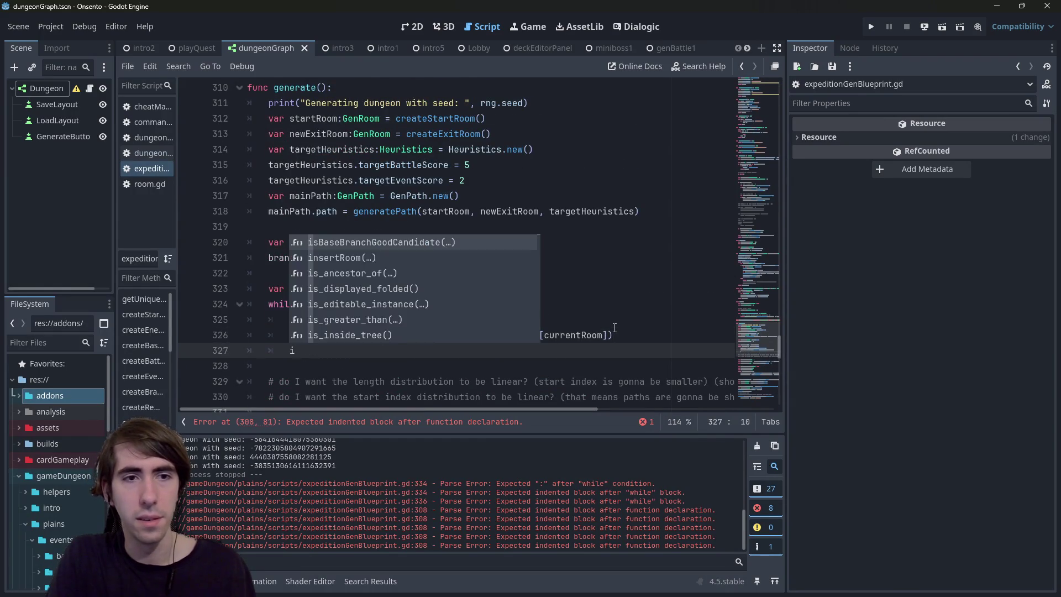
pyautogui.hotkey('ctrl', 'z')
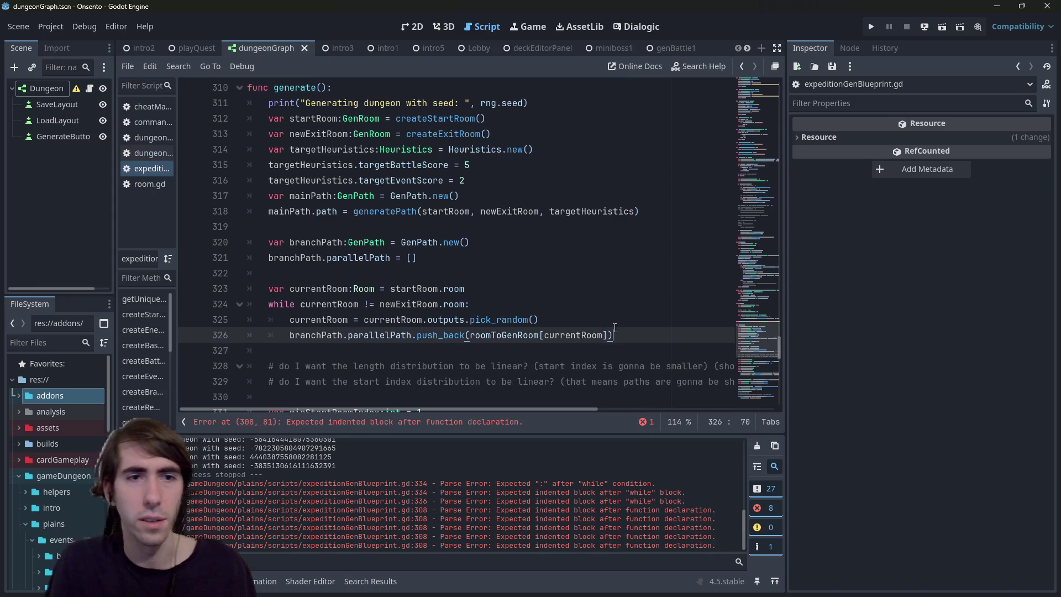
pyautogui.scroll(-6, 524, 300)
pyautogui.click(409, 288)
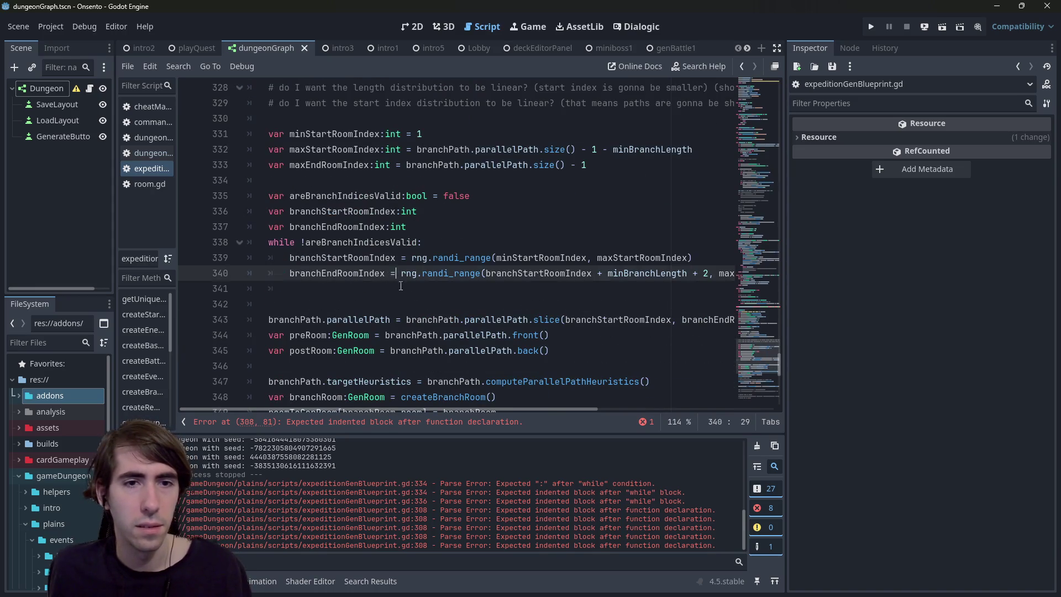
# Step: Write 'areBranchIndicesValid = isBaseBranchGoodCandidate' on the new loop line
pyautogui.write('isBaseBranchGoodCandidate')
pyautogui.doubleClick(382, 242)
pyautogui.hotkey('ctrl', 'c')
pyautogui.click(291, 287)
pyautogui.hotkey('ctrl', 'v')
pyautogui.write('=')
# Step: Pass branchStartRoomIndex and branchEndRoomIndex as the call's arguments
pyautogui.press('End')
pyautogui.write('(branch')
pyautogui.write('StartR')
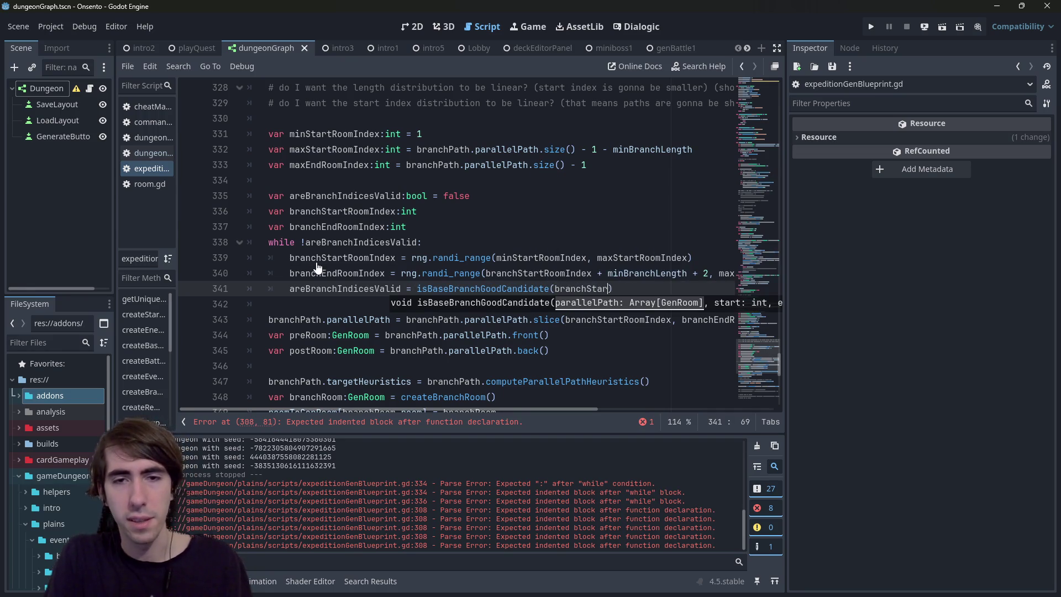
pyautogui.press('Return')
pyautogui.write(',')
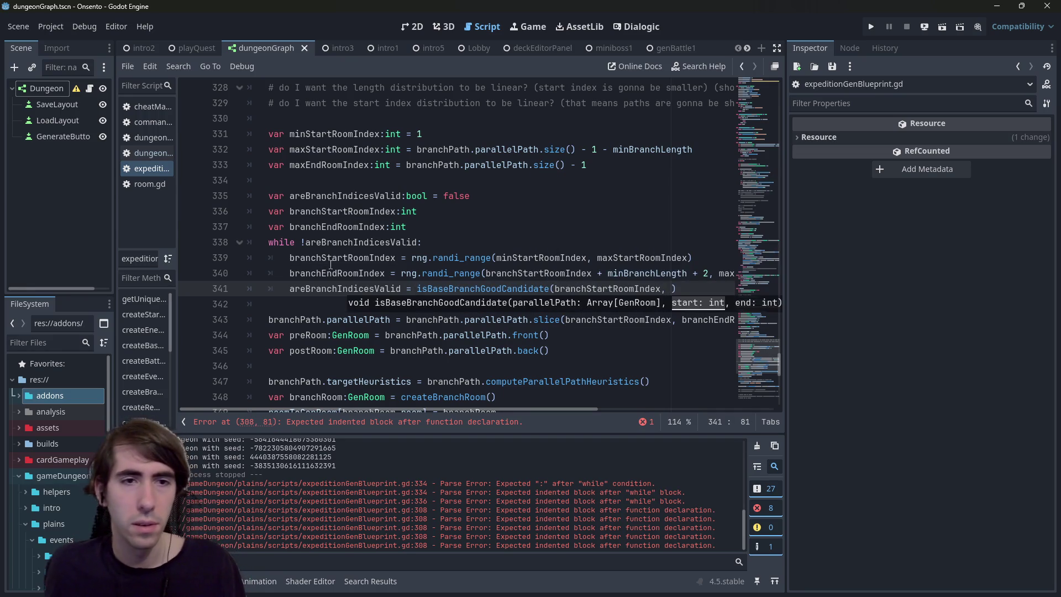
pyautogui.doubleClick(331, 273)
pyautogui.click(672, 290)
pyautogui.write('branchEndRoomIndex')
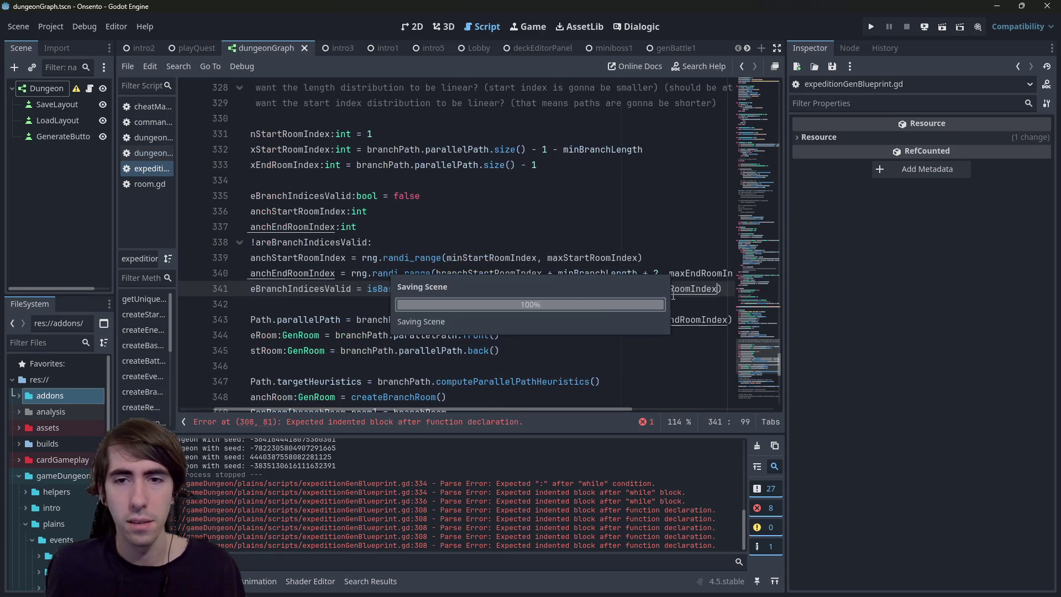
pyautogui.press('Return')
# Step: Jump to the isBaseBranchGoodCandidate definition and open an empty body line
pyautogui.click(489, 290)
pyautogui.keyDown('ctrl'); pyautogui.click(489, 289); pyautogui.keyUp('ctrl')
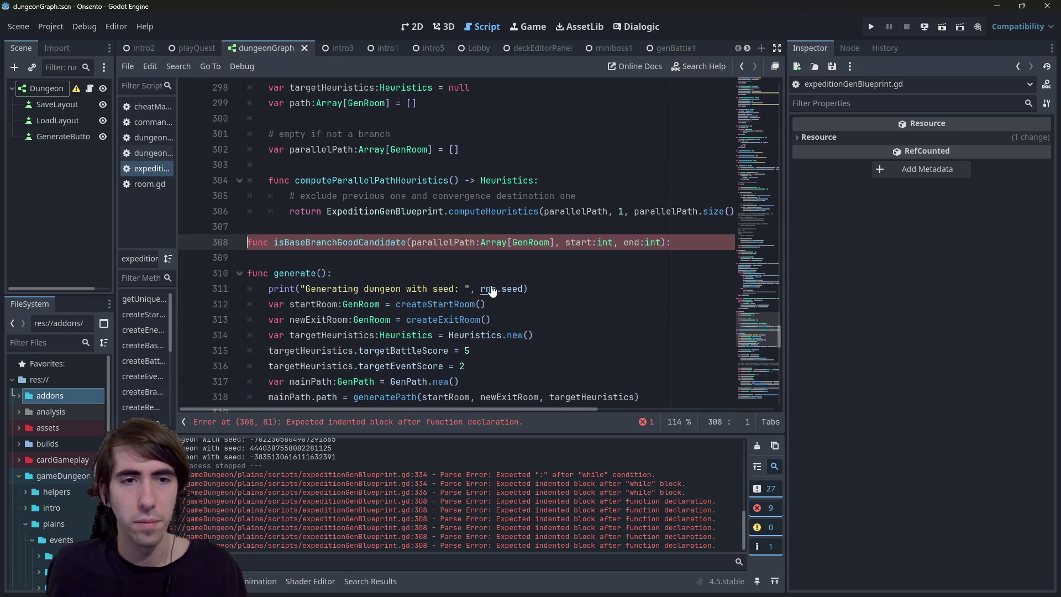
pyautogui.click(396, 253)
pyautogui.press('Down')
pyautogui.click(396, 253)
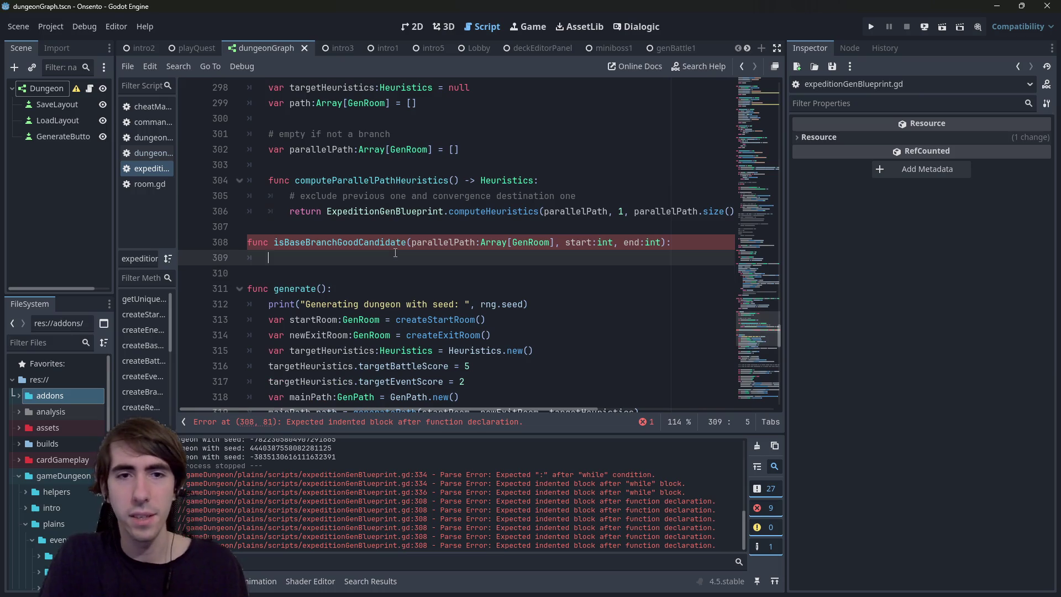
# Step: Write the loop header 'for i in range(start + 1, end - 1):' using the range completion
pyautogui.press('BackSpace')
pyautogui.press('BackSpace')
pyautogui.write('for star')
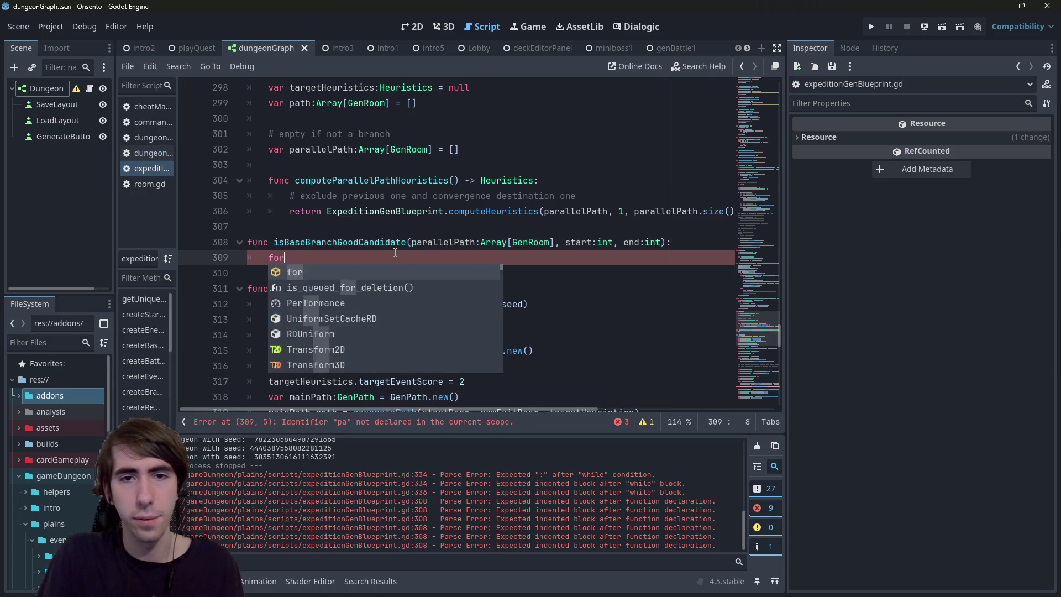
pyautogui.press('BackSpace')
pyautogui.press('BackSpace')
pyautogui.press('BackSpace')
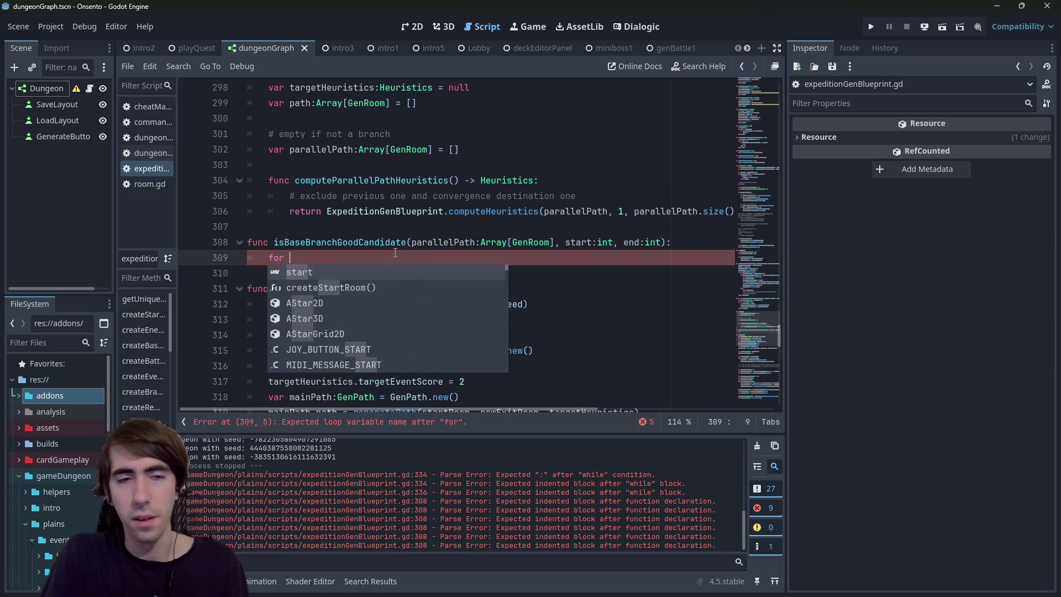
pyautogui.write('i in s')
pyautogui.press('BackSpace')
pyautogui.write('rang')
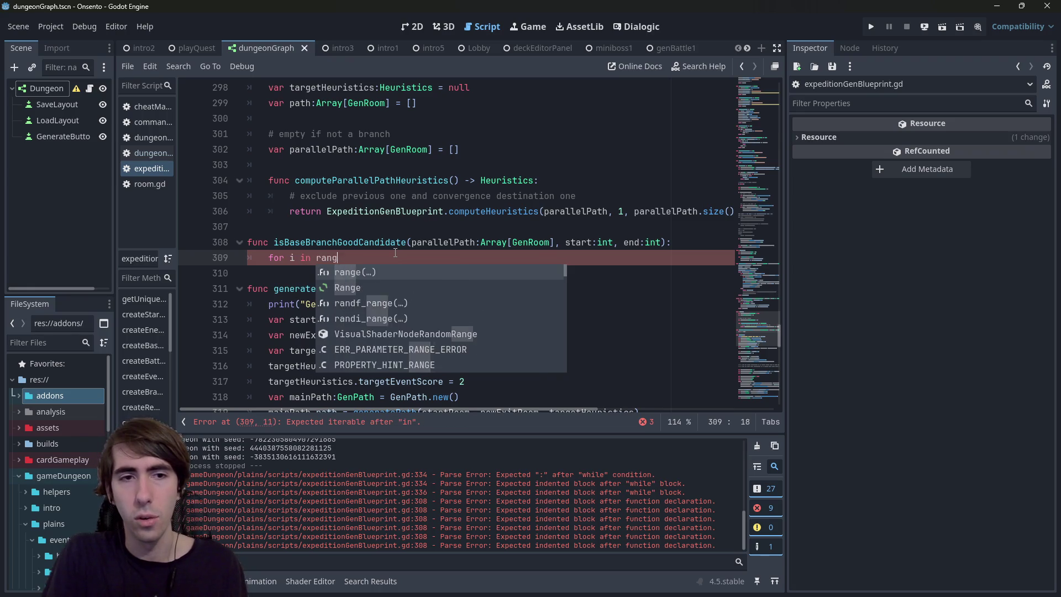
pyautogui.press('Return')
pyautogui.write('start + 1, ')
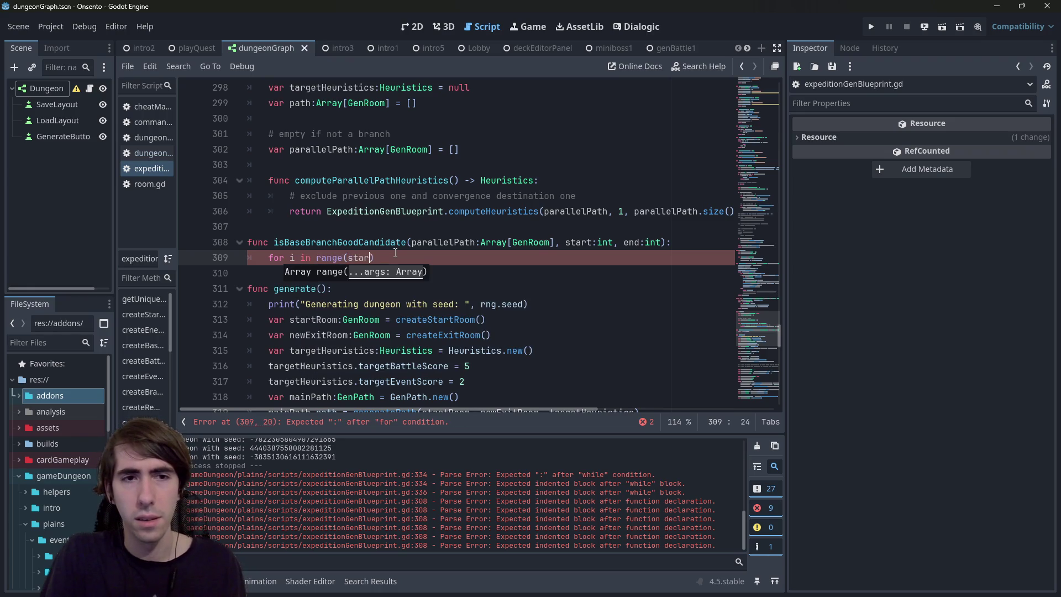
pyautogui.write('end - 1):')
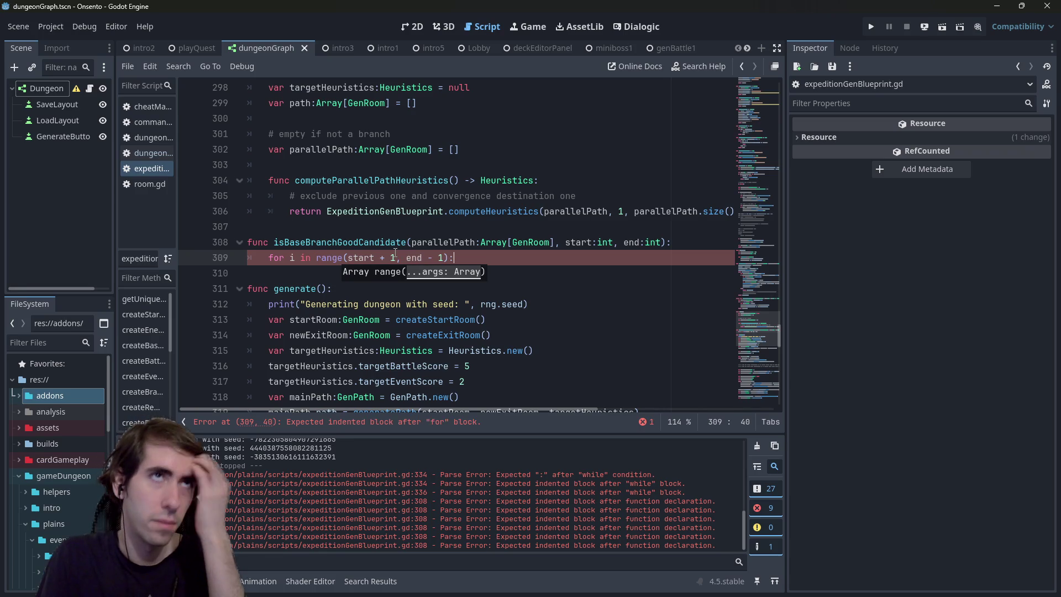
# Step: Drop ' - 1' from the end bound, save, and open an indented body line
pyautogui.press('Left')
pyautogui.press('BackSpace')
pyautogui.press('BackSpace')
pyautogui.press('BackSpace')
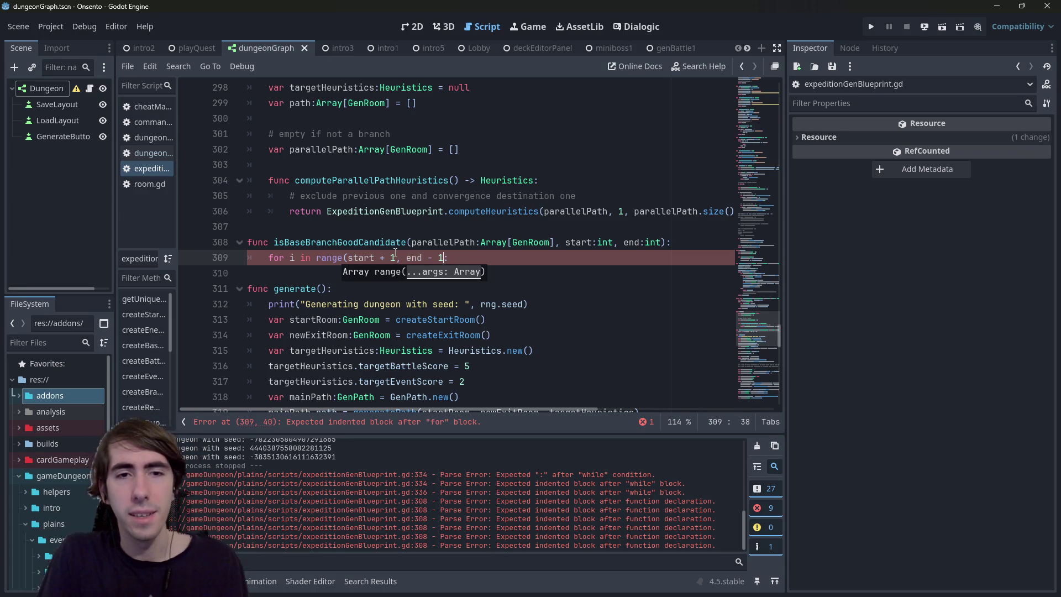
pyautogui.hotkey('ctrl', 's')
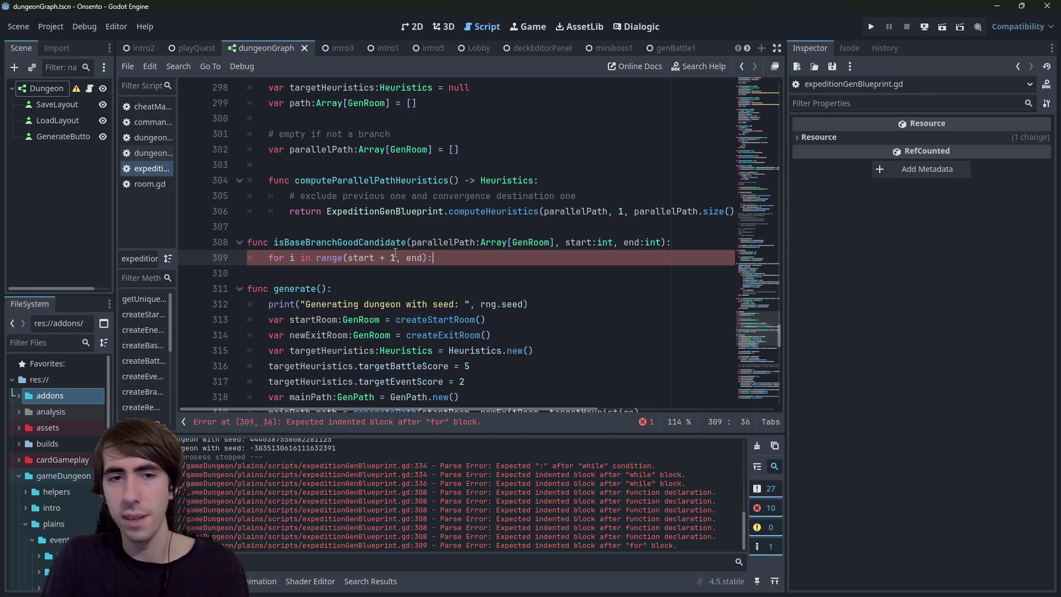
pyautogui.press('Right')
pyautogui.press('Return')
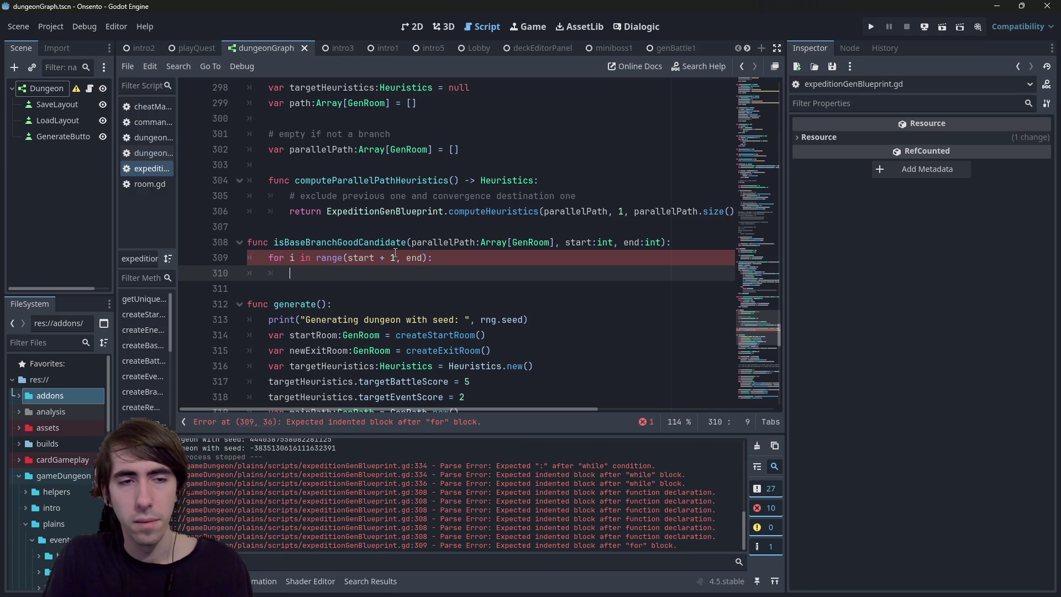
pyautogui.scroll(-9, 396, 252)
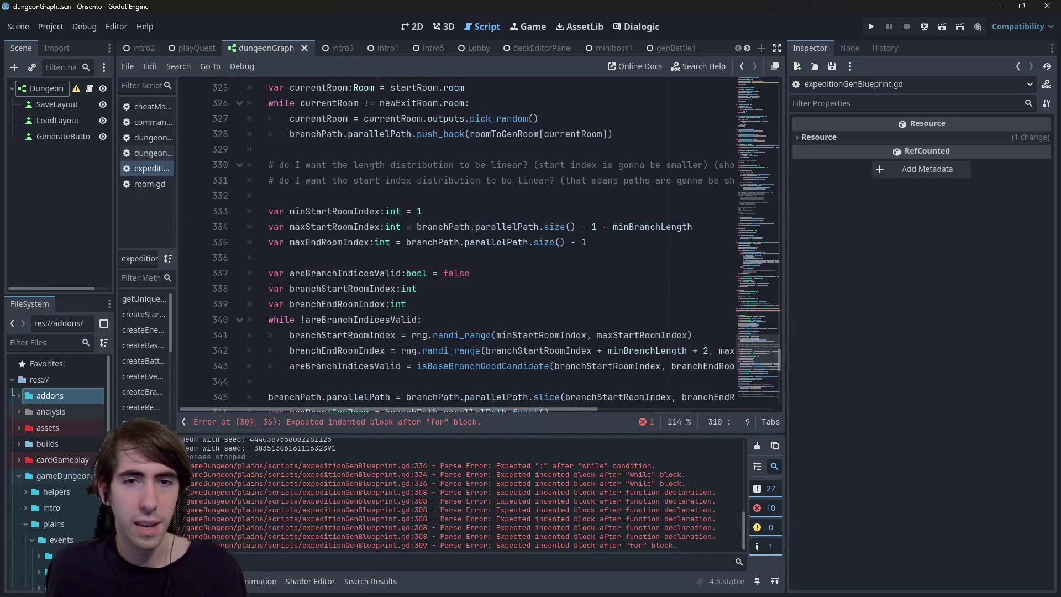
pyautogui.scroll(-2, 475, 231)
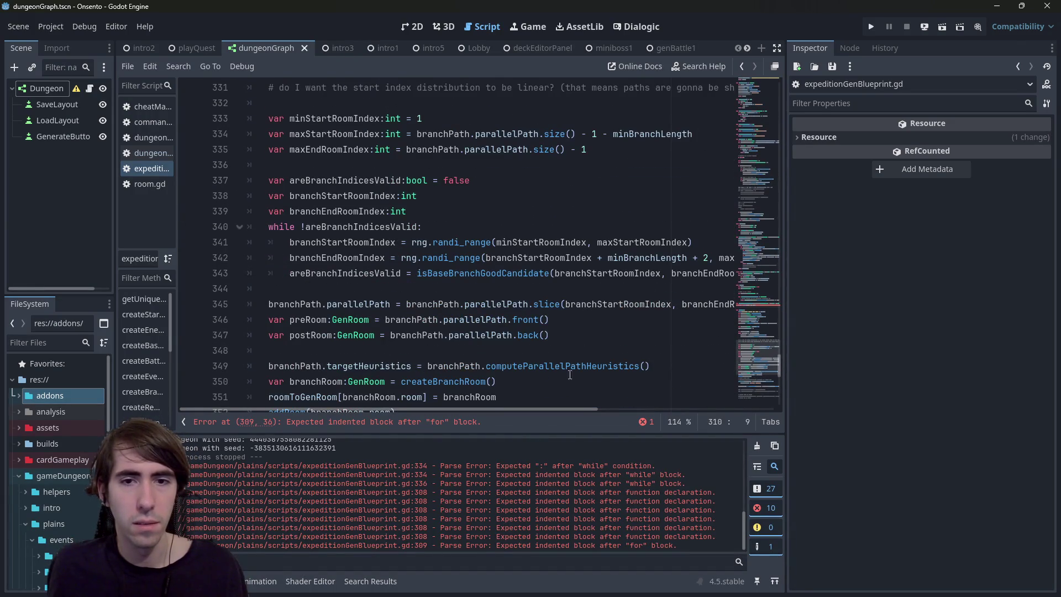
pyautogui.moveTo(560, 409)
pyautogui.mouseDown()
pyautogui.moveTo(601, 410)
pyautogui.moveTo(556, 419)
pyautogui.mouseUp()
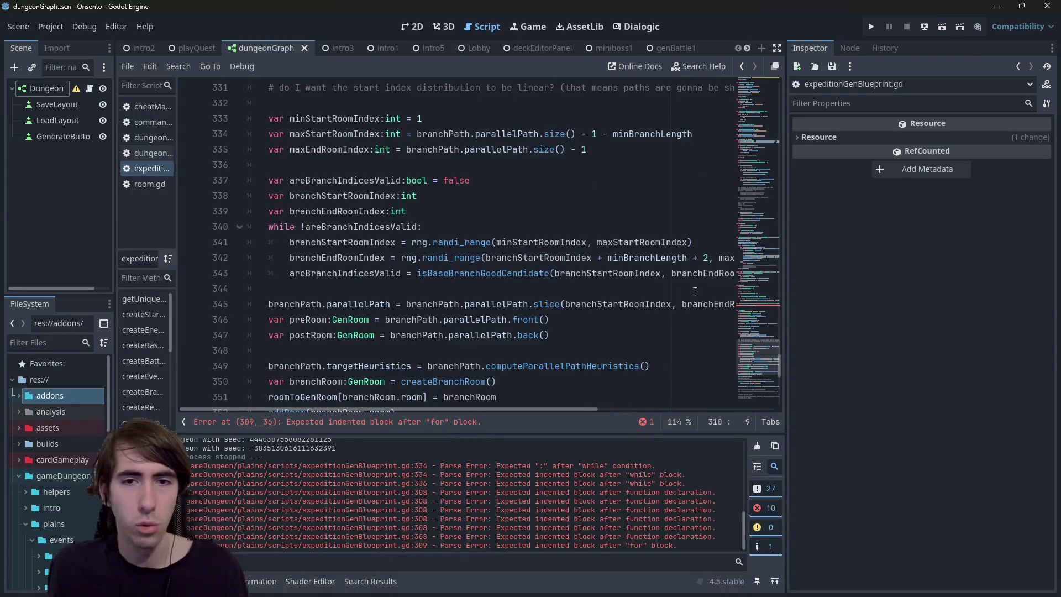
pyautogui.doubleClick(701, 304)
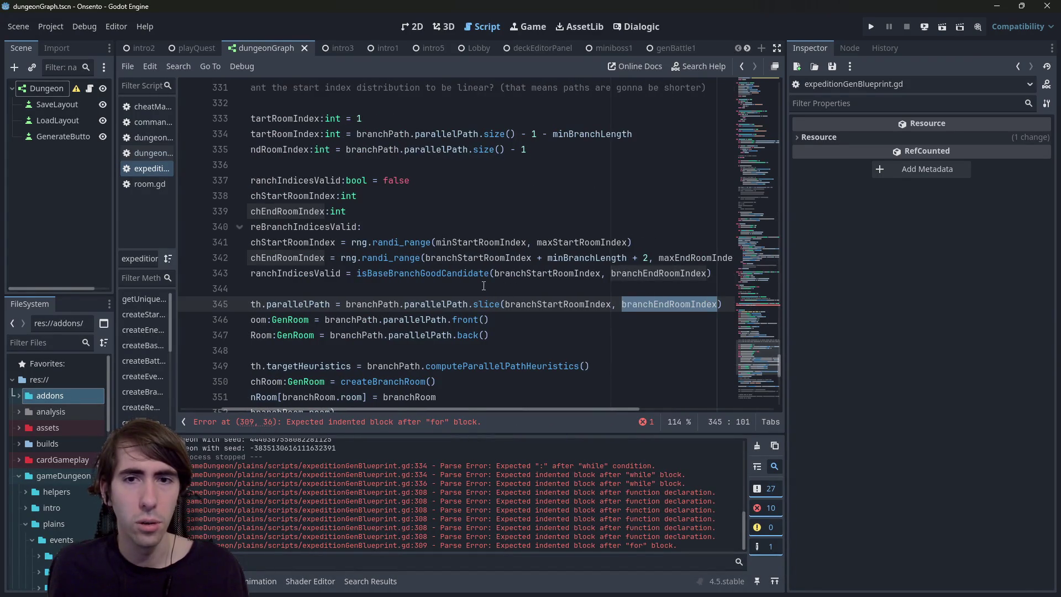
pyautogui.moveTo(346, 211); pyautogui.dragTo(141, 207)
pyautogui.doubleClick(316, 208)
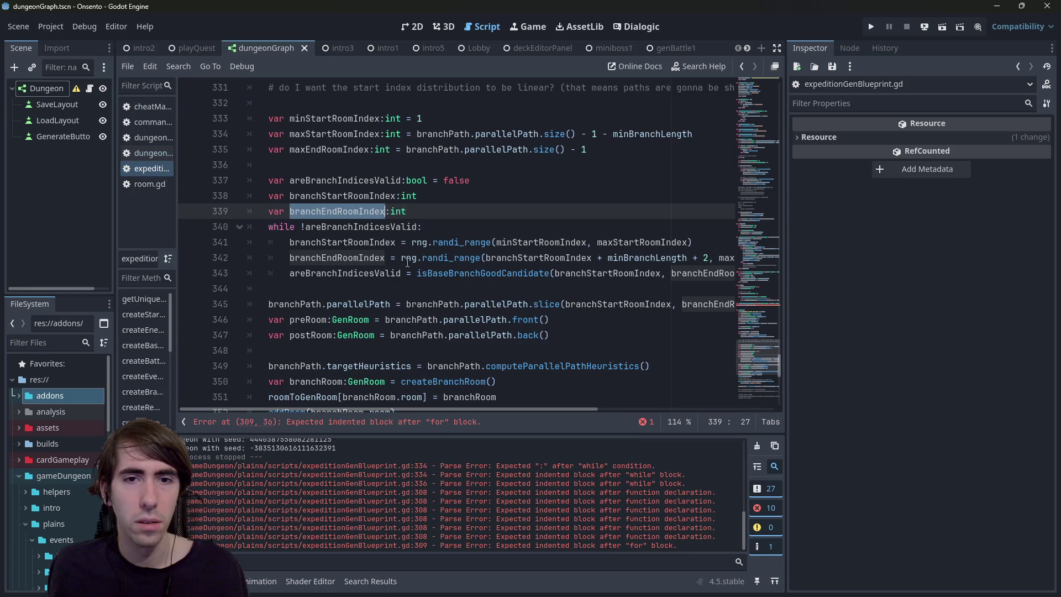
pyautogui.hotkey('ctrl', 'z')
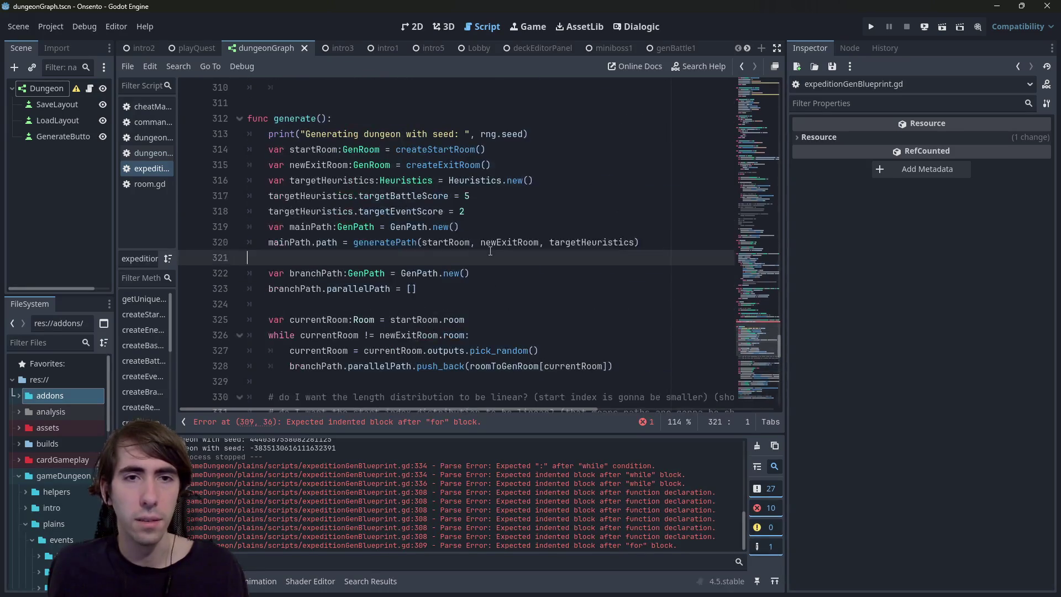
pyautogui.hotkey('ctrl', 'z')
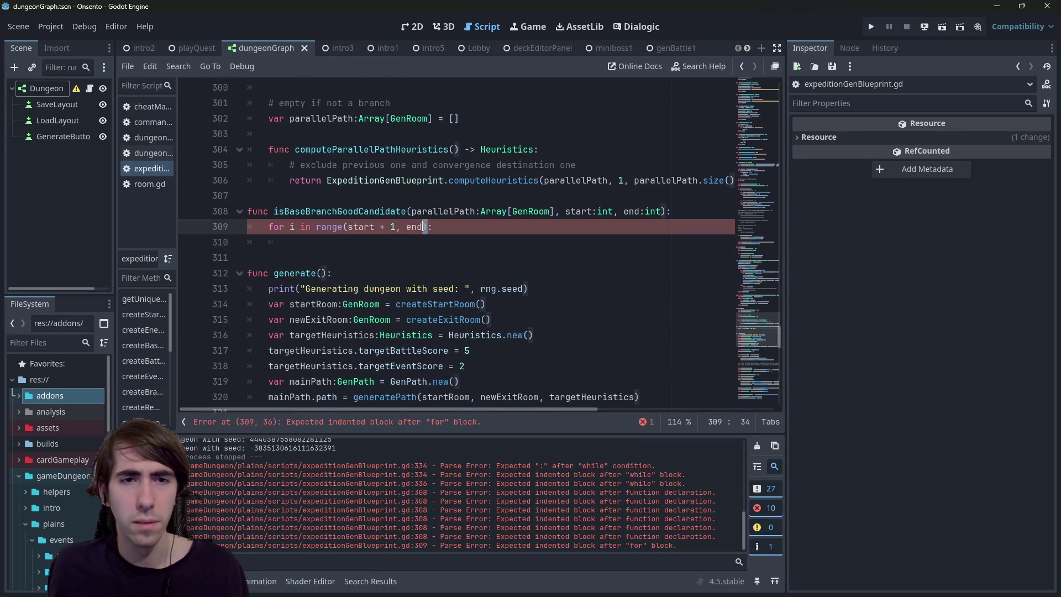
pyautogui.write('- 1')
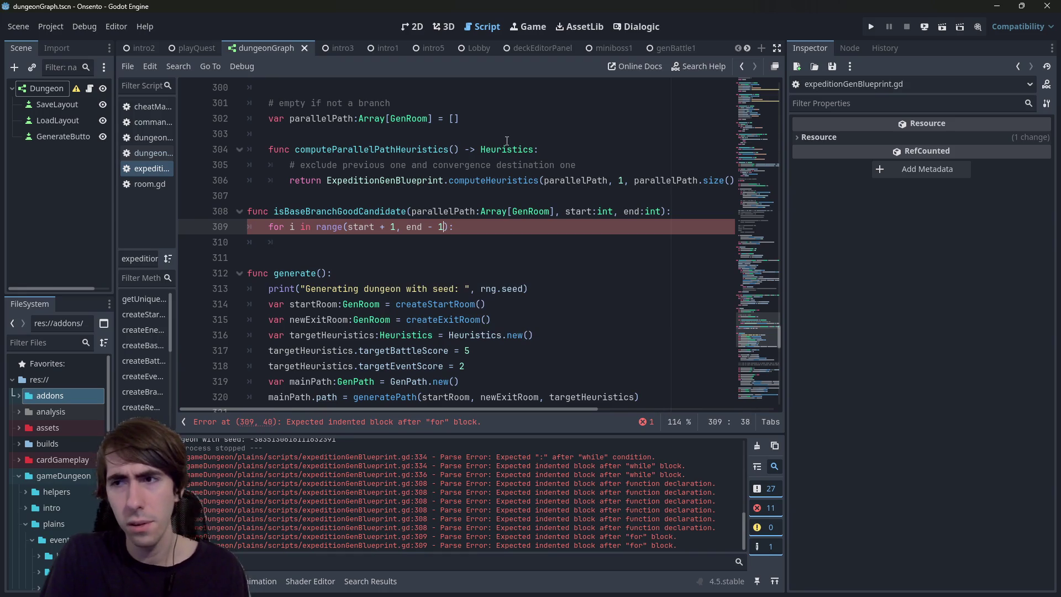
pyautogui.hotkey('ctrl', 'z')
pyautogui.hotkey('ctrl', 's')
pyautogui.hotkey('ctrl', 'y')
pyautogui.hotkey('ctrl', 's')
pyautogui.press('Down')
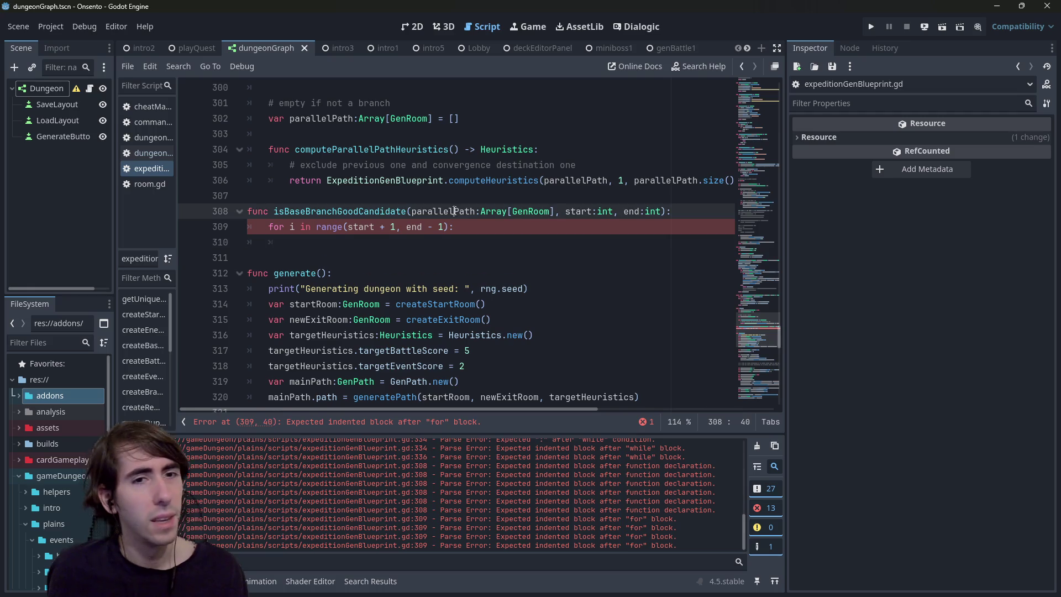
pyautogui.hotkey('ctrl', 'z')
pyautogui.hotkey('ctrl', 's')
pyautogui.press('Down')
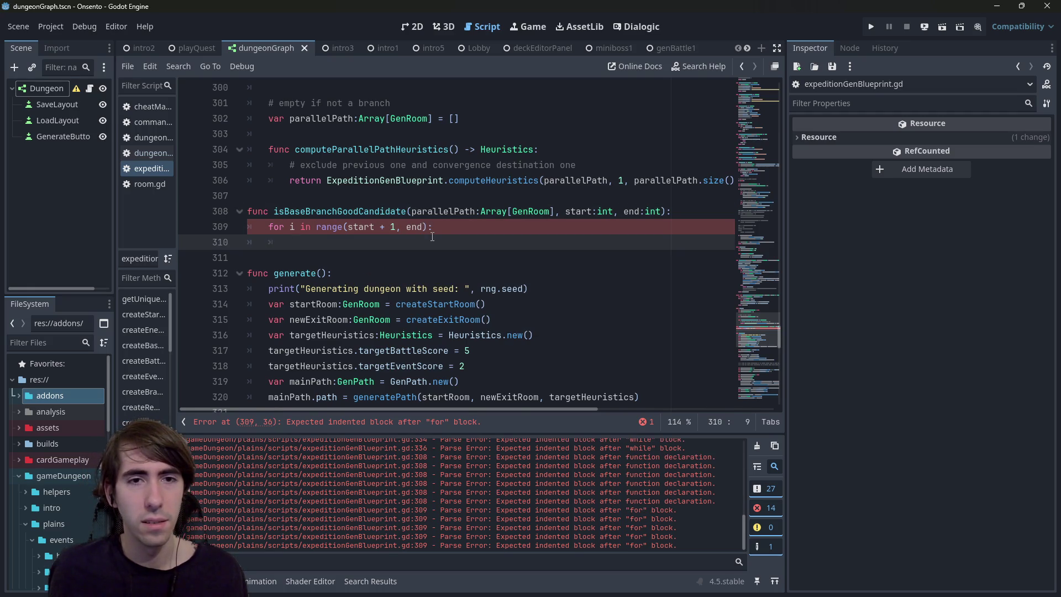
pyautogui.scroll(-9, 433, 237)
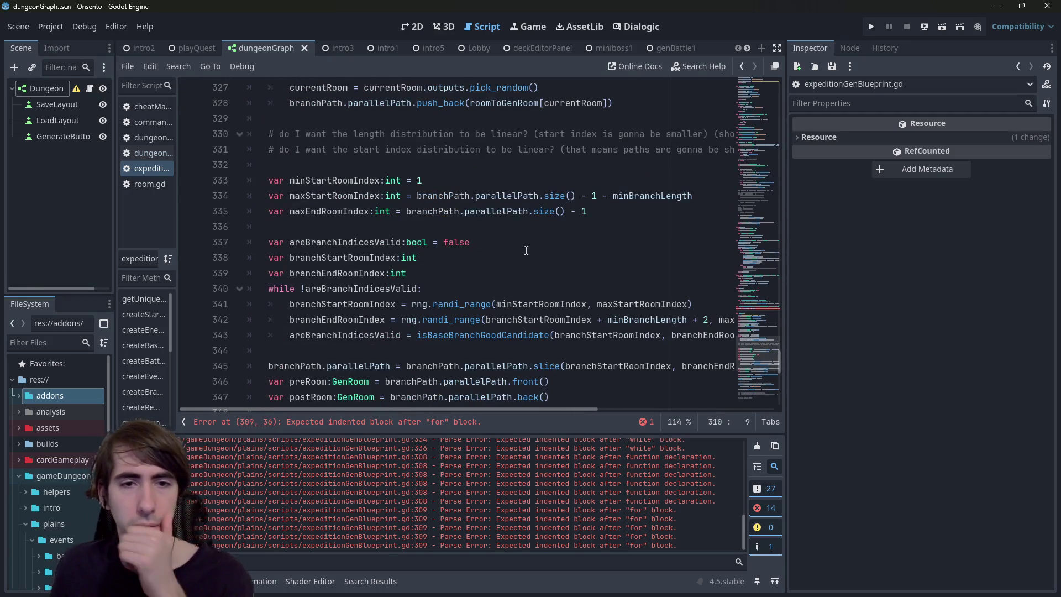
# Step: Select postRoom on line 347 and search the script for its uses
pyautogui.scroll(-2, 528, 244)
pyautogui.click(376, 274)
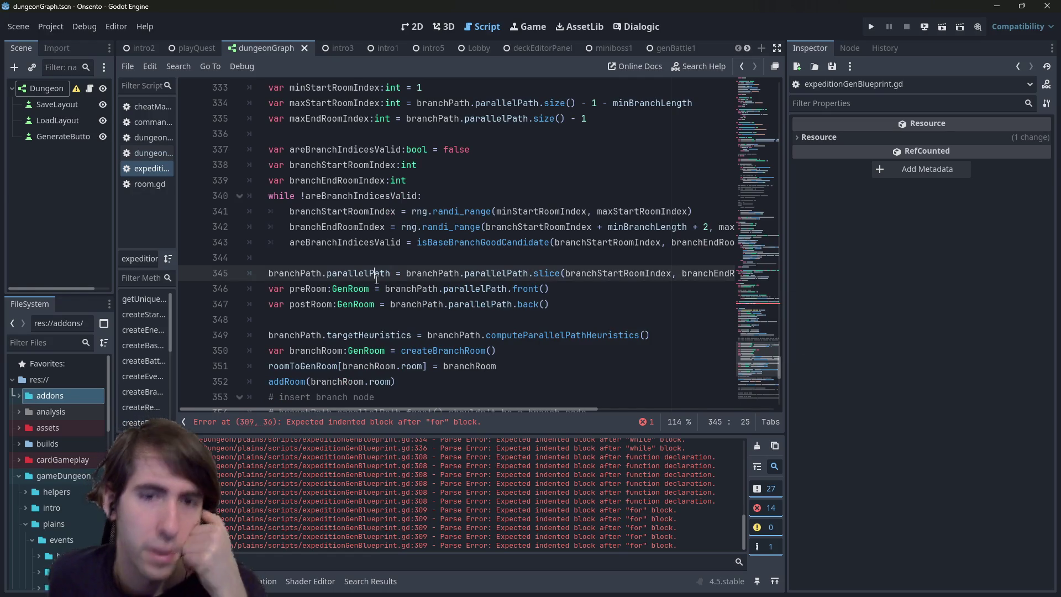
pyautogui.click(343, 304)
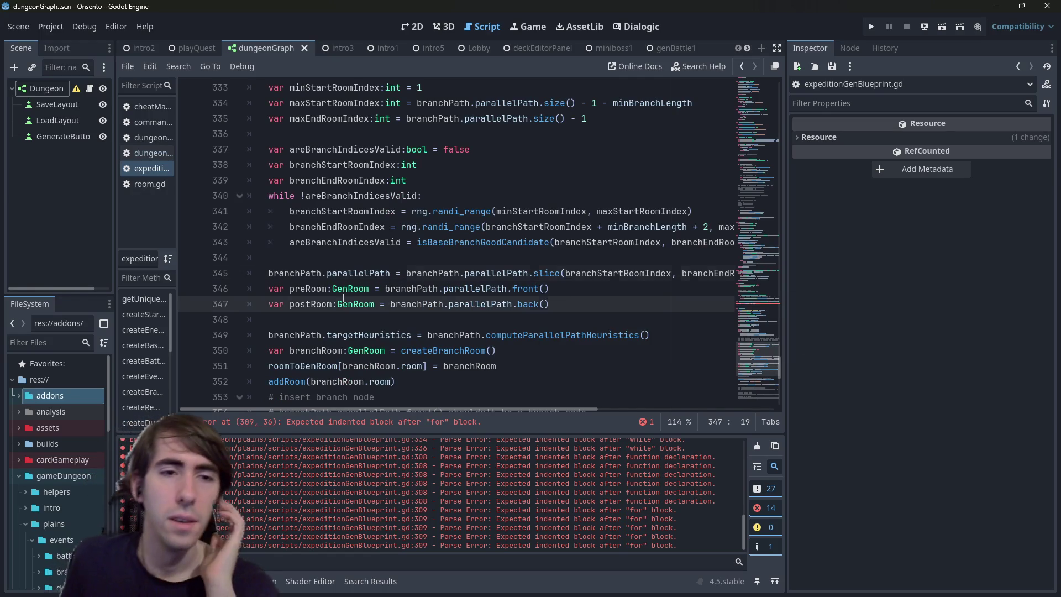
pyautogui.doubleClick(311, 305)
pyautogui.scroll(-3, 532, 289)
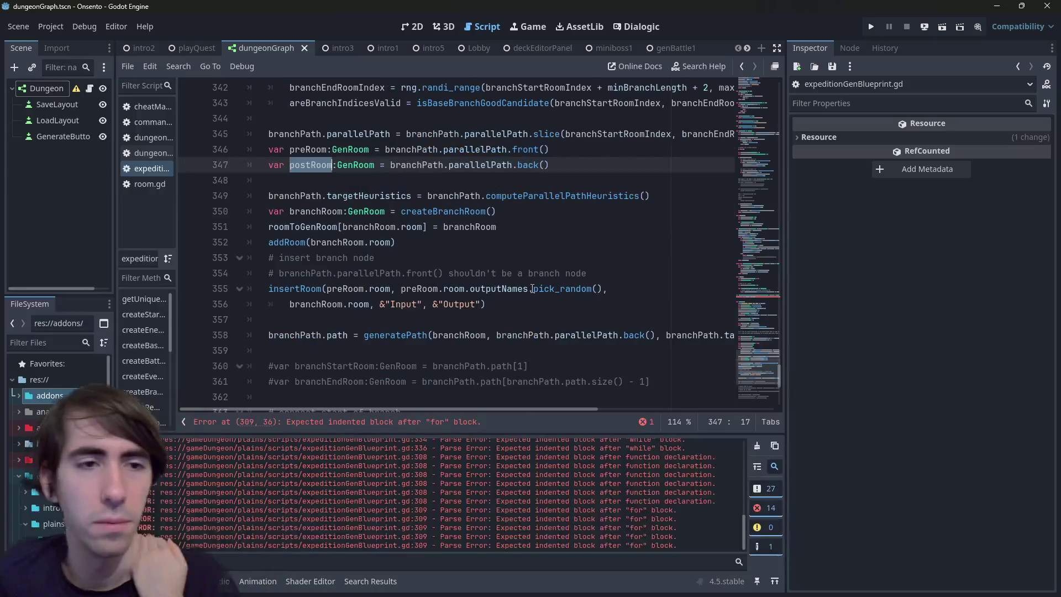
pyautogui.hotkey('ctrl', 'f')
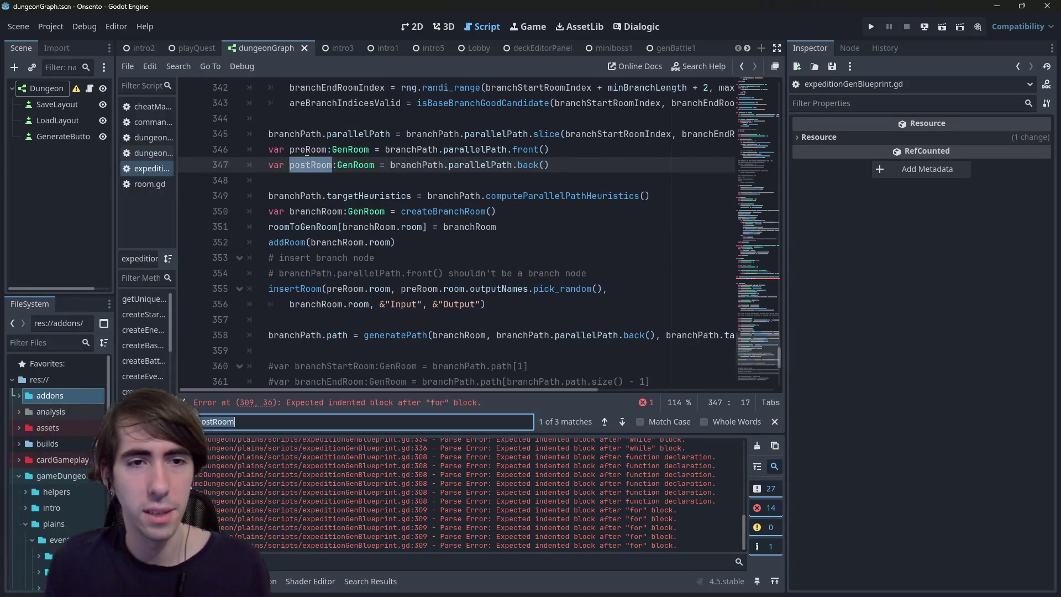
pyautogui.press('Return')
pyautogui.press('Return')
pyautogui.press('Return')
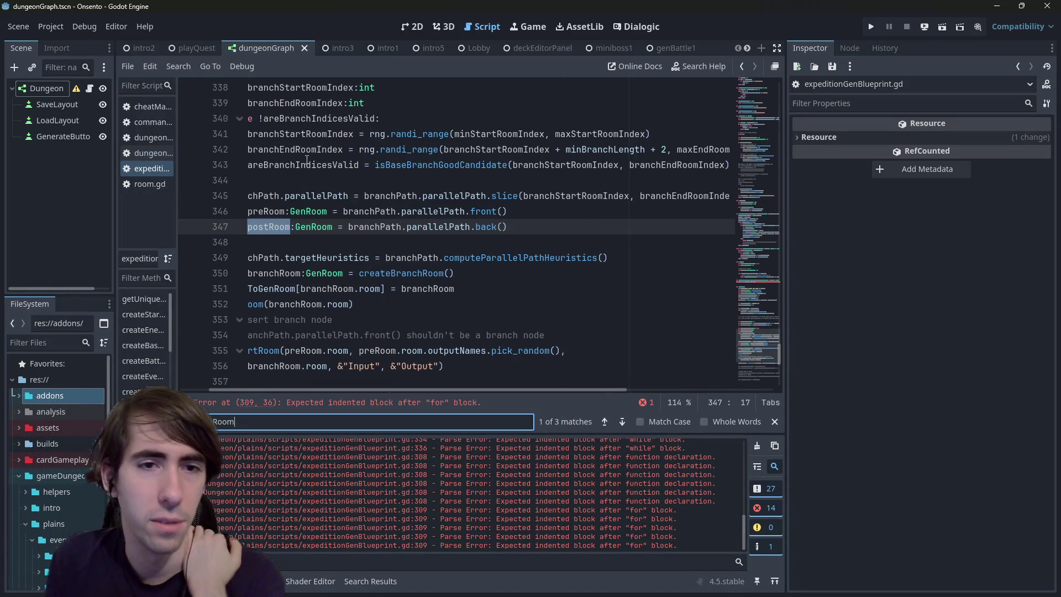
# Step: Delete the postRoom declaration line below the parallelPath slice
pyautogui.click(254, 242)
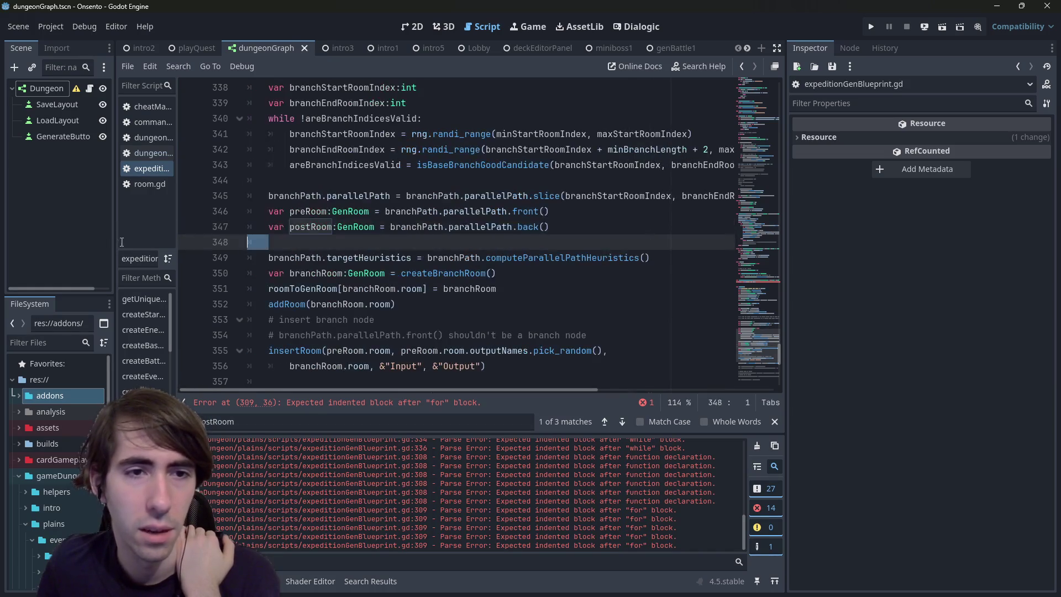
pyautogui.hotkey('shift', 'Up')
pyautogui.press('BackSpace')
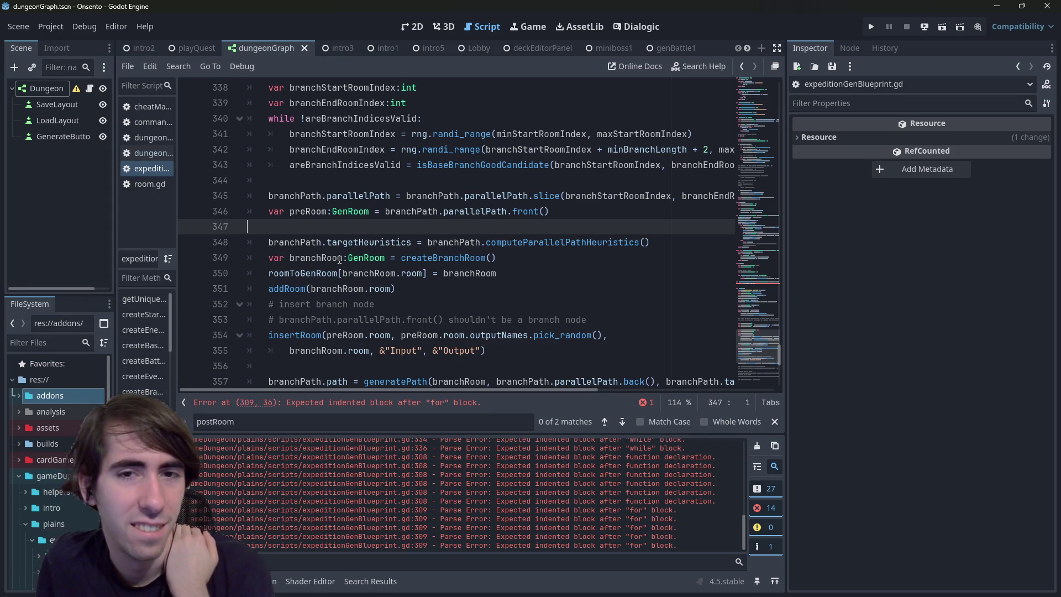
pyautogui.scroll(3, 339, 259)
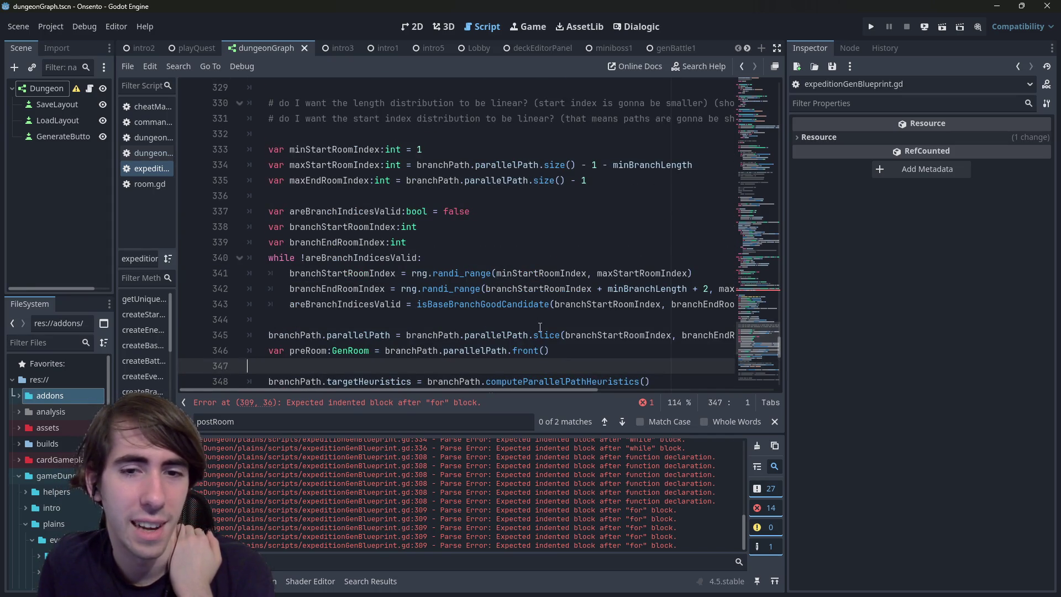
pyautogui.click(541, 331)
pyautogui.moveTo(512, 390)
pyautogui.mouseDown()
pyautogui.moveTo(640, 378)
pyautogui.moveTo(371, 398)
pyautogui.mouseUp()
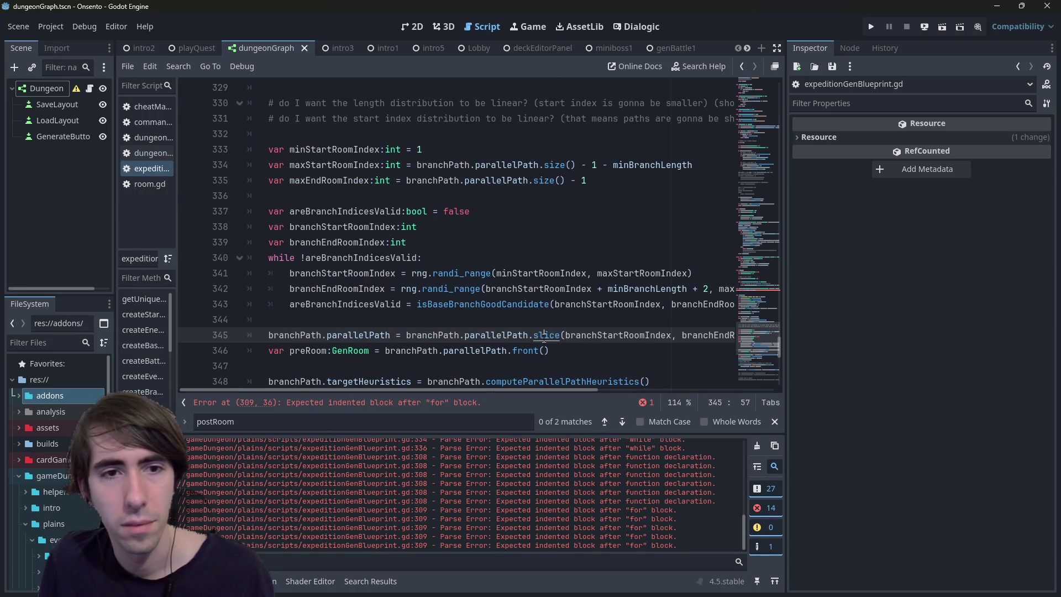
pyautogui.keyDown('ctrl'); pyautogui.click(544, 335); pyautogui.keyUp('ctrl')
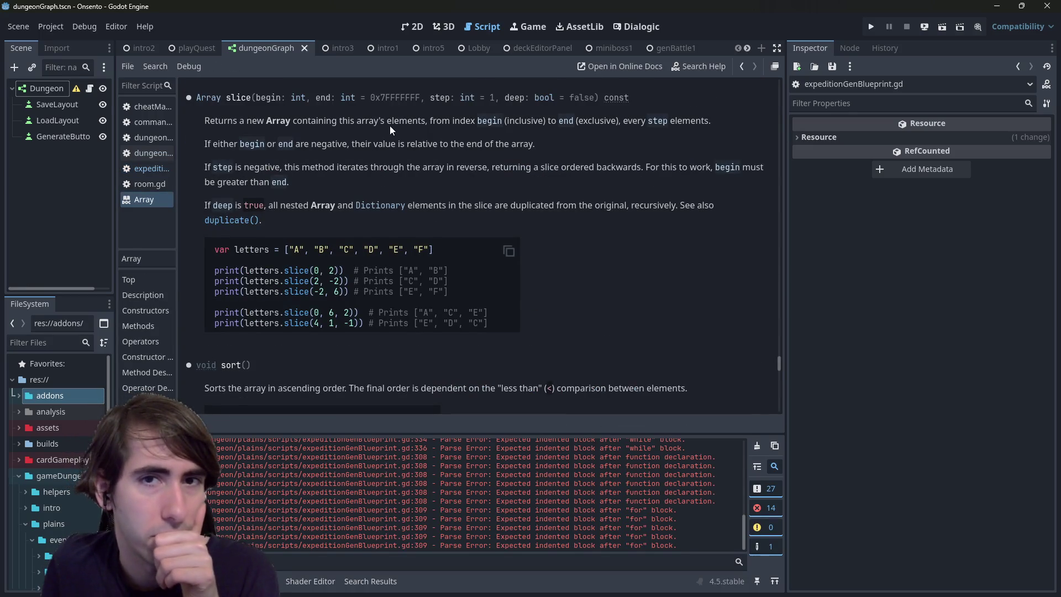
pyautogui.moveTo(366, 154); pyautogui.dragTo(493, 151)
pyautogui.click(493, 151)
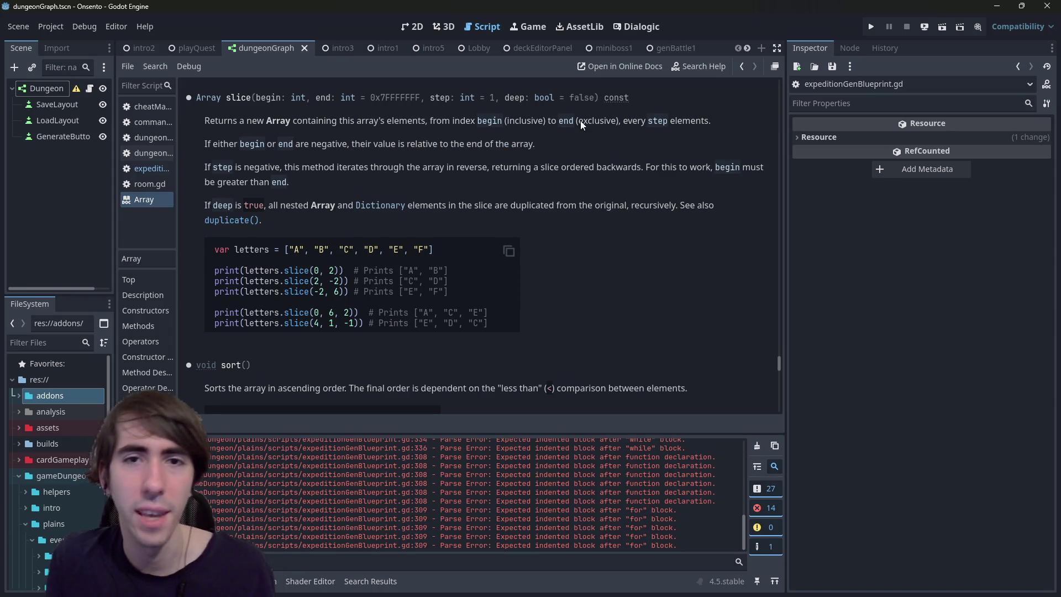
pyautogui.hotkey('alt', 'Left')
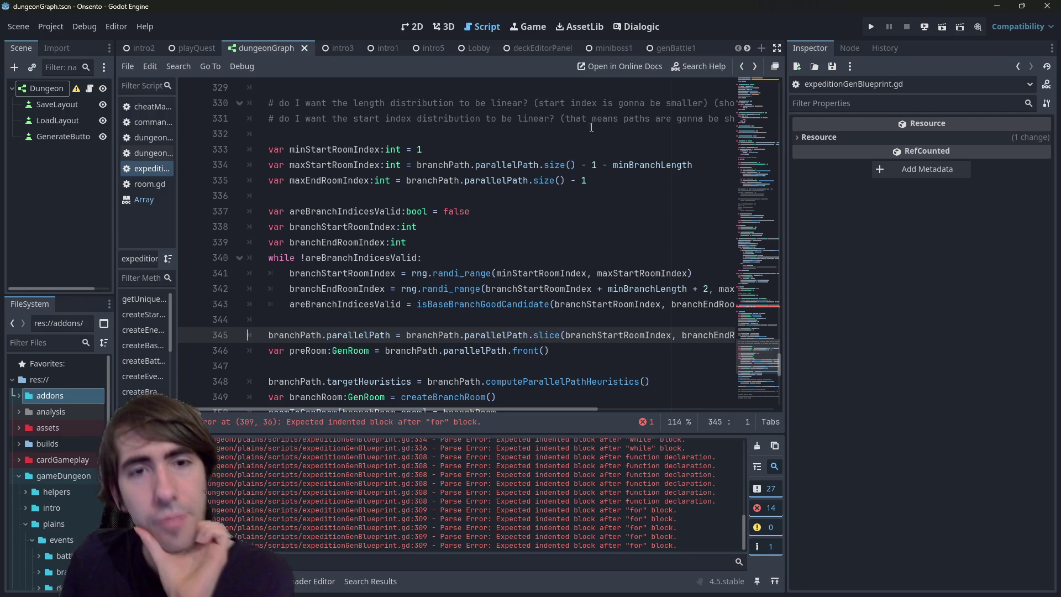
pyautogui.scroll(8, 547, 205)
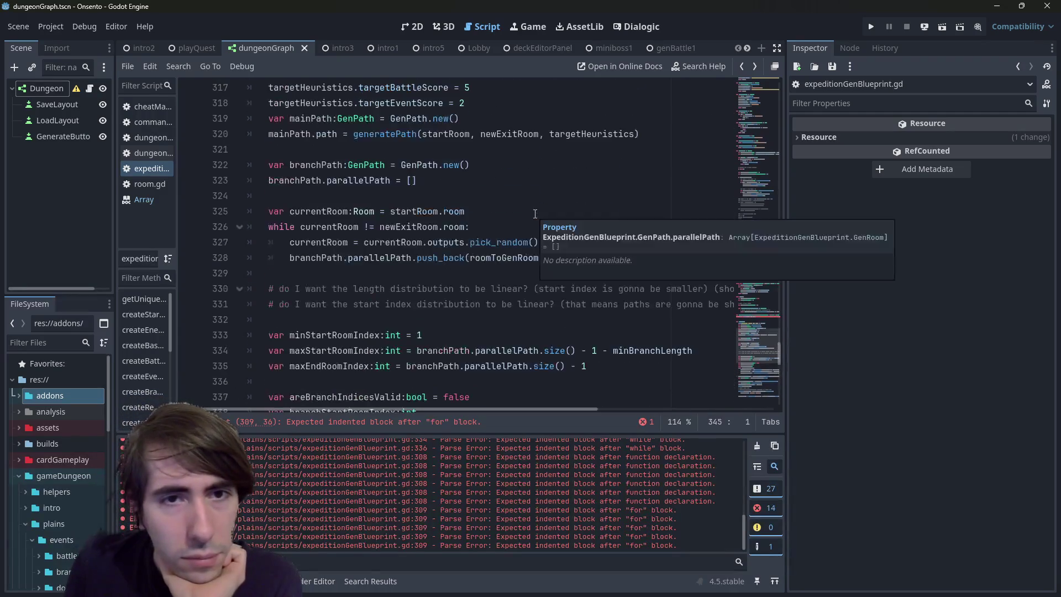
pyautogui.scroll(3, 535, 213)
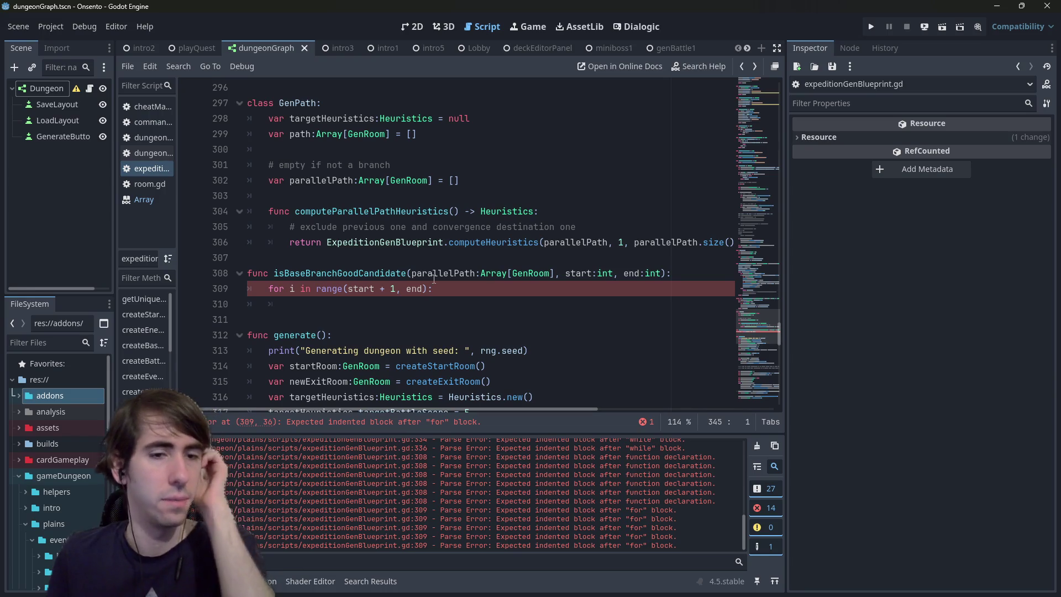
# Step: Start line 310 with 'parallelPath[i].' and browse its member suggestions
pyautogui.click(408, 304)
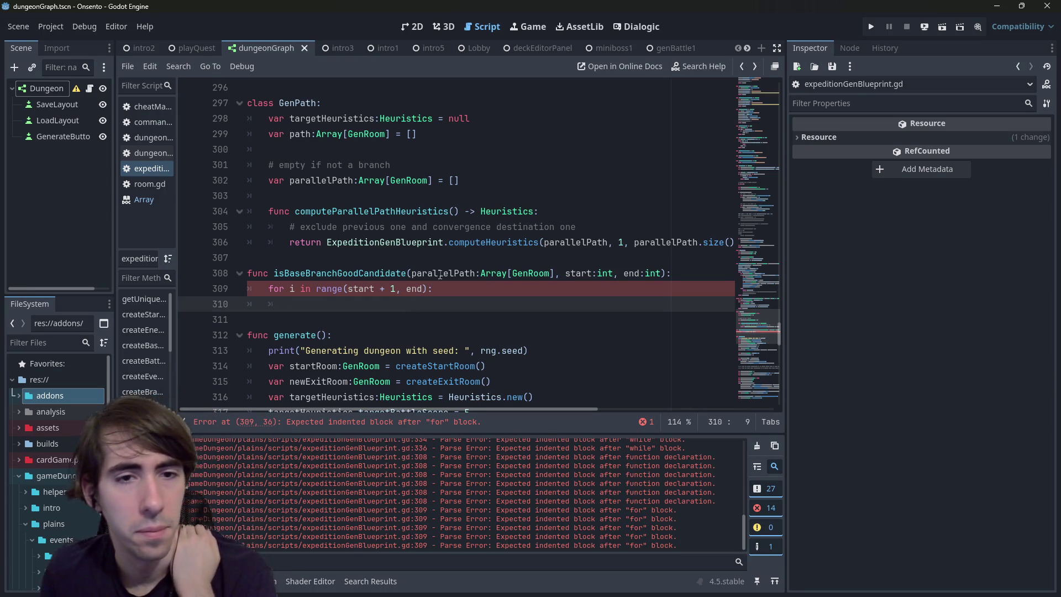
pyautogui.write('parallel')
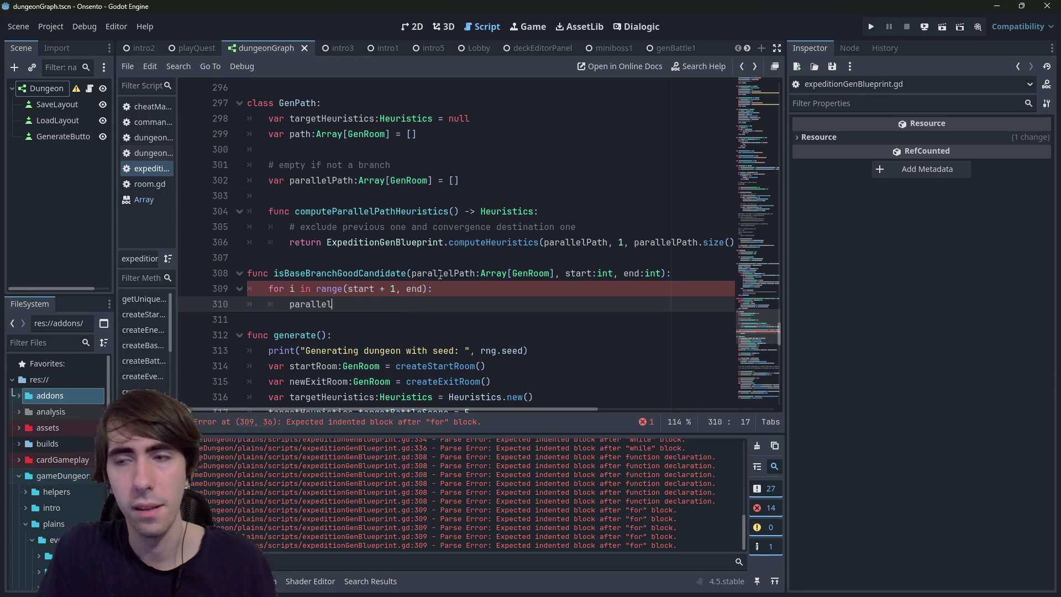
pyautogui.write('Path[i].')
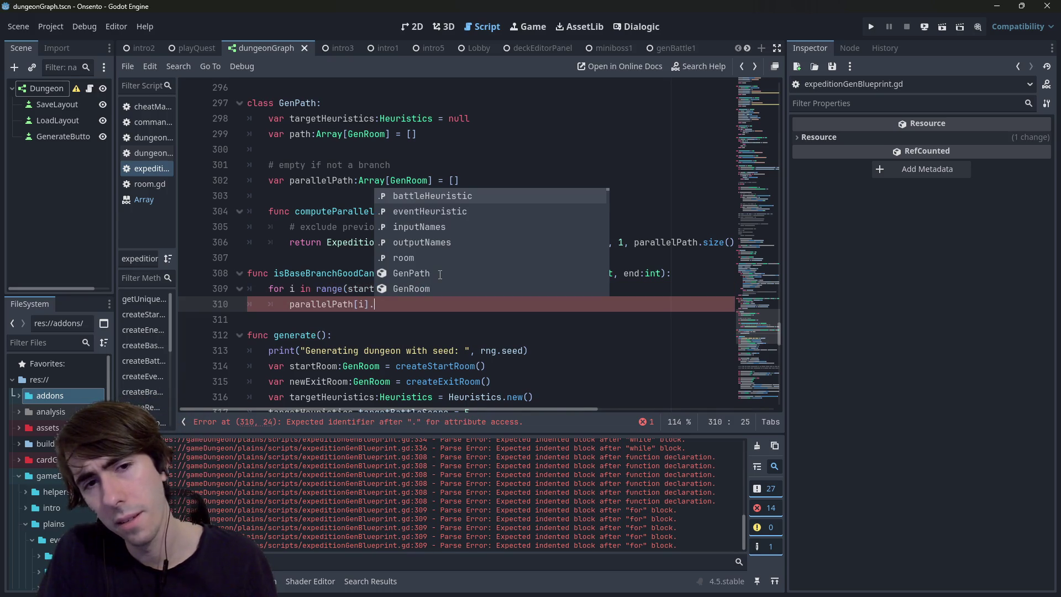
pyautogui.press('Down')
pyautogui.press('Down')
pyautogui.press('Down')
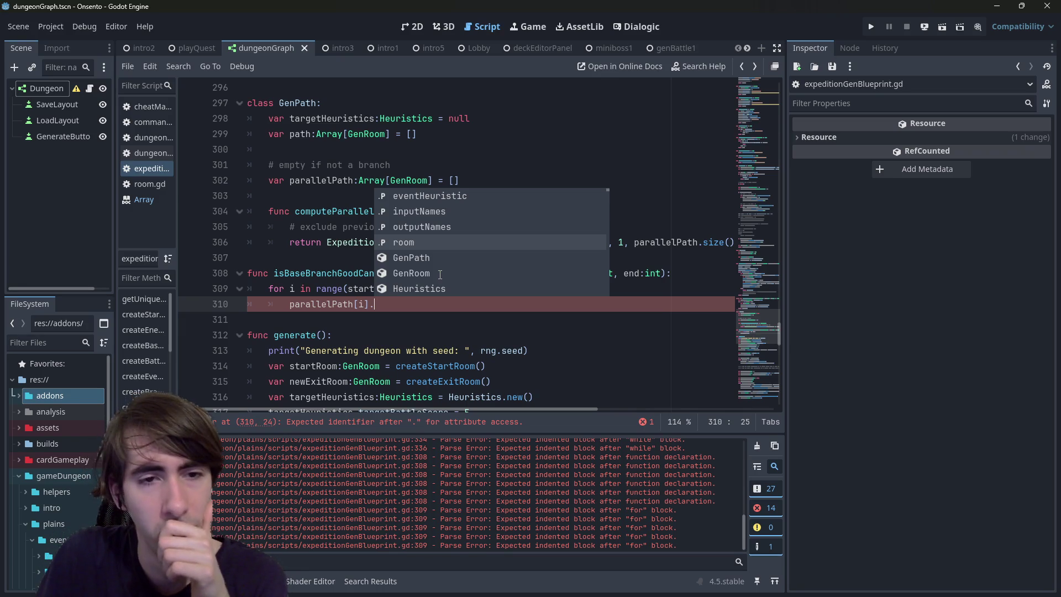
pyautogui.click(414, 301)
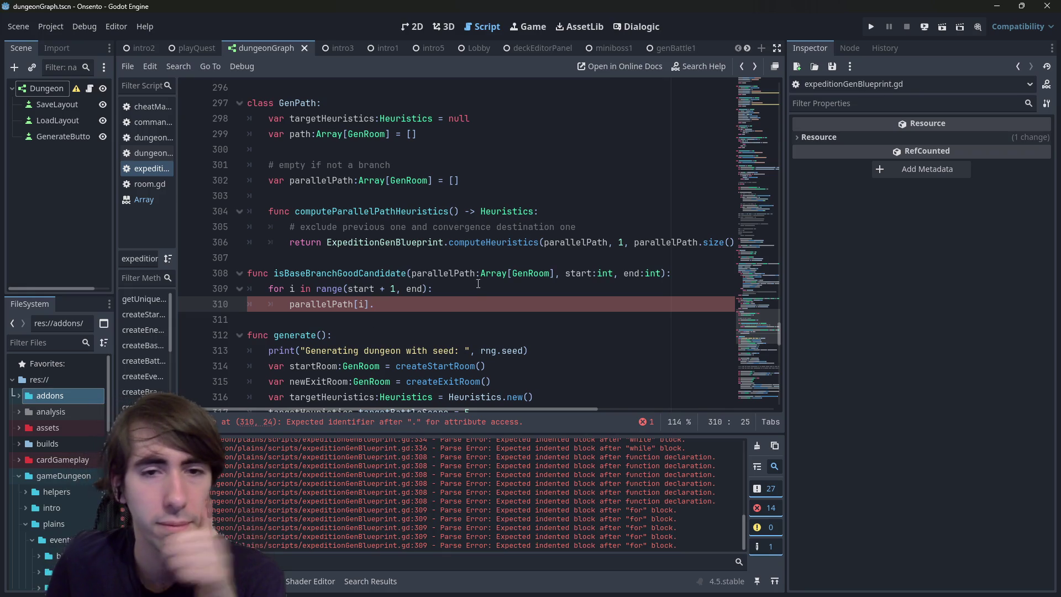
pyautogui.doubleClick(442, 273)
pyautogui.click(382, 303)
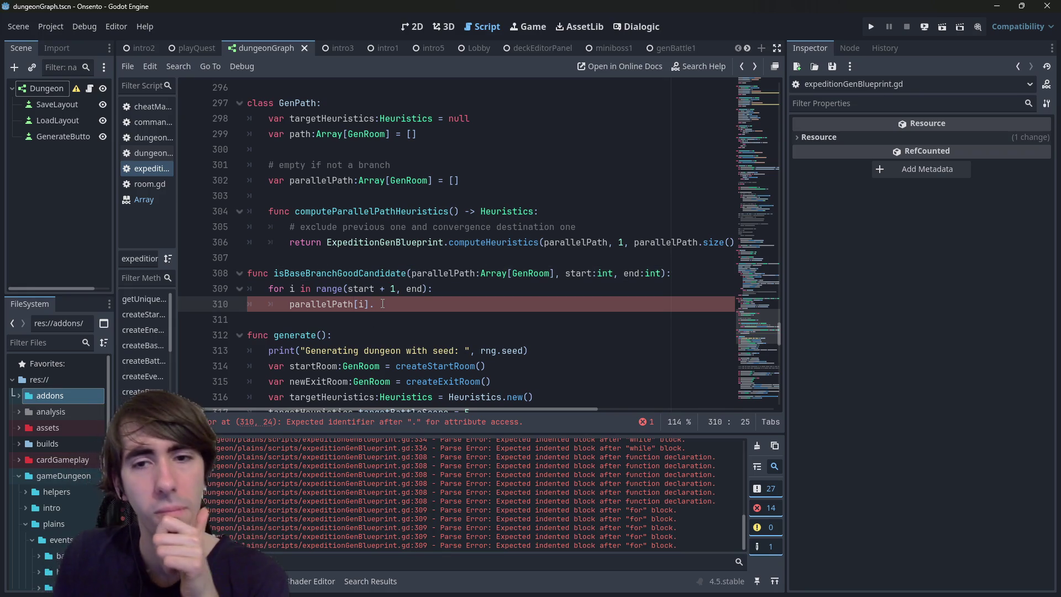
# Step: Complete the expression to parallelPath[i].room.roomType through autocomplete
pyautogui.hotkey('ctrl', 'space')
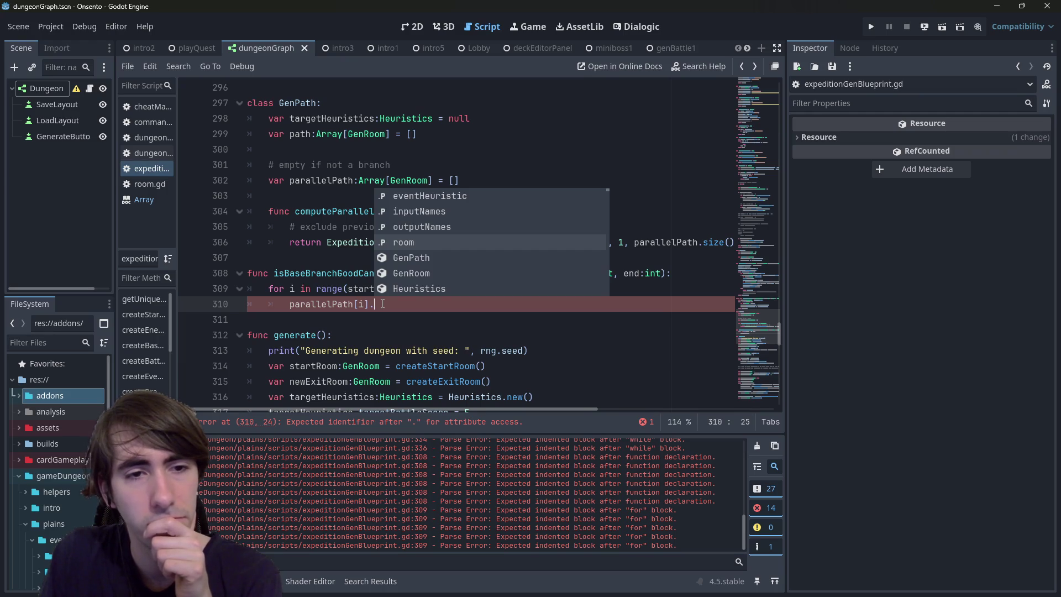
pyautogui.press('BackSpace')
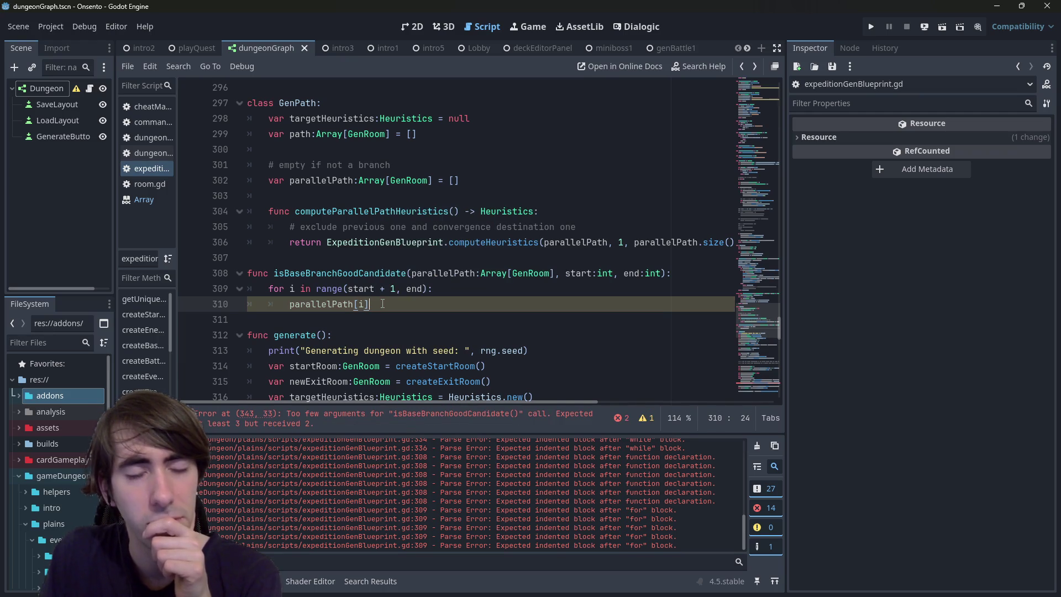
pyautogui.write('.')
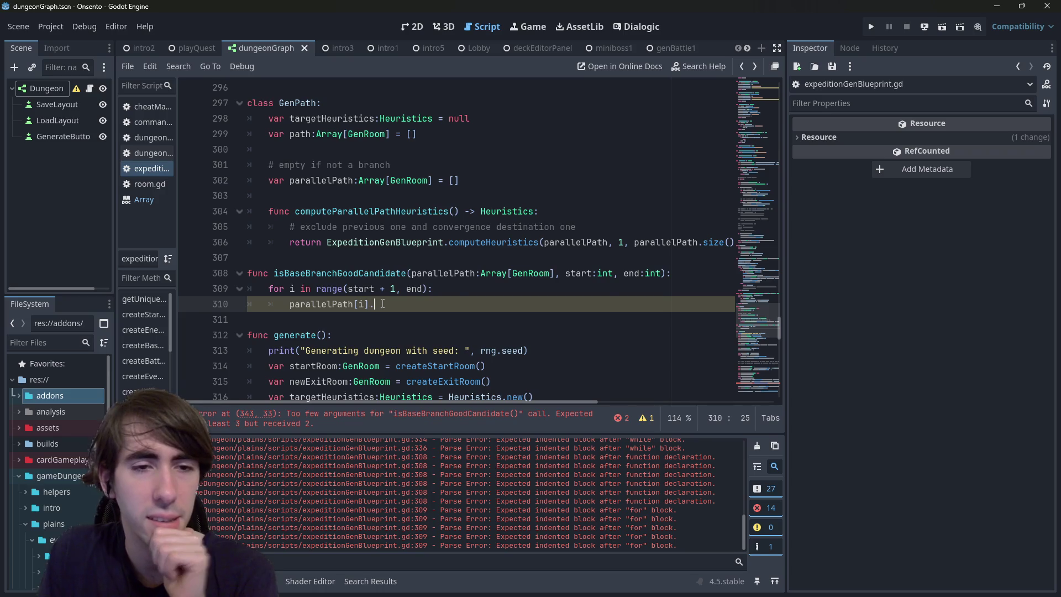
pyautogui.press('Down')
pyautogui.press('Down')
pyautogui.press('Down')
pyautogui.press('Escape')
pyautogui.press('Down')
pyautogui.press('Down')
pyautogui.press('Up')
pyautogui.press('Up')
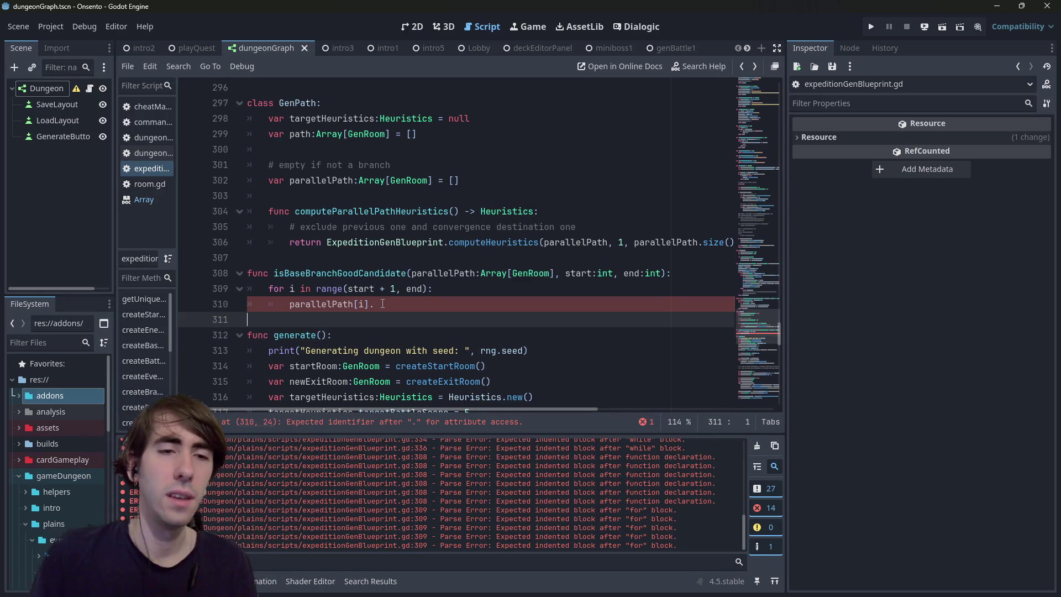
pyautogui.hotkey('ctrl', 'space')
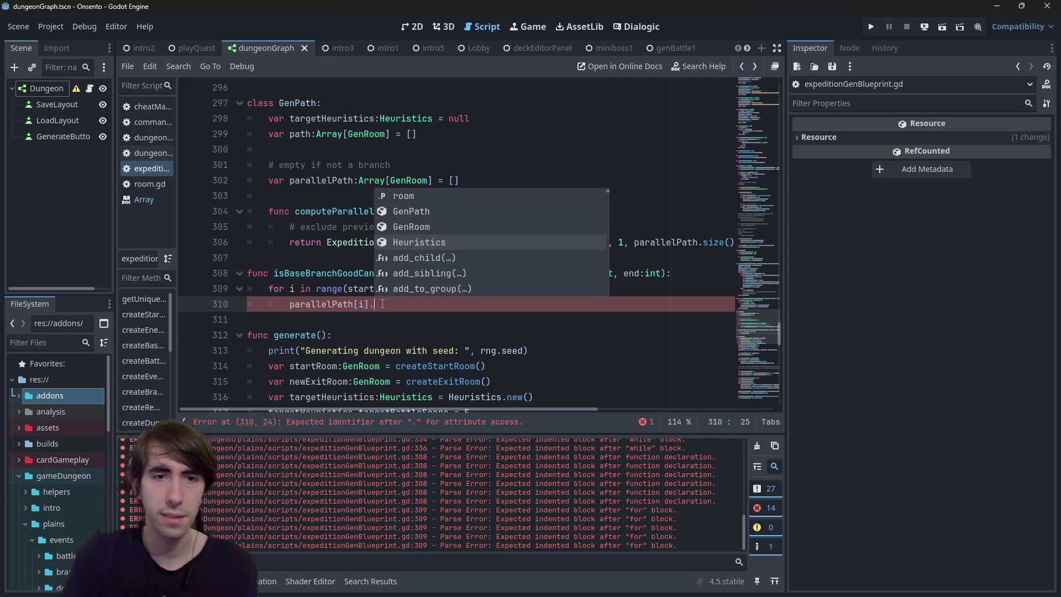
pyautogui.write('room.')
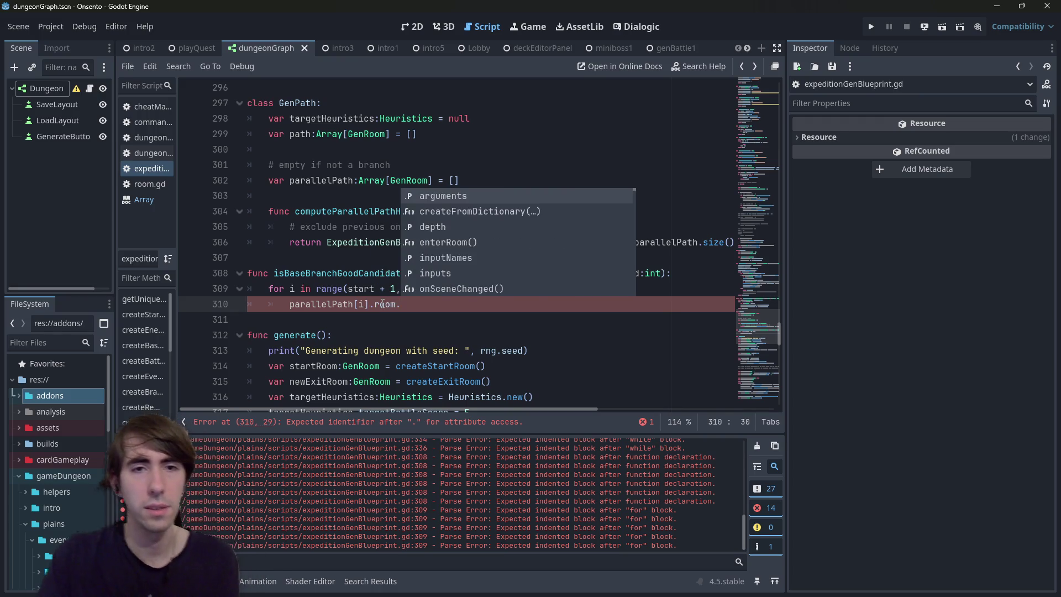
pyautogui.write('typ')
pyautogui.press('Return')
# Step: Append == &"" to compare with an empty StringName, then search for &" literals
pyautogui.write('== "')
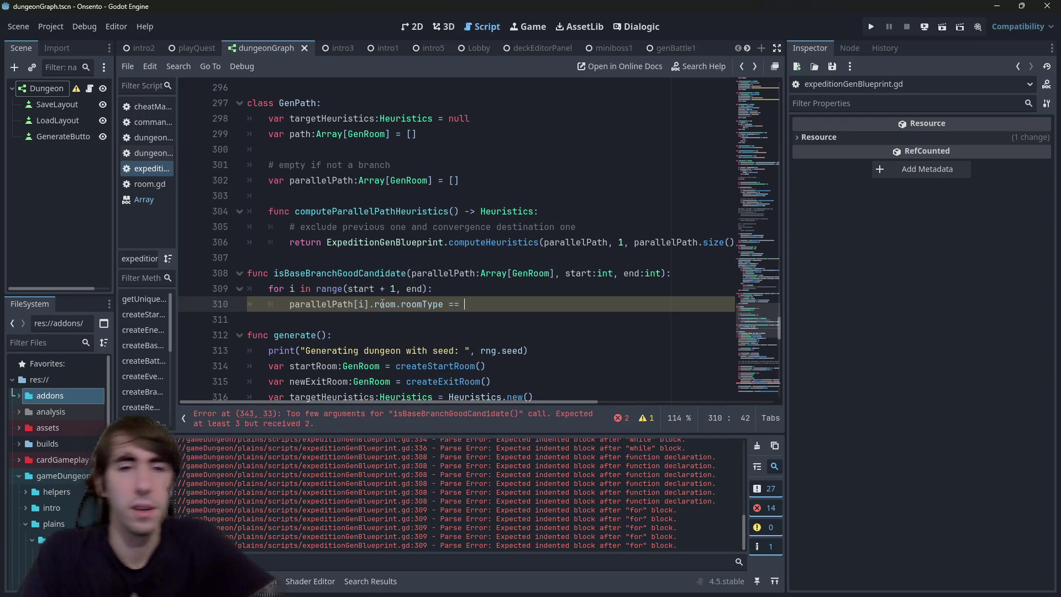
pyautogui.press('BackSpace')
pyautogui.write('&"')
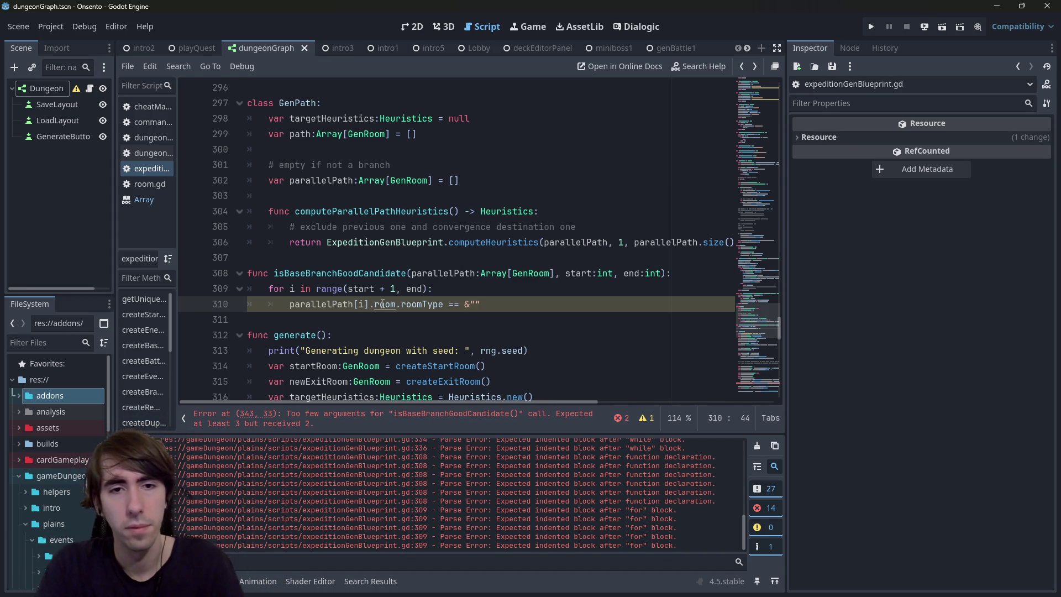
pyautogui.hotkey('ctrl', 'f')
# Step: Find and copy the &"BattleRoom" literal on line 102 in createBattleRoom
pyautogui.write('&"')
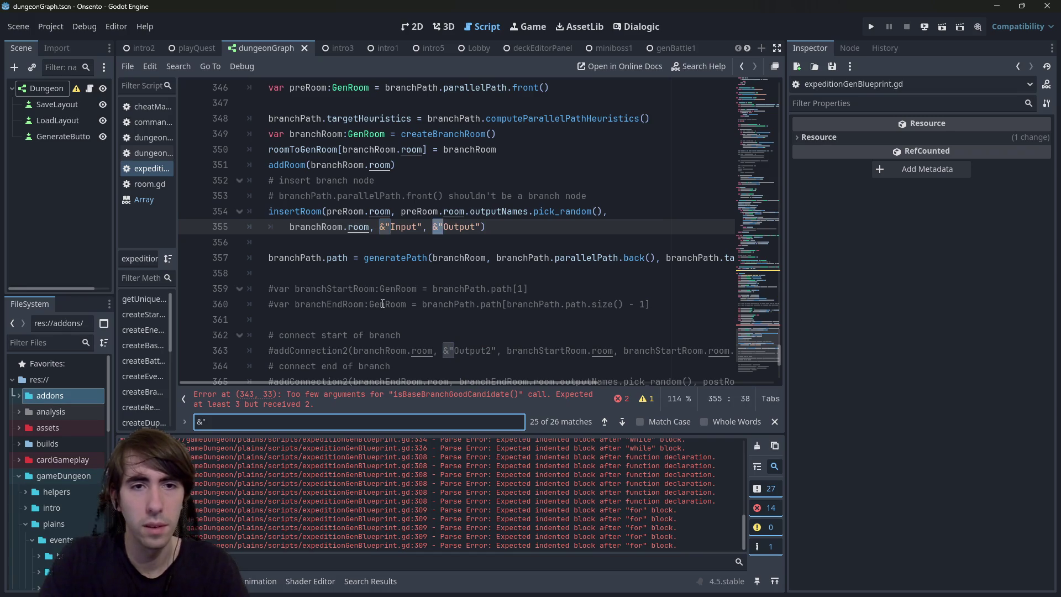
pyautogui.press('Return')
pyautogui.press('Return')
pyautogui.press('Return')
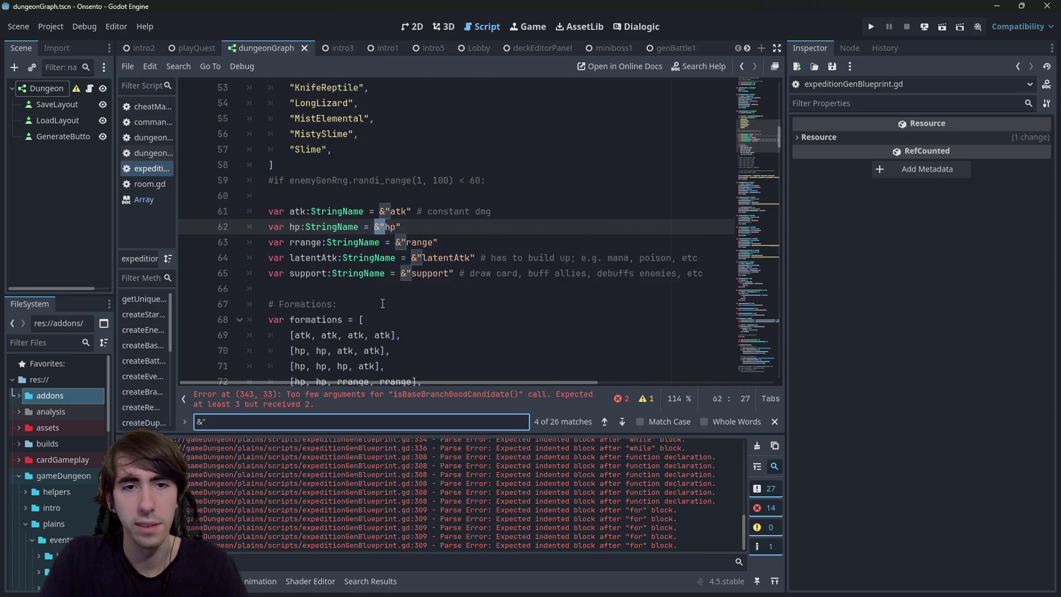
pyautogui.press('Return')
pyautogui.press('Return')
pyautogui.press('Return')
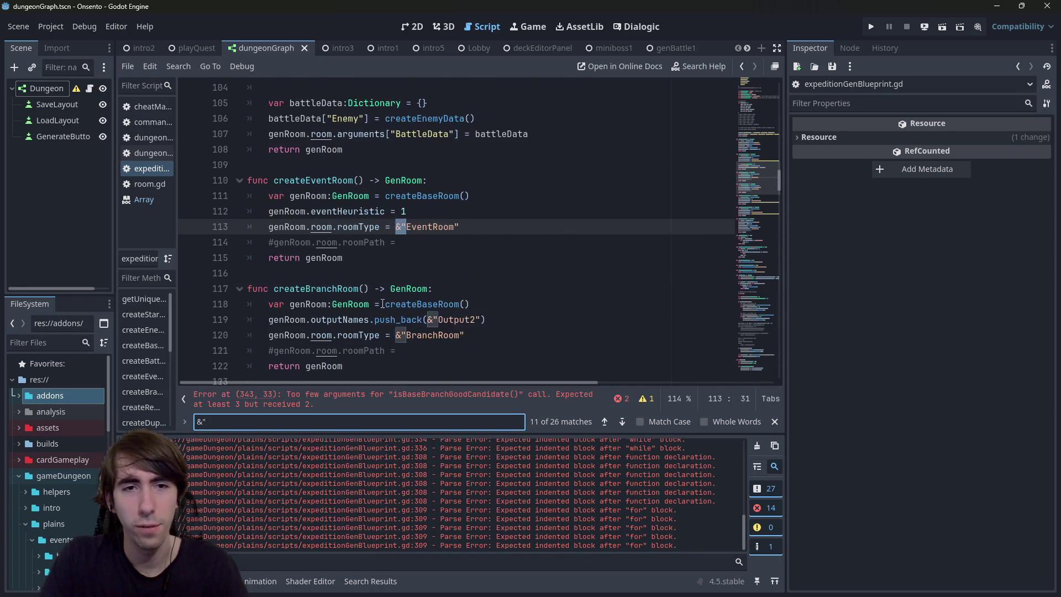
pyautogui.scroll(3, 387, 248)
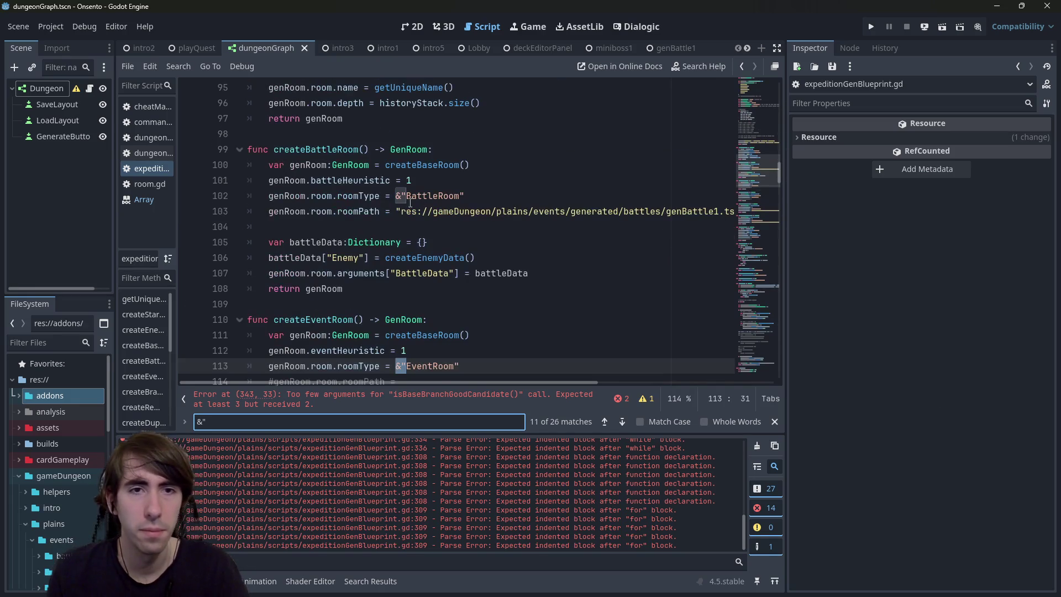
pyautogui.click(397, 200)
pyautogui.hotkey('shift', 'End')
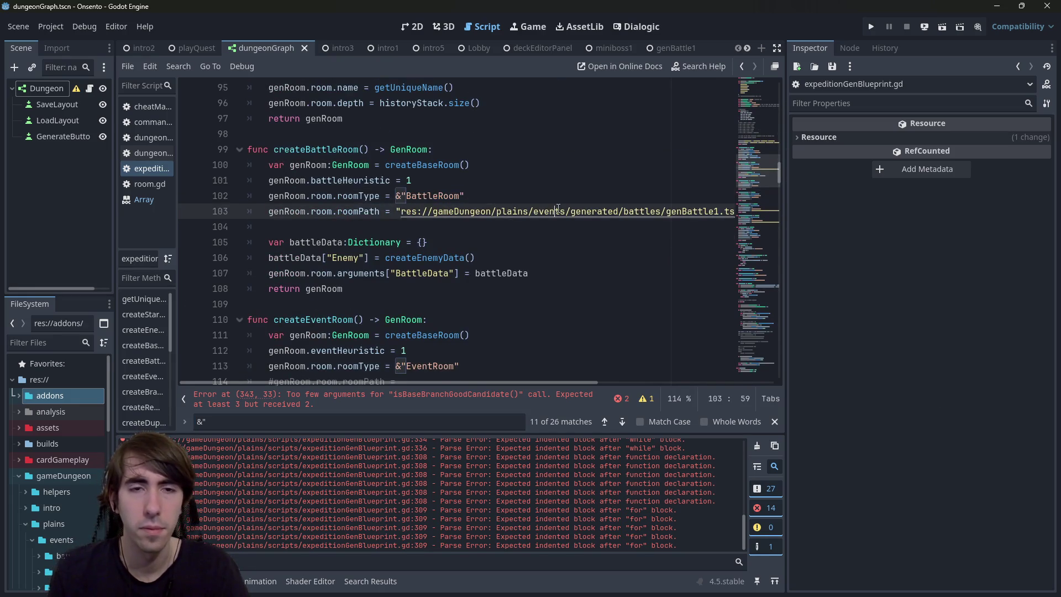
pyautogui.press('F3')
pyautogui.press('F3')
pyautogui.press('F3')
# Step: Paste &"BattleRoom" after roomType == on line 310 and end it with a colon
pyautogui.hotkey('ctrl', 'z')
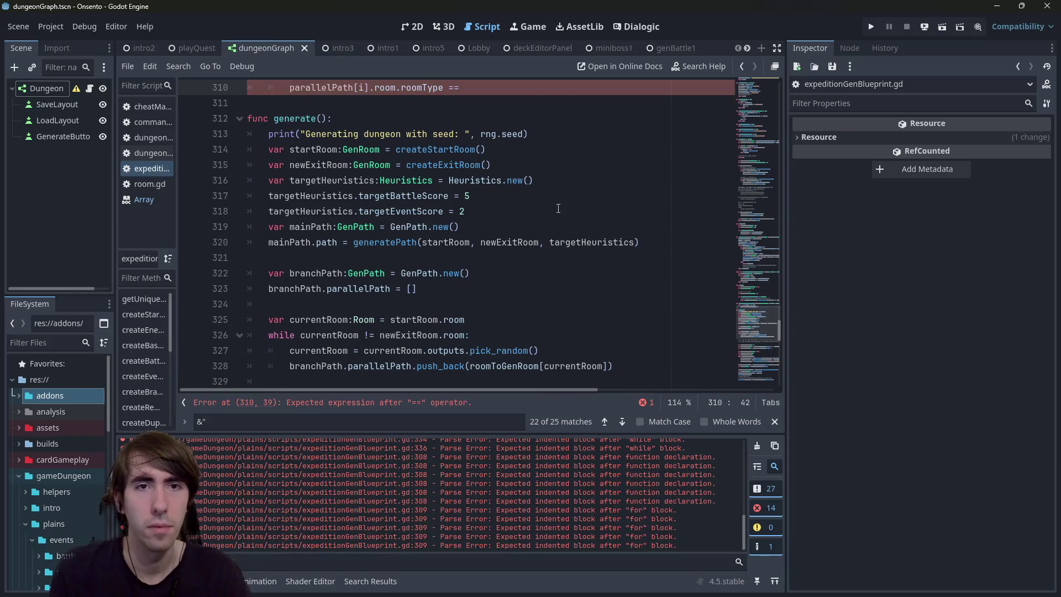
pyautogui.write('&"BattleRoom"')
pyautogui.write(':')
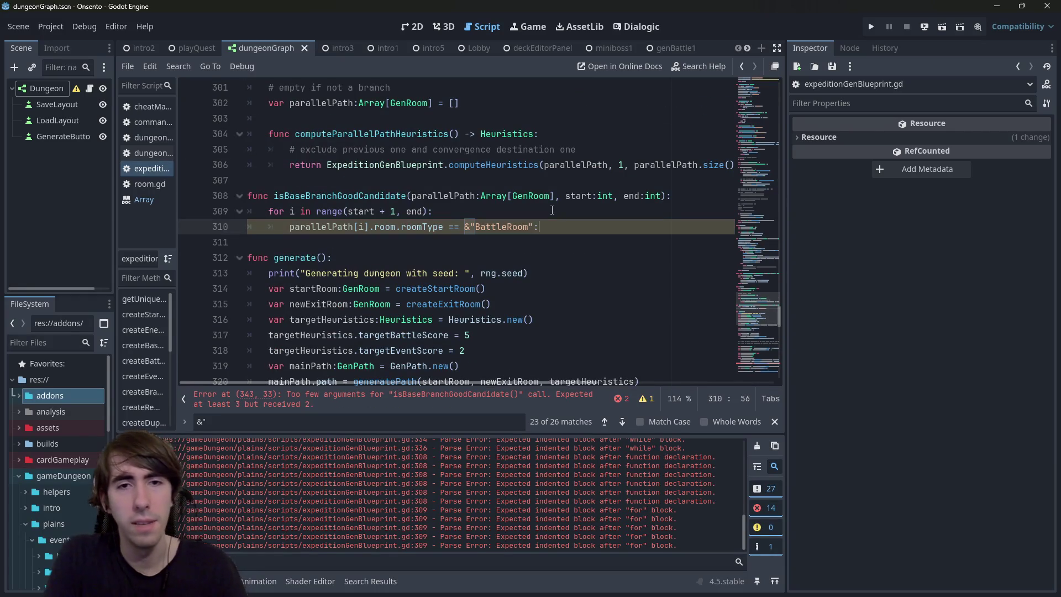
pyautogui.press('Return')
pyautogui.press('BackSpace')
pyautogui.press('BackSpace')
pyautogui.press('BackSpace')
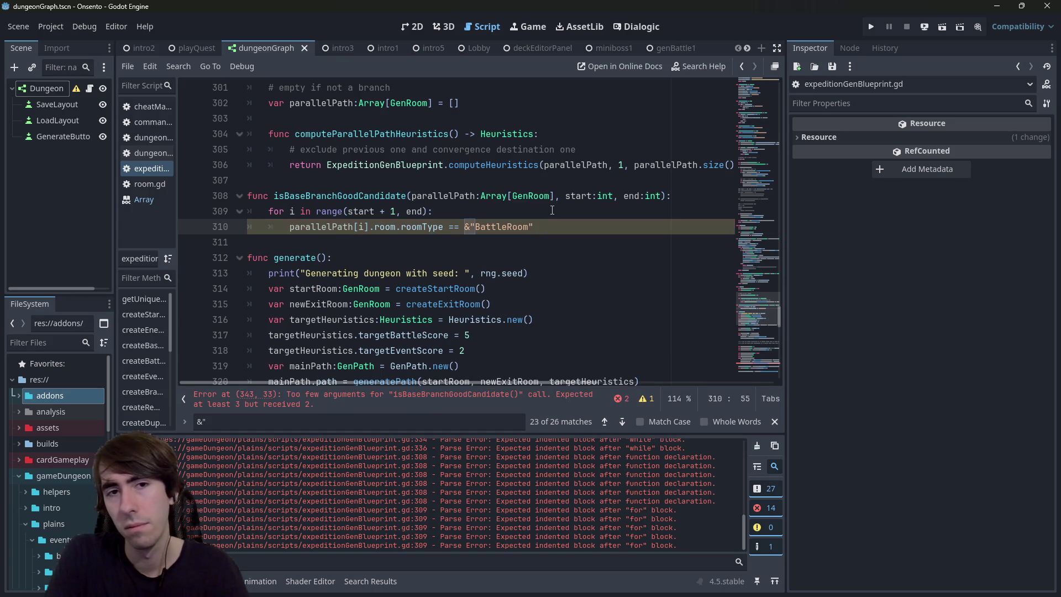
# Step: Tidy the blank lines around the loop and return to the start of the comparison line
pyautogui.press('Up')
pyautogui.press('Up')
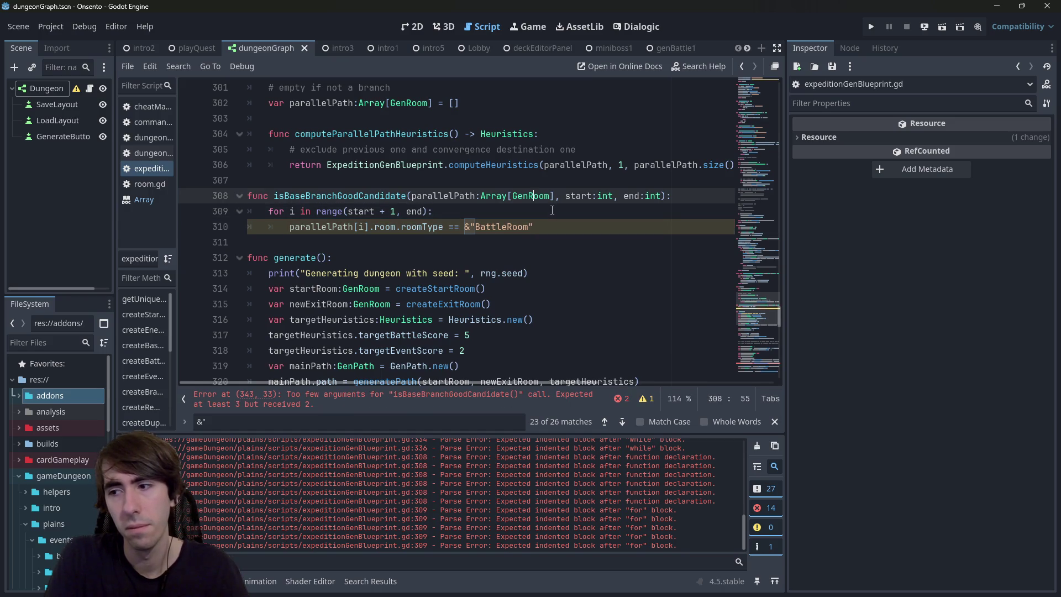
pyautogui.press('Down')
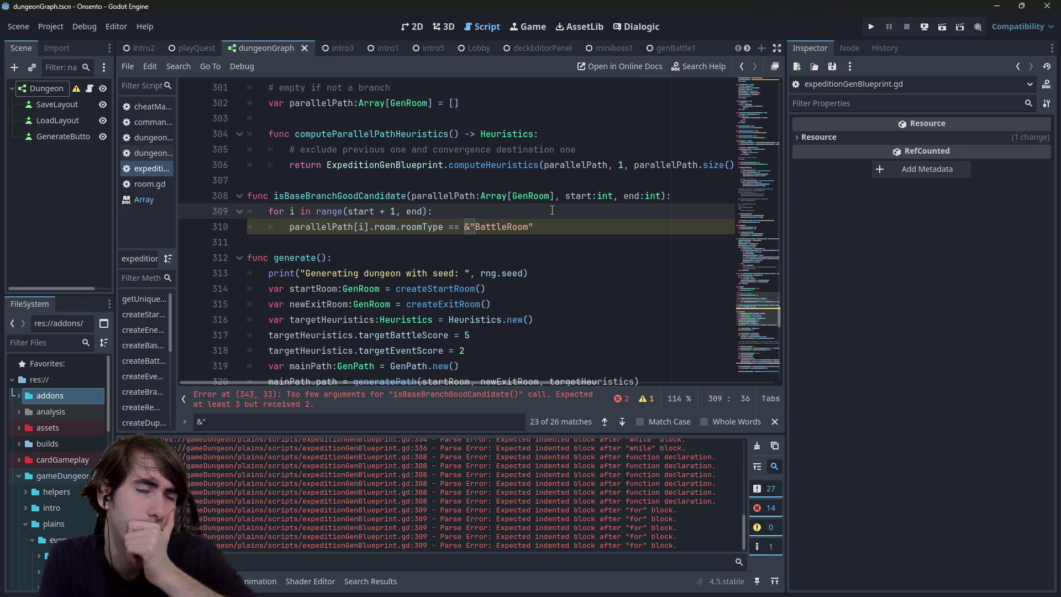
pyautogui.press('Down')
pyautogui.press('Down')
pyautogui.press('Return')
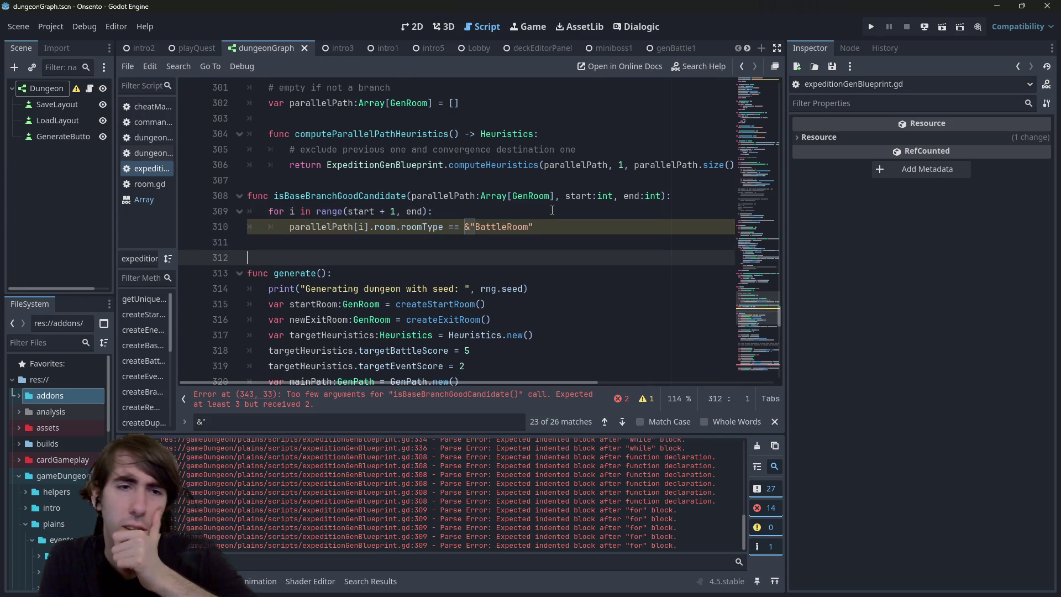
pyautogui.press('Up')
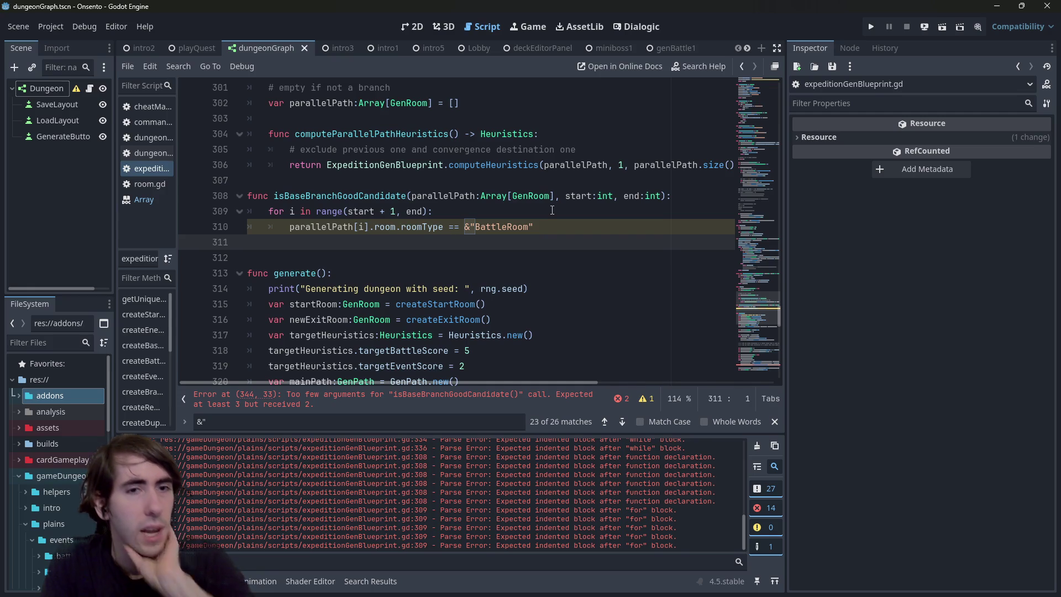
pyautogui.press('BackSpace')
pyautogui.press('Up')
pyautogui.press('Down')
pyautogui.press('Home')
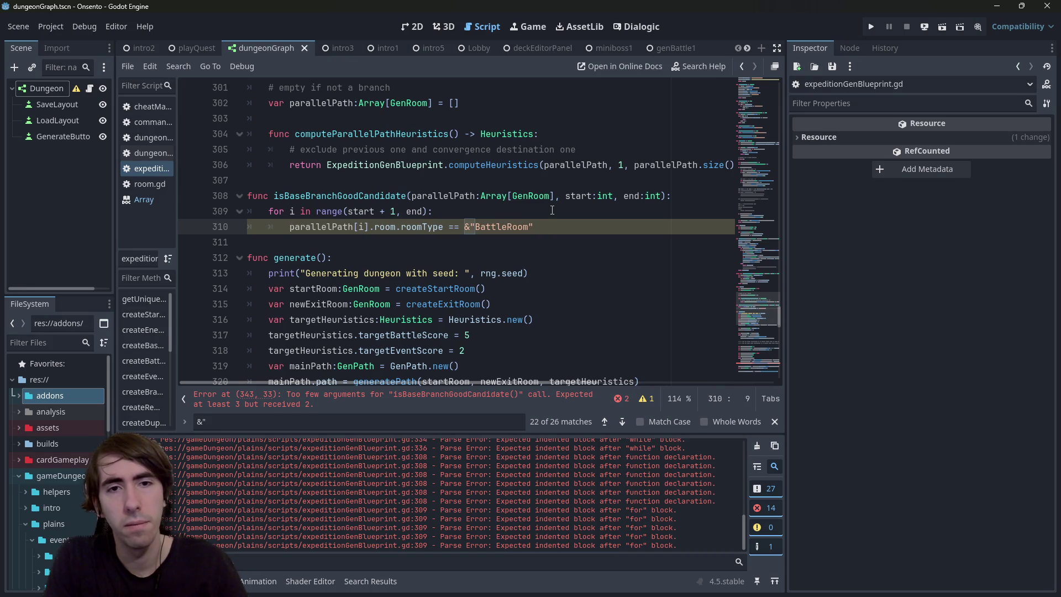
# Step: Turn the comparison into an if statement ending in a colon
pyautogui.write('if')
pyautogui.press('End')
pyautogui.write(':')
pyautogui.press('Return')
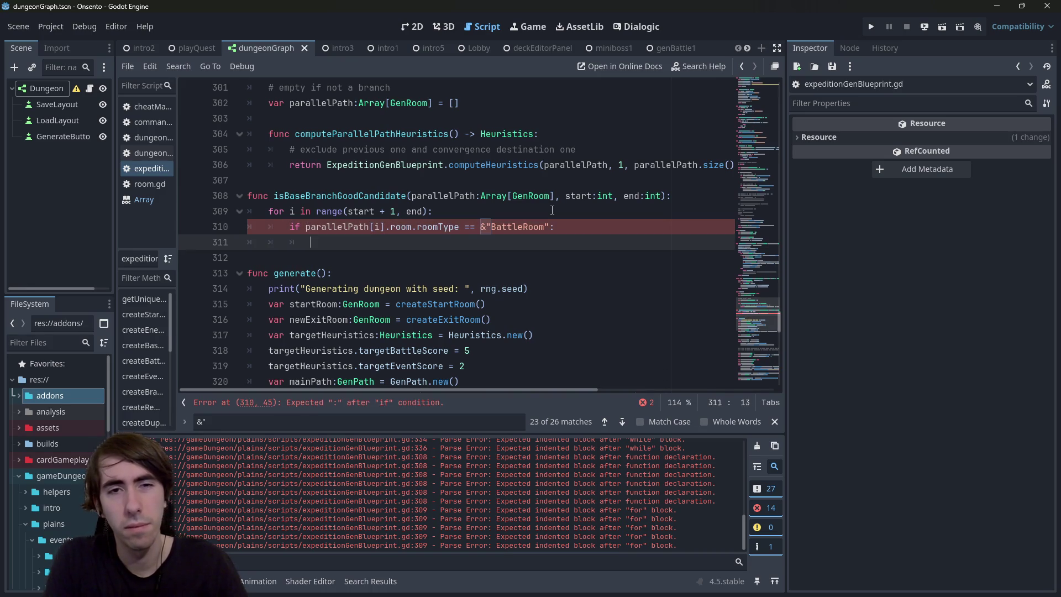
# Step: Declare var onlyBattles = true on a new line above the for loop
pyautogui.press('Up')
pyautogui.press('Up')
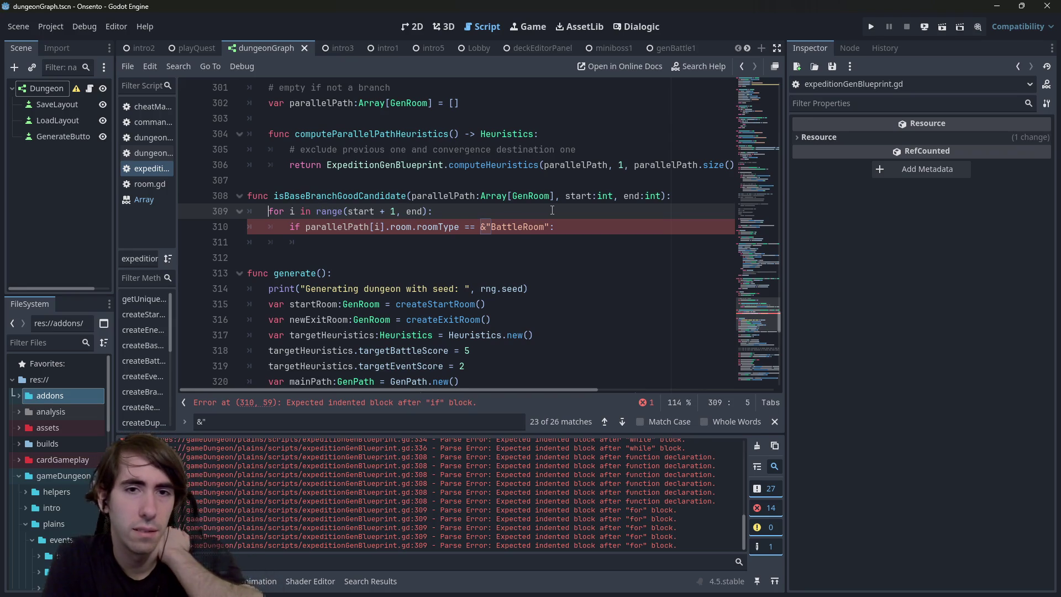
pyautogui.press('Return')
pyautogui.press('Up')
pyautogui.write('var nbBattles =')
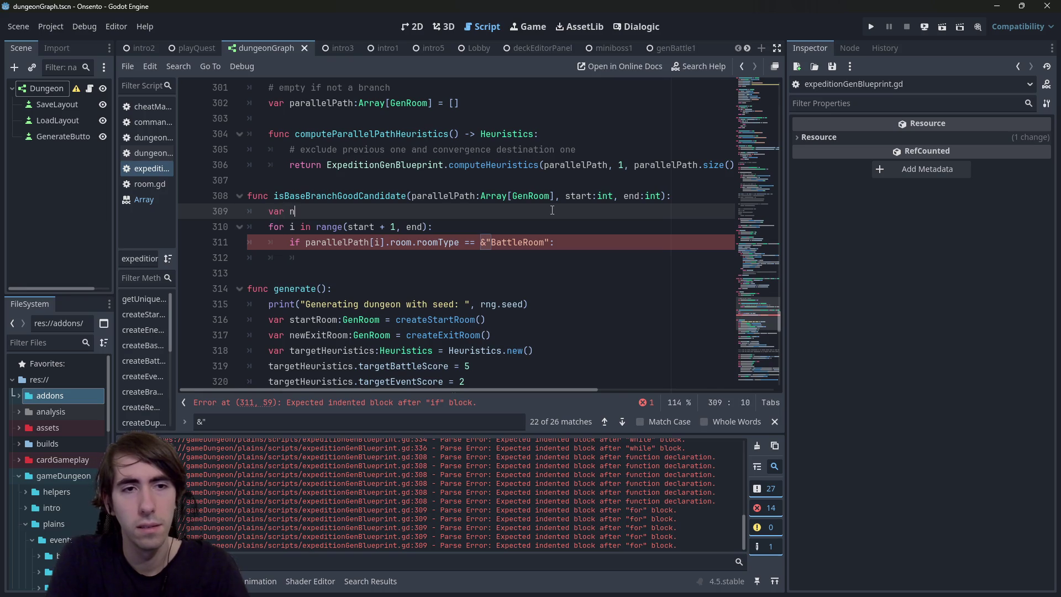
pyautogui.hotkey('ctrl', 'z')
pyautogui.hotkey('ctrl', 'z')
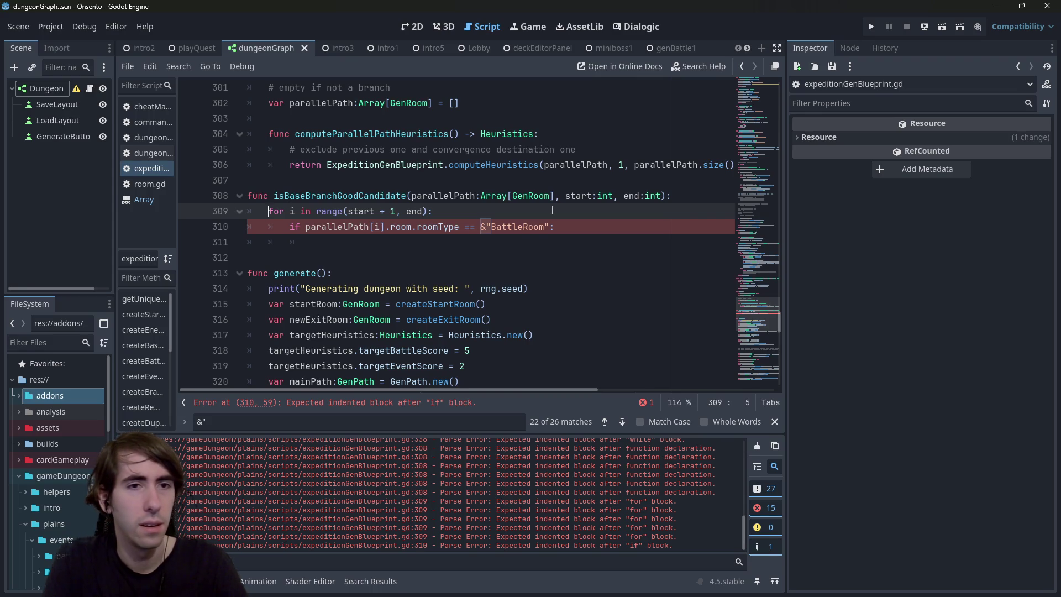
pyautogui.press('Return')
pyautogui.press('Up')
pyautogui.write('var o')
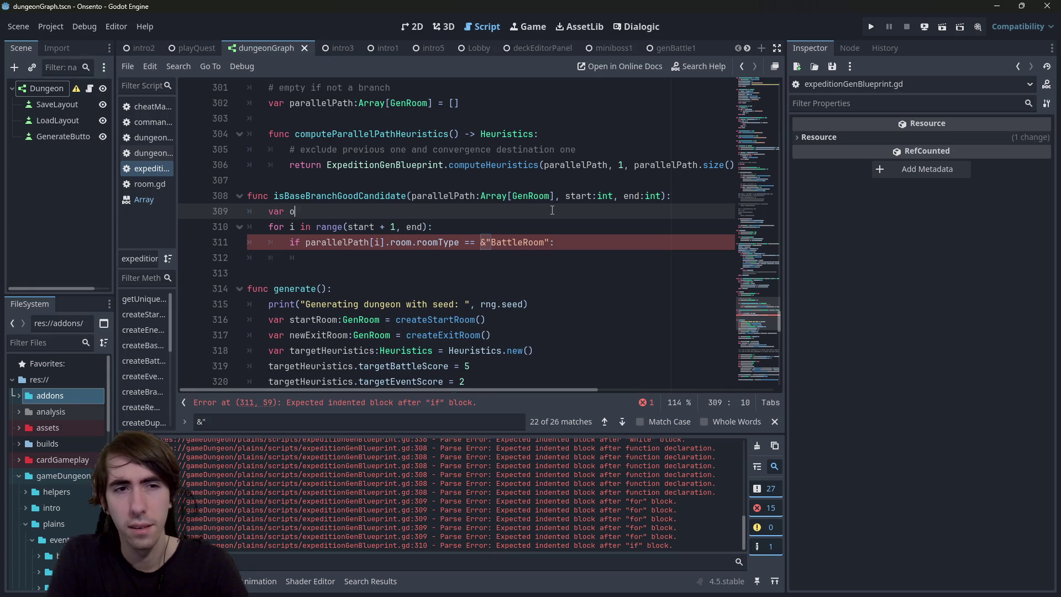
pyautogui.write('nlyBattles = true')
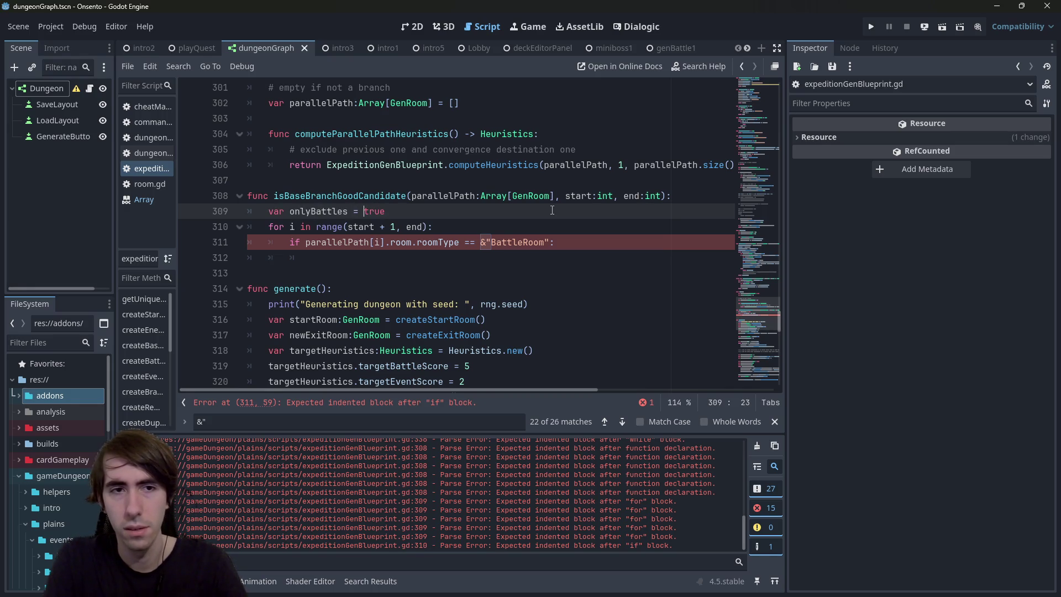
# Step: Change the test to != &"BattleRoom" with onlyBattles = false and break inside it
pyautogui.press('Down')
pyautogui.press('Down')
pyautogui.press('Down')
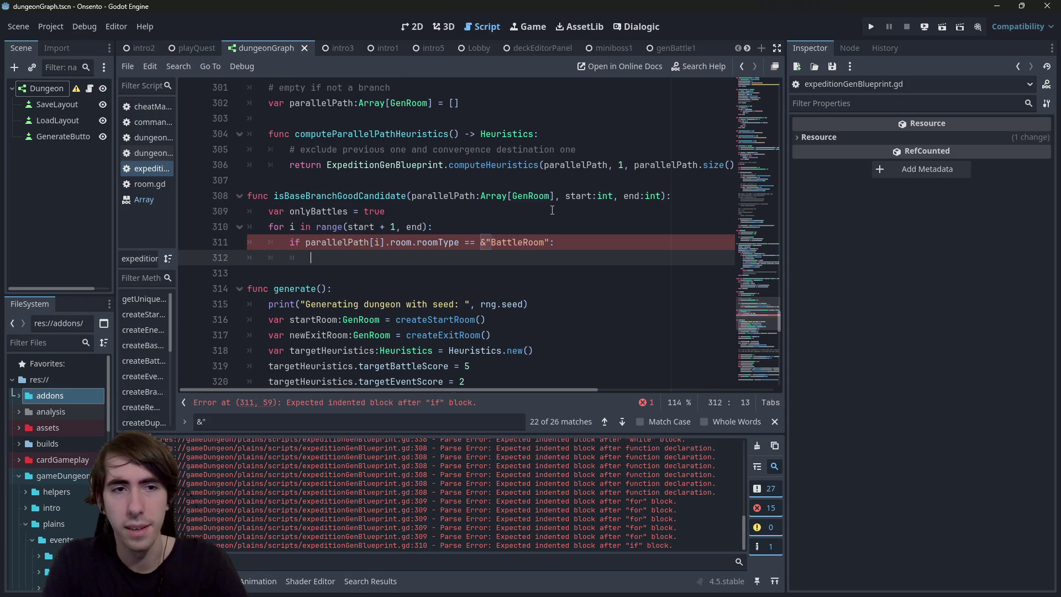
pyautogui.press('Up')
pyautogui.press('Right')
pyautogui.press('Right')
pyautogui.press('Right')
pyautogui.press('Delete')
pyautogui.write('!')
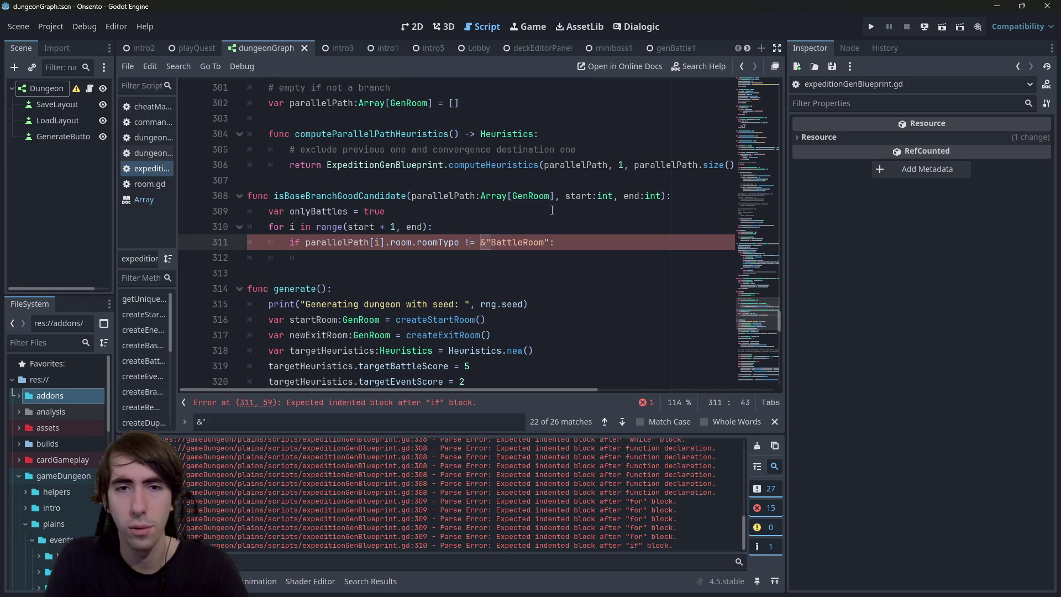
pyautogui.press('Down')
pyautogui.press('Tab')
pyautogui.write('onlyBattles = false')
pyautogui.press('Return')
pyautogui.write('break')
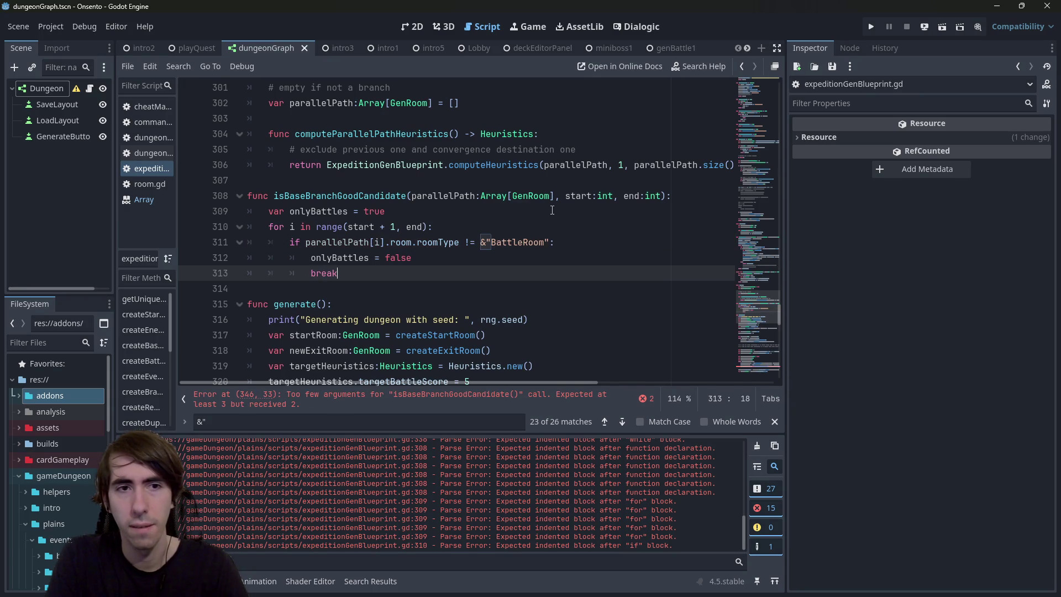
# Step: After the loop, add 'if onlyBattles: return false' and save the script
pyautogui.press('Return')
pyautogui.write('if onlyBattles:')
pyautogui.press('Return')
pyautogui.write('return false')
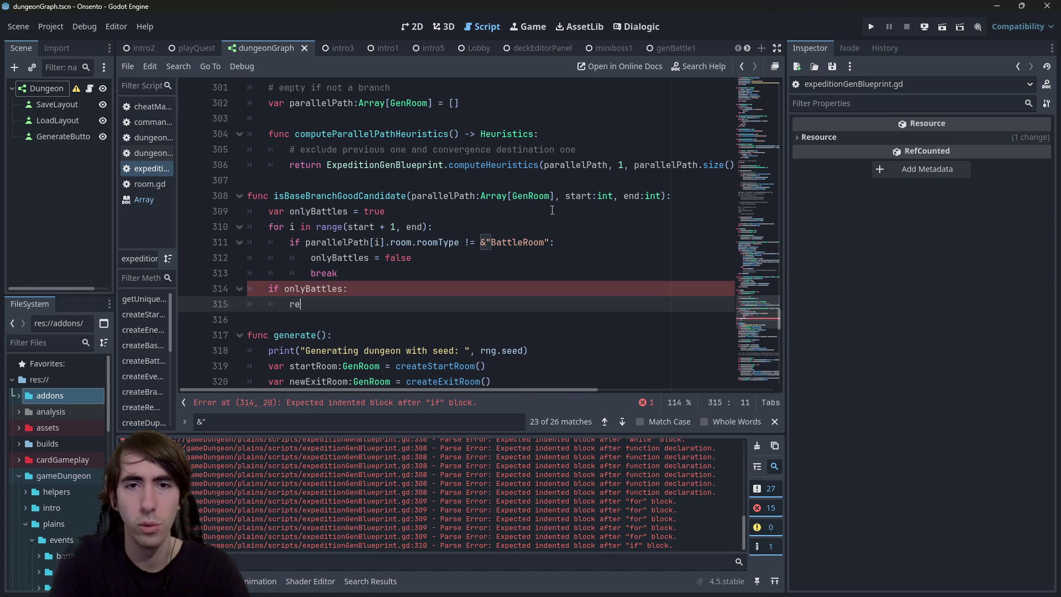
pyautogui.press('Return')
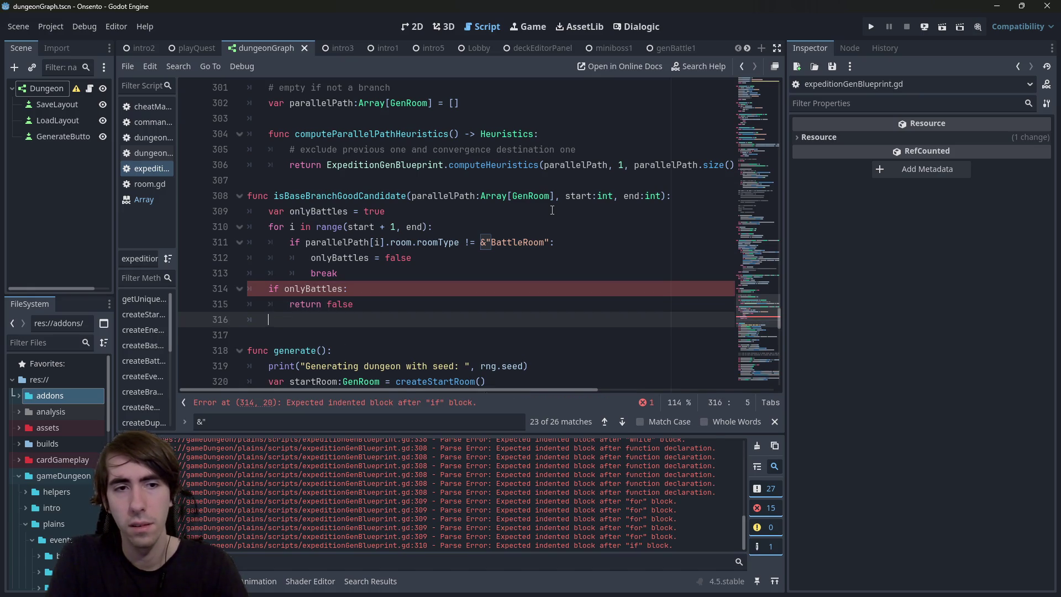
pyautogui.press('Return')
pyautogui.hotkey('ctrl', 's')
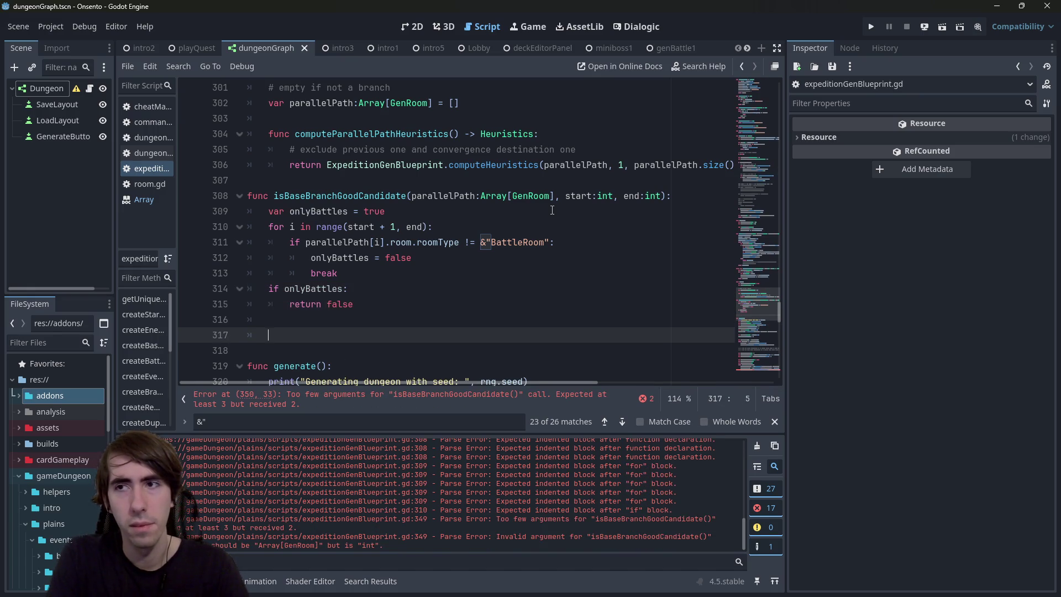
pyautogui.press('BackSpace')
pyautogui.press('BackSpace')
pyautogui.press('BackSpace')
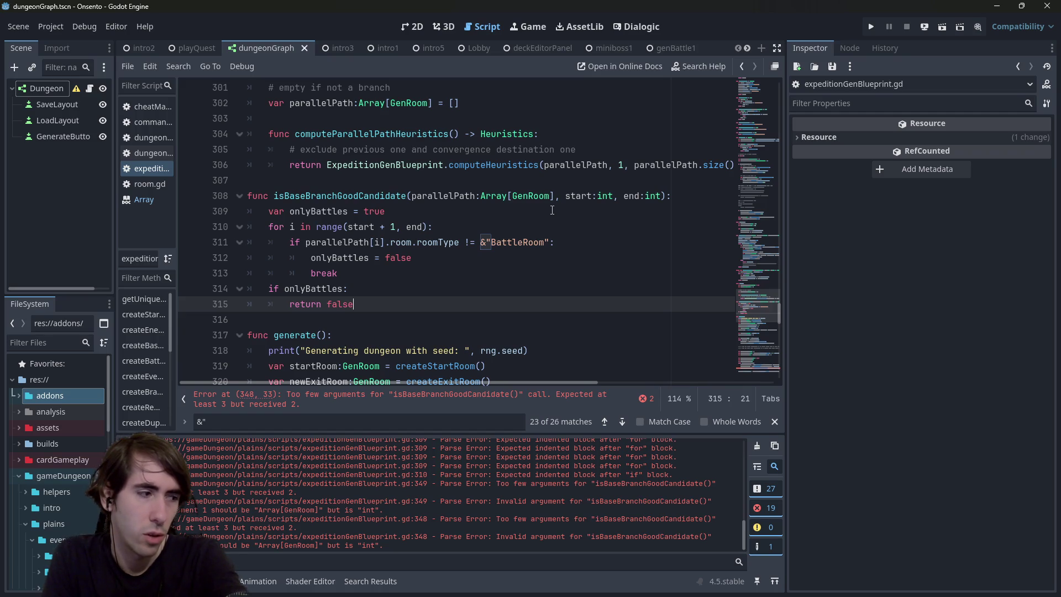
# Step: Move the caret back up to the onlyBattles line
pyautogui.press('Up')
pyautogui.press('Up')
pyautogui.press('Up')
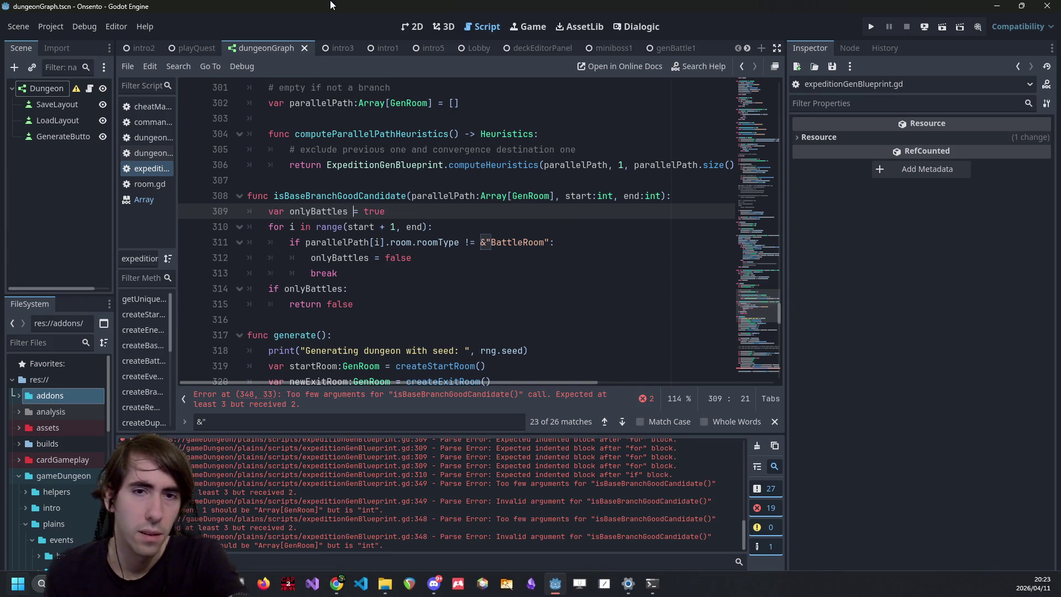
# Step: Insert branchPath.parallelPath, copied from line 340, as the first argument on line 348, then run
pyautogui.click(461, 400)
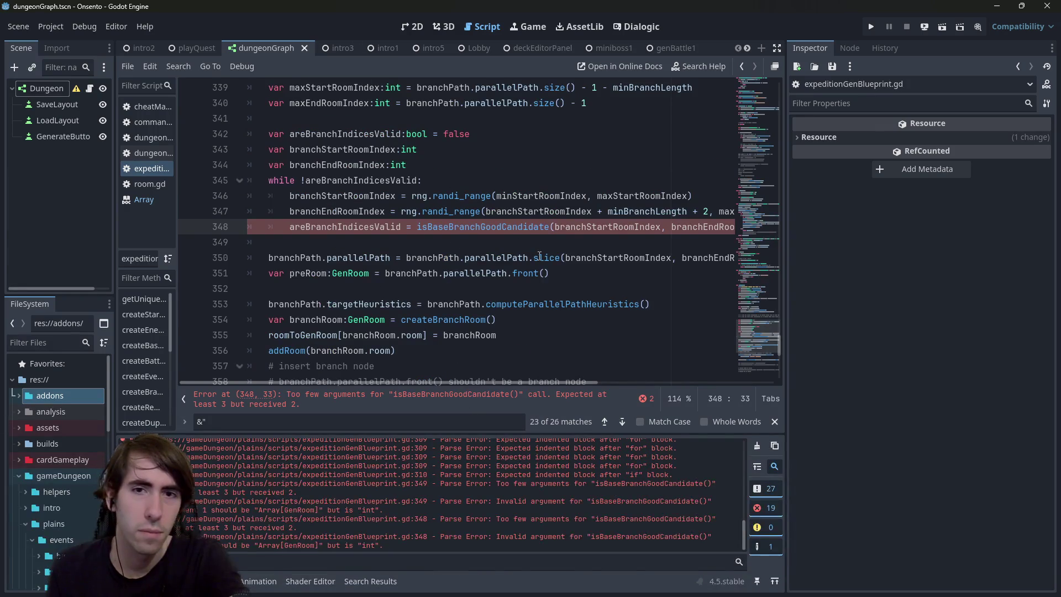
pyautogui.scroll(1, 540, 256)
pyautogui.moveTo(516, 383)
pyautogui.mouseDown()
pyautogui.moveTo(605, 386)
pyautogui.moveTo(400, 384)
pyautogui.mouseUp()
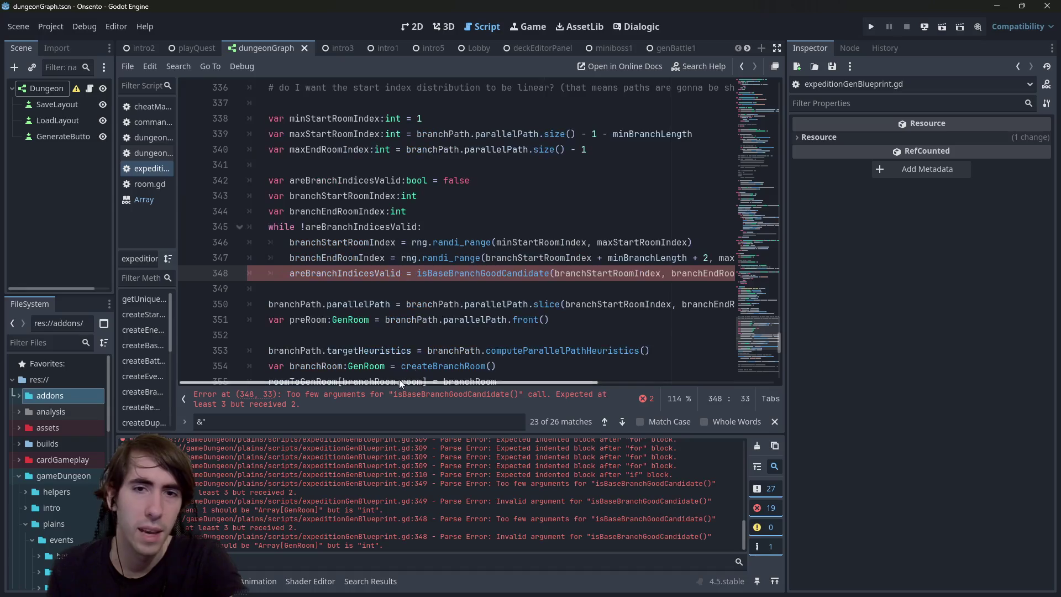
pyautogui.scroll(1, 499, 235)
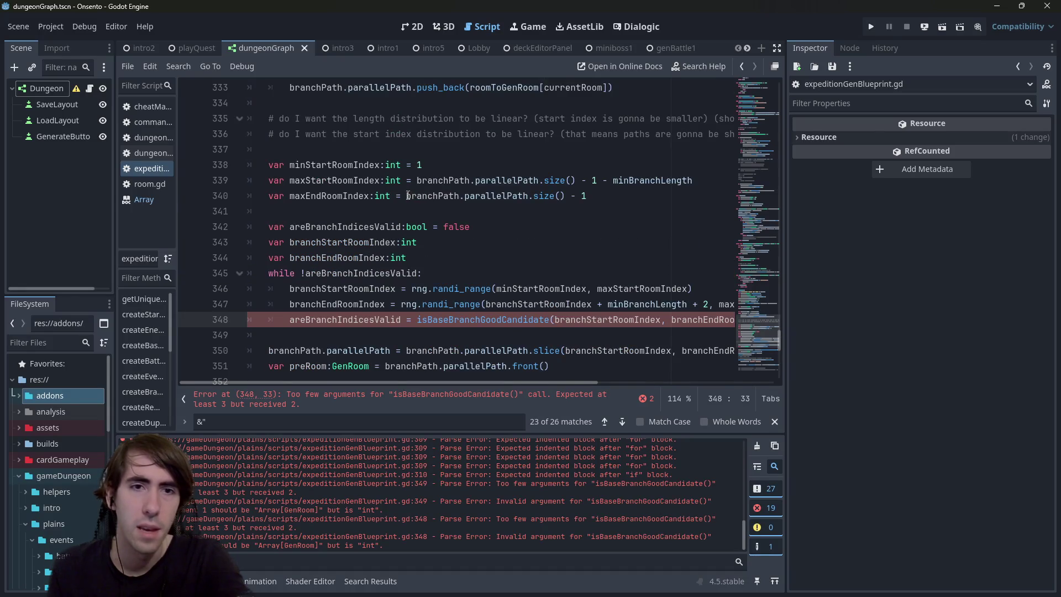
pyautogui.moveTo(408, 196); pyautogui.dragTo(529, 196)
pyautogui.hotkey('ctrl', 'c')
pyautogui.click(552, 319)
pyautogui.hotkey('ctrl', 'v')
pyautogui.write(',')
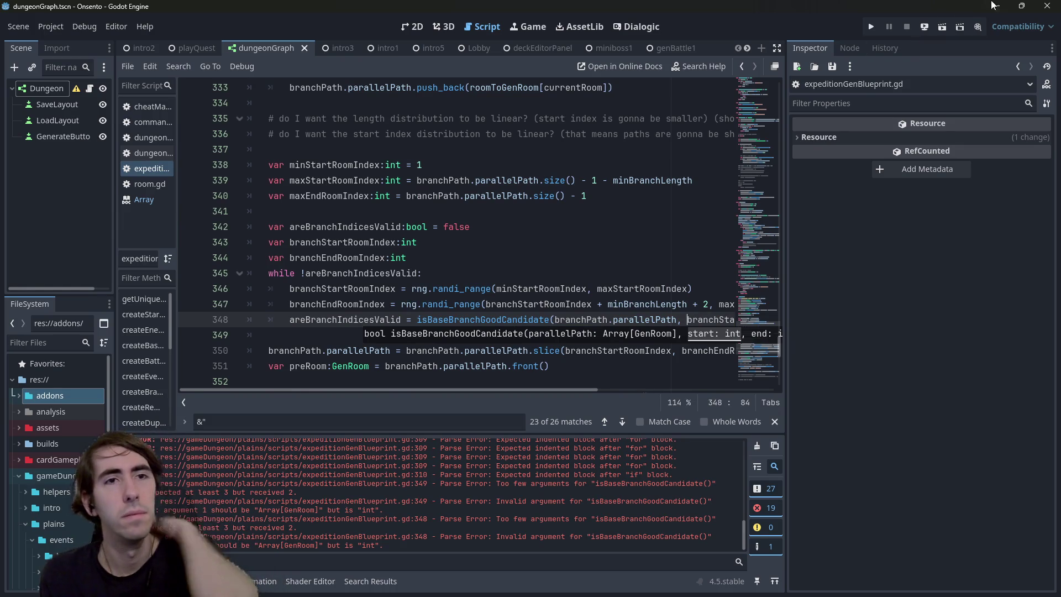
pyautogui.click(944, 24)
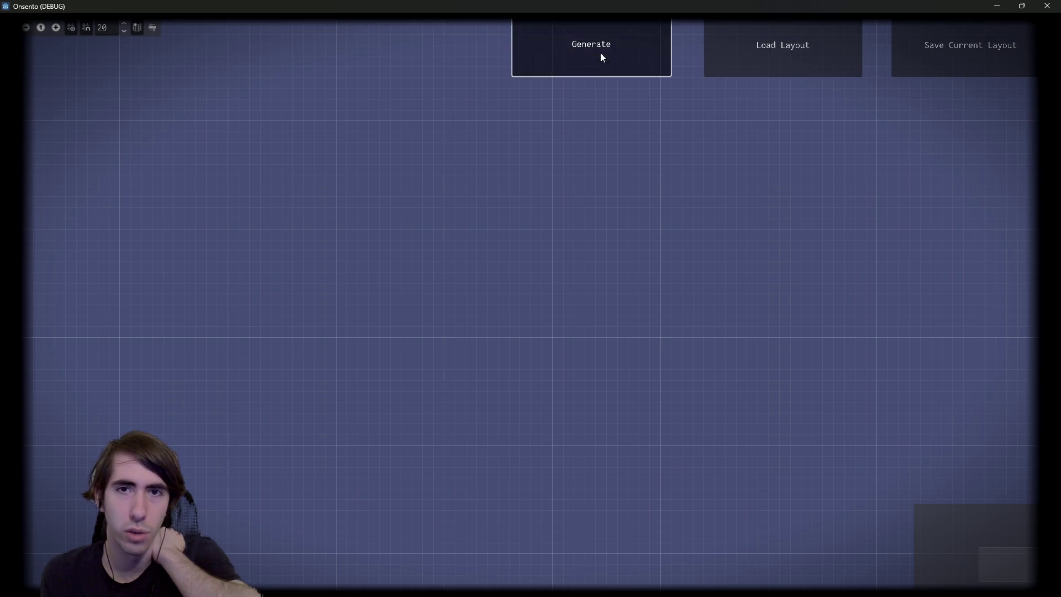
# Step: Generate a graph, which halts at line 348, then open a line after return false
pyautogui.click(600, 54)
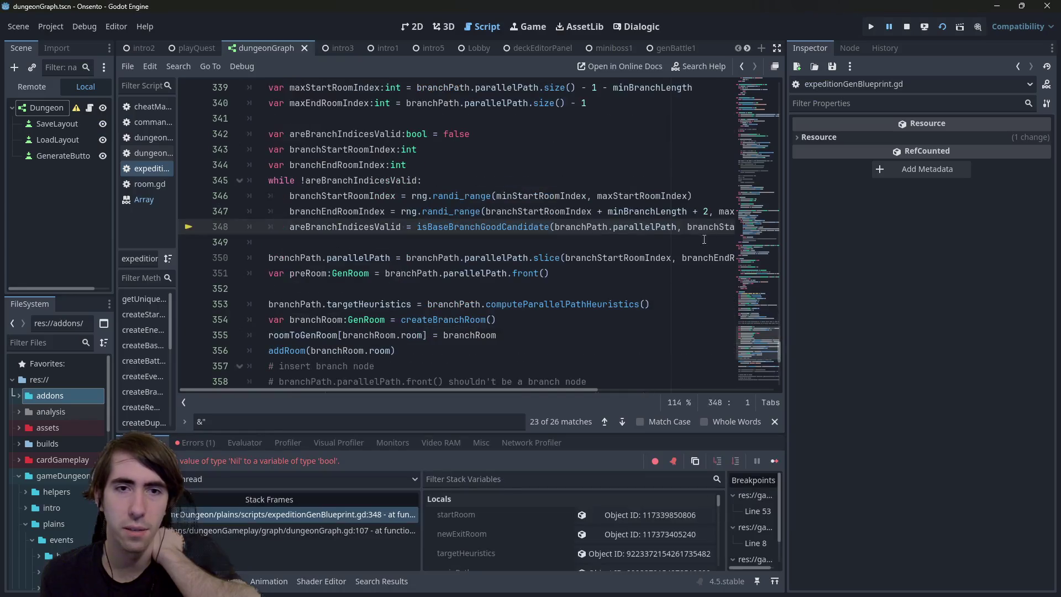
pyautogui.scroll(1, 501, 289)
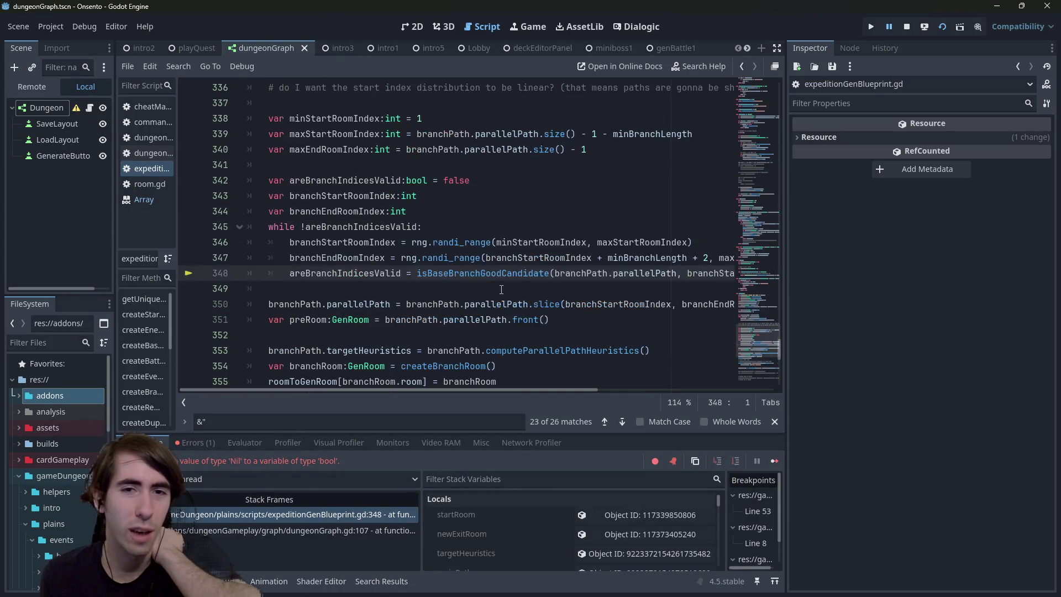
pyautogui.click(440, 273)
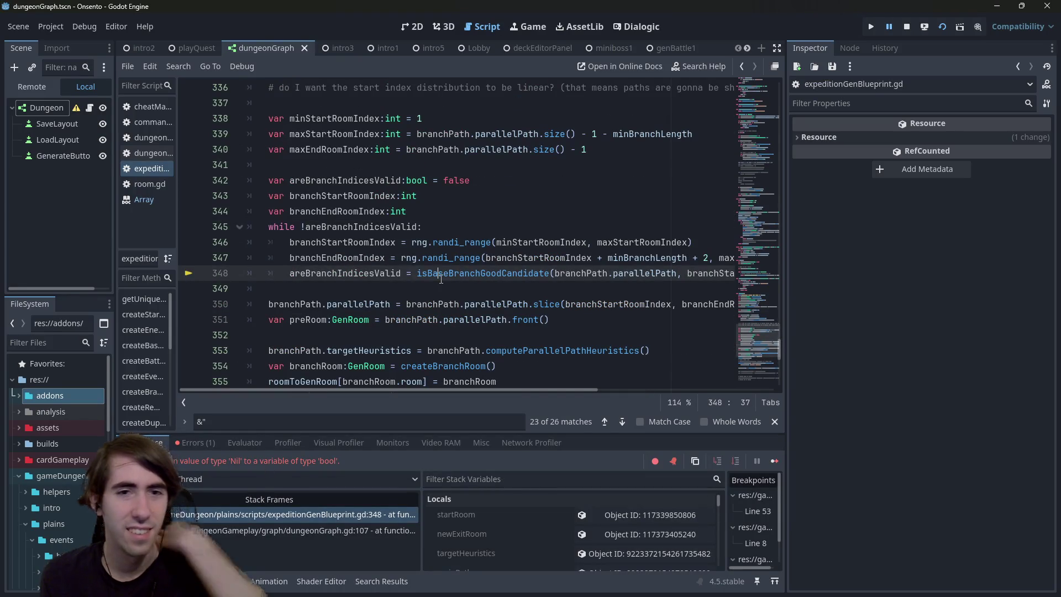
pyautogui.keyDown('ctrl'); pyautogui.click(447, 280); pyautogui.keyUp('ctrl')
pyautogui.click(357, 339)
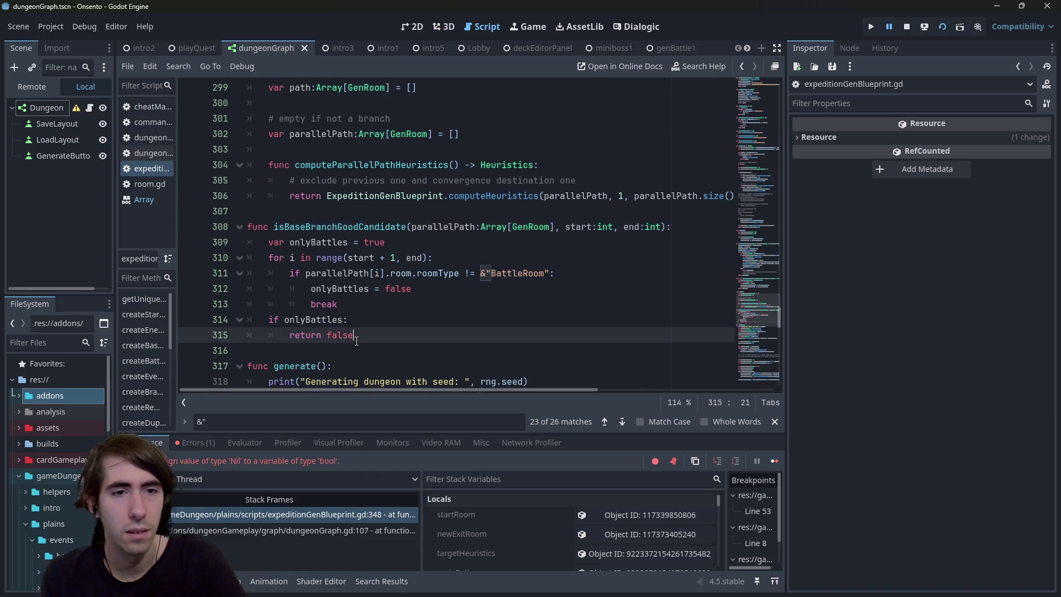
pyautogui.press('Return')
# Step: Add 'return true' with a '# TODO : add new restrictions' comment above it
pyautogui.write('return true')
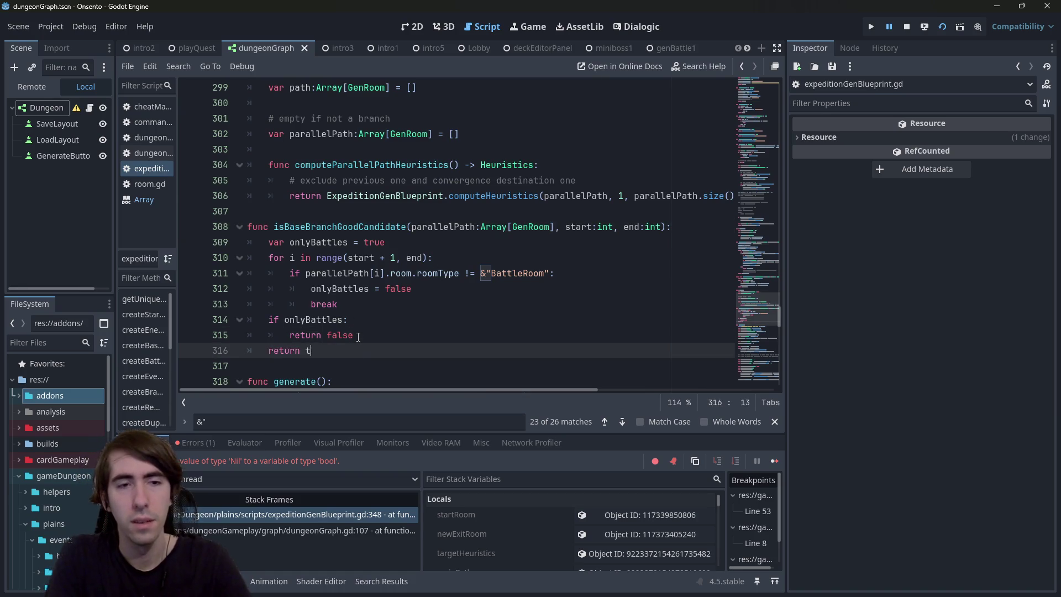
pyautogui.press('Up')
pyautogui.press('Return')
pyautogui.press('Return')
pyautogui.press('Up')
pyautogui.press('Return')
pyautogui.write('# TODO : add new res')
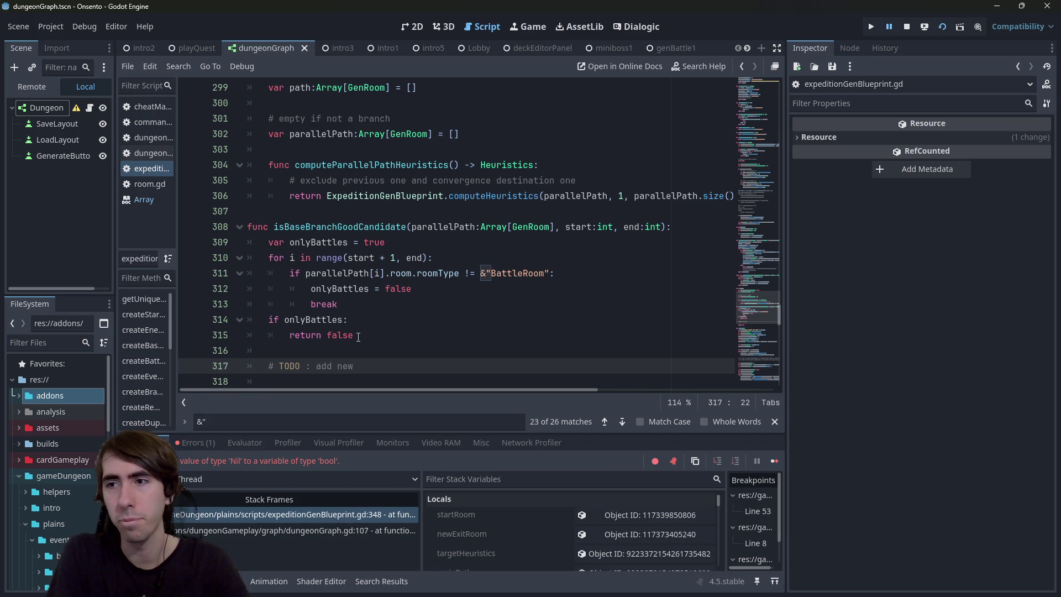
pyautogui.write('trictions')
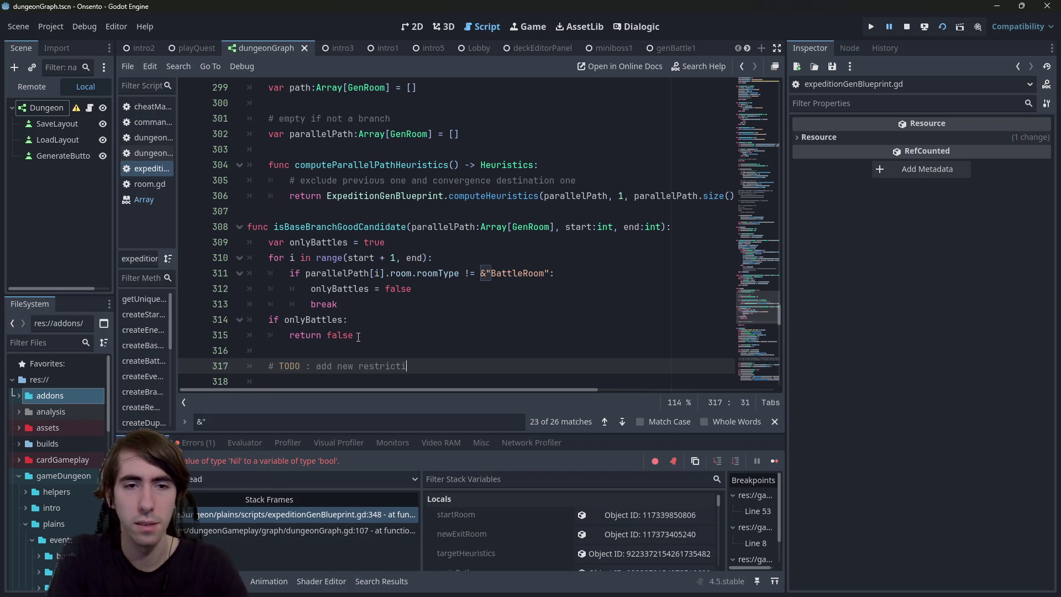
# Step: Stop the running game and review the isBaseBranchGoodCandidate function
pyautogui.click(907, 27)
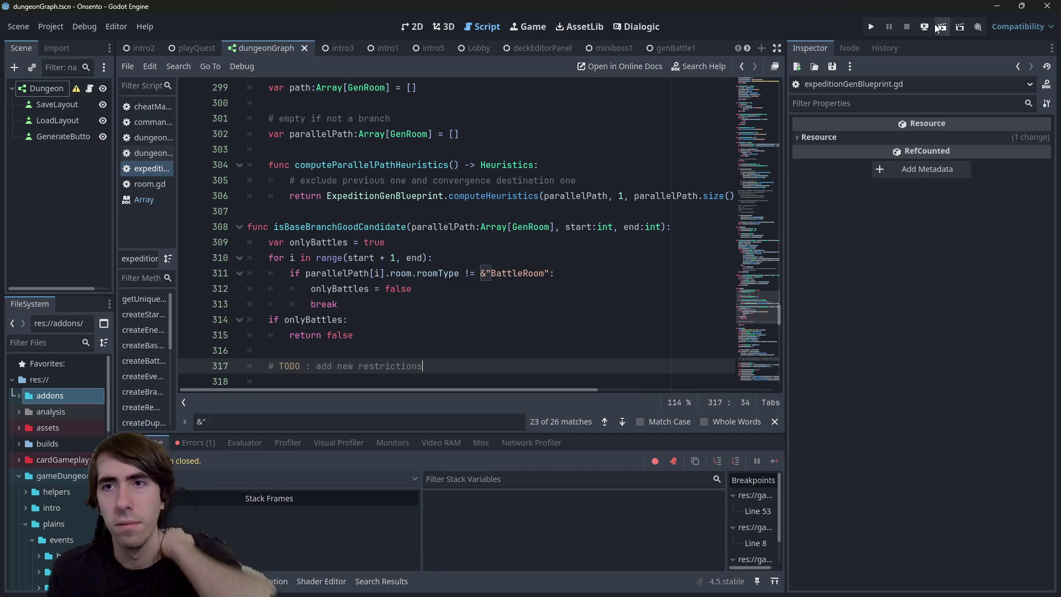
pyautogui.moveTo(420, 335)
pyautogui.mouseDown()
pyautogui.moveTo(249, 273)
pyautogui.moveTo(249, 242)
pyautogui.moveTo(223, 229)
pyautogui.mouseUp()
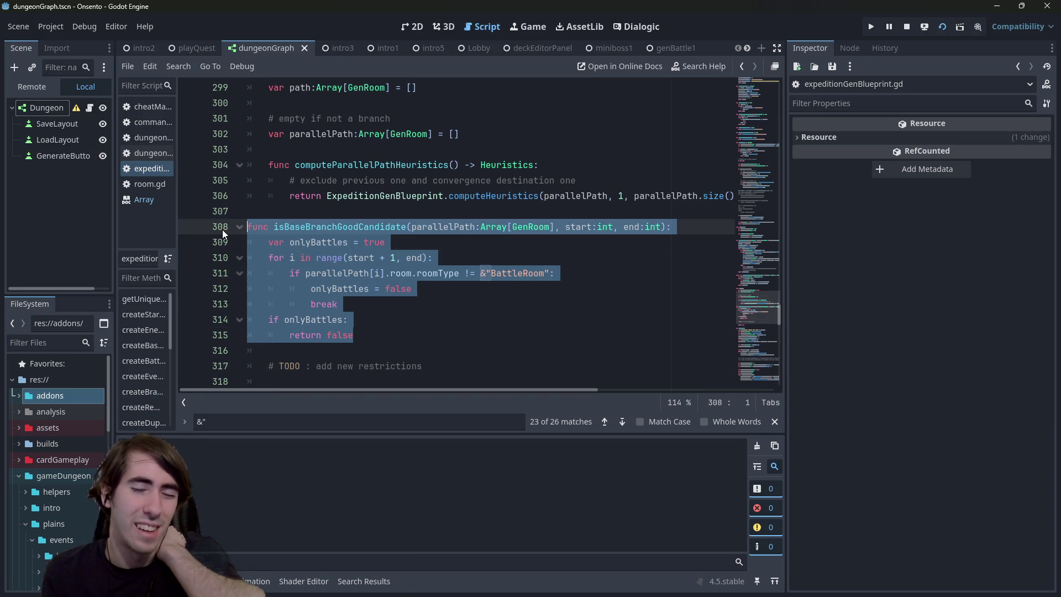
pyautogui.click(269, 351)
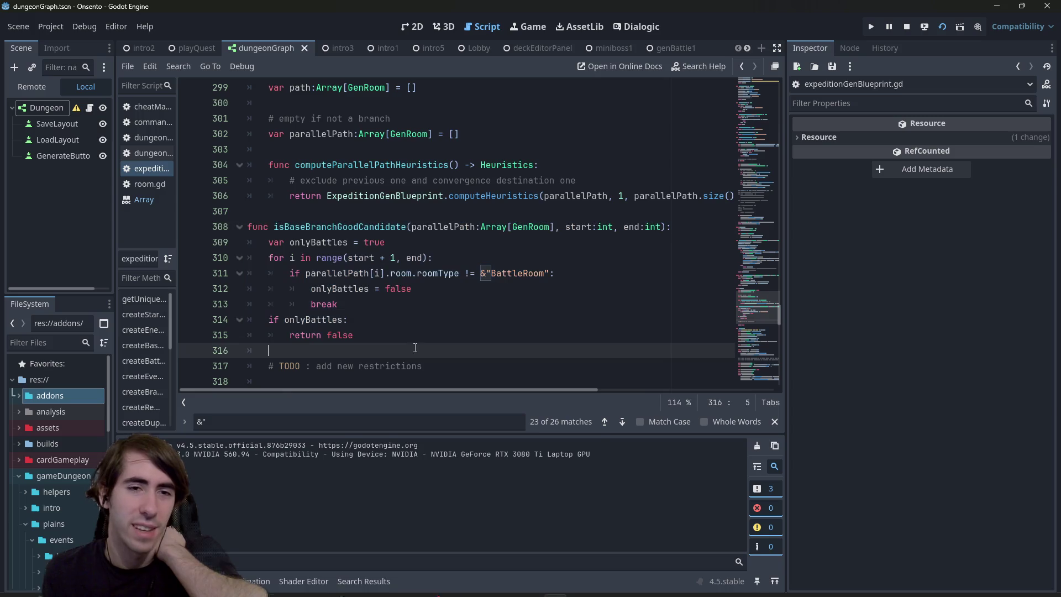
# Step: Rerun the scene and generate three fresh dungeon graphs
pyautogui.press('F6')
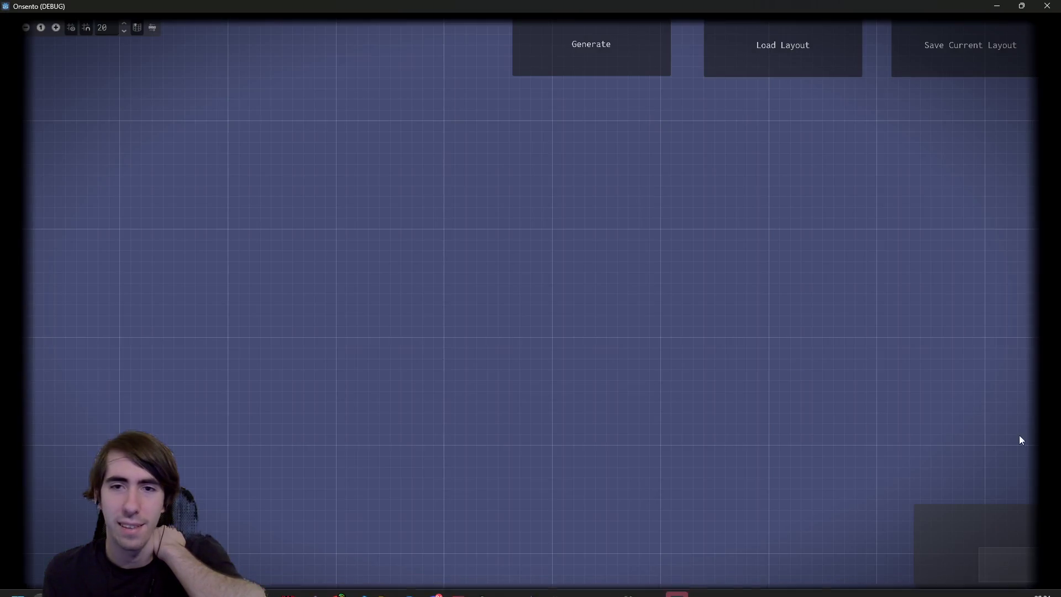
pyautogui.click(650, 34)
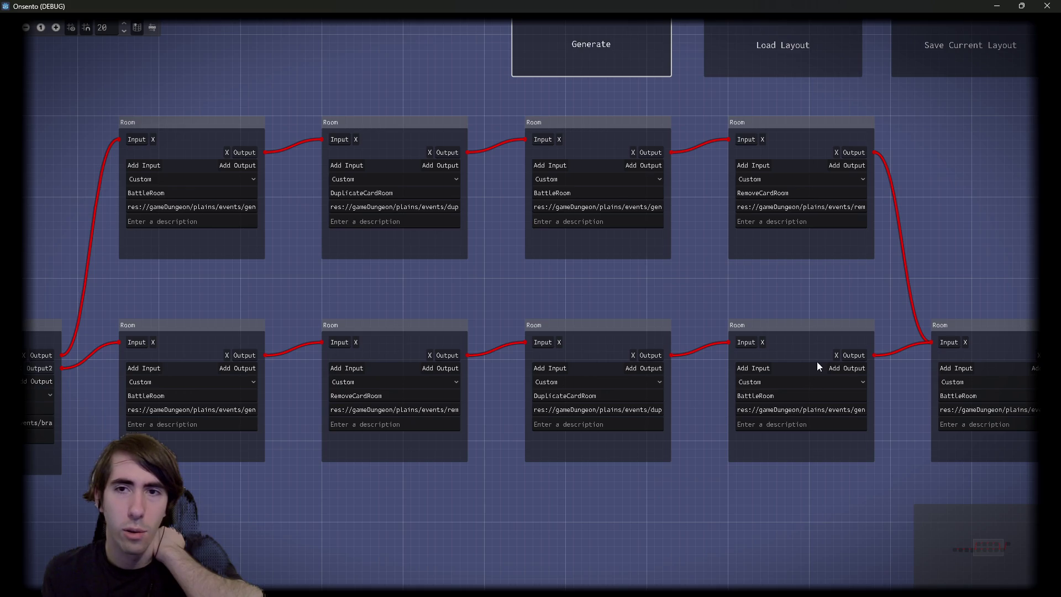
pyautogui.click(645, 54)
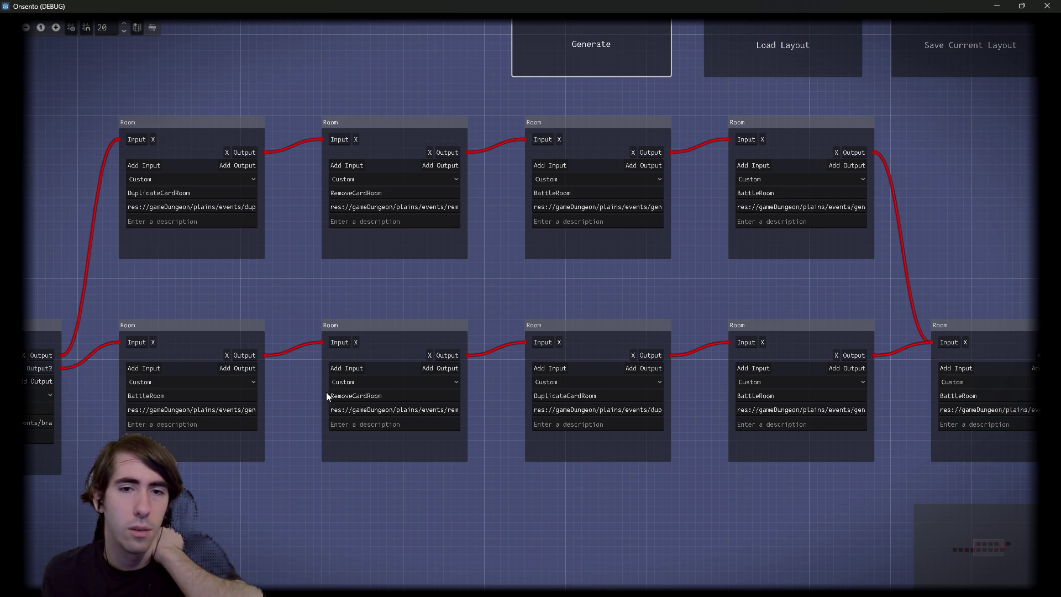
pyautogui.click(599, 45)
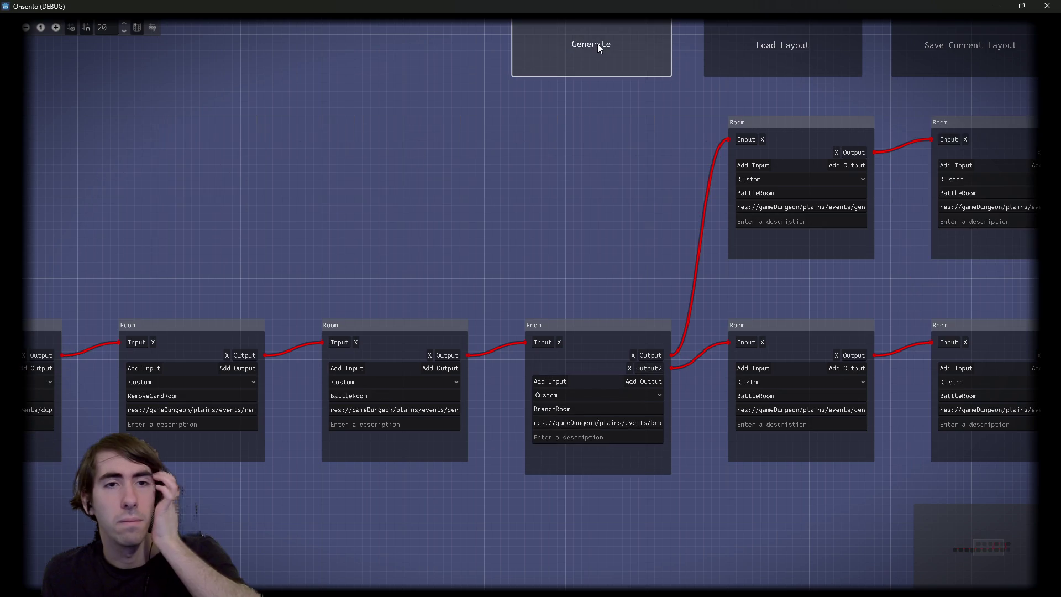
# Step: Inspect the branch's BattleRoom nodes, close the game, and select 'end' on line 310
pyautogui.moveTo(681, 200); pyautogui.dragTo(282, 273)
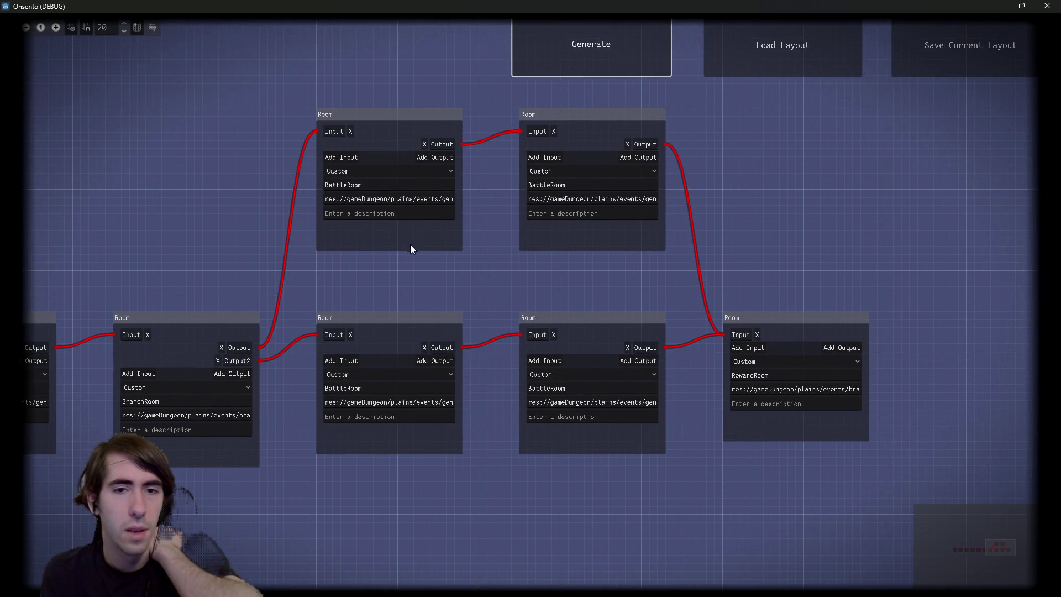
pyautogui.moveTo(596, 265); pyautogui.dragTo(324, 417)
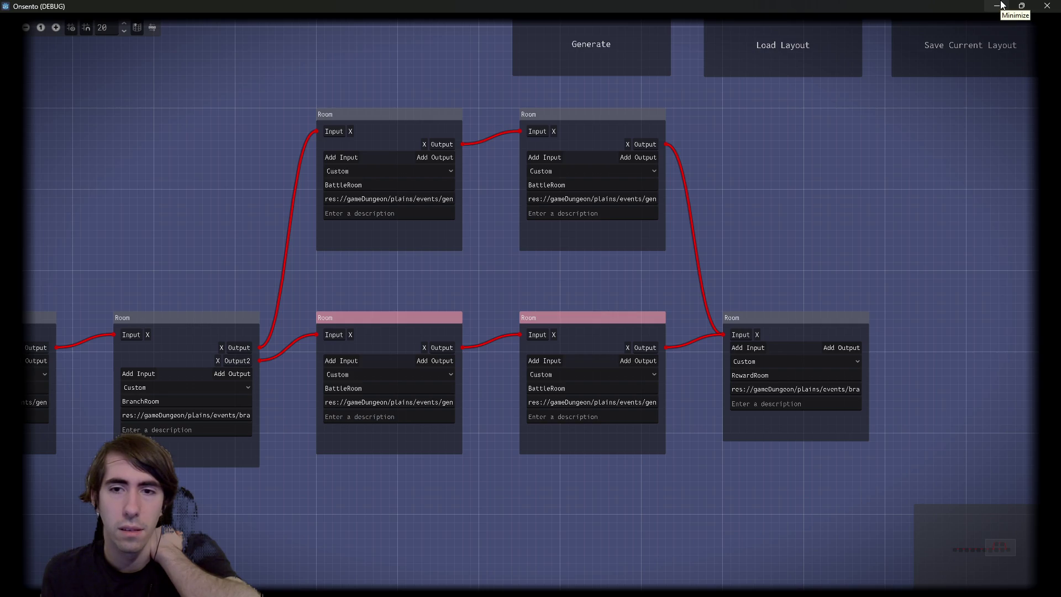
pyautogui.moveTo(407, 277); pyautogui.dragTo(503, 282)
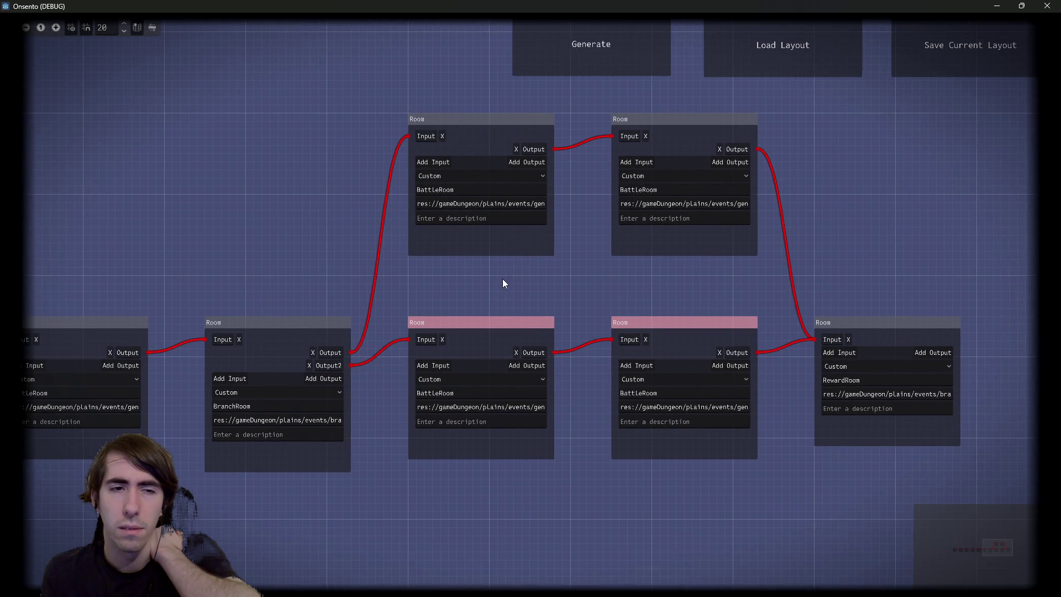
pyautogui.moveTo(377, 187); pyautogui.dragTo(477, 159)
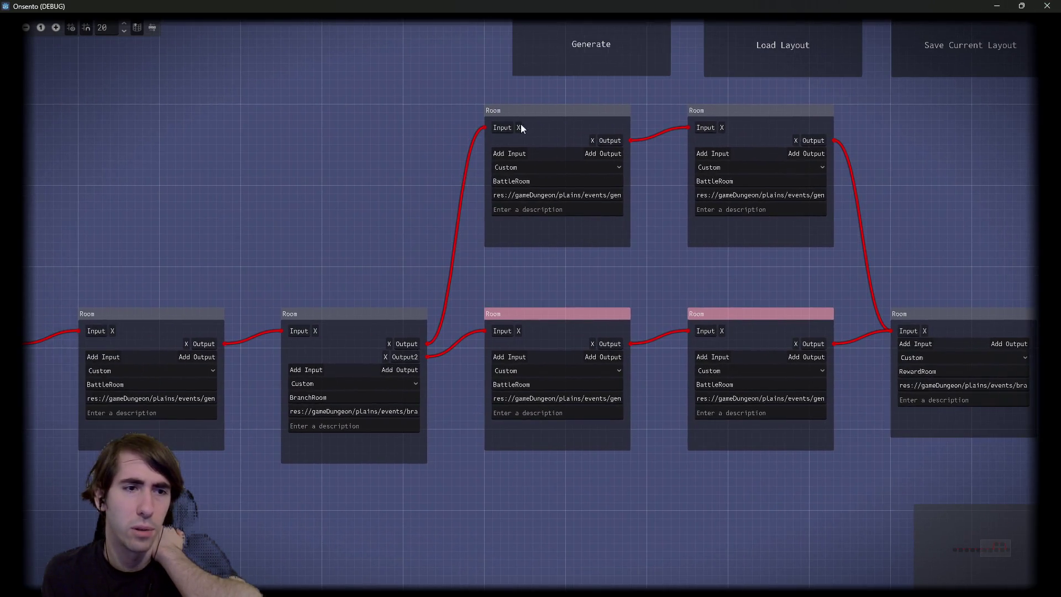
pyautogui.hscroll(3, 742, 271)
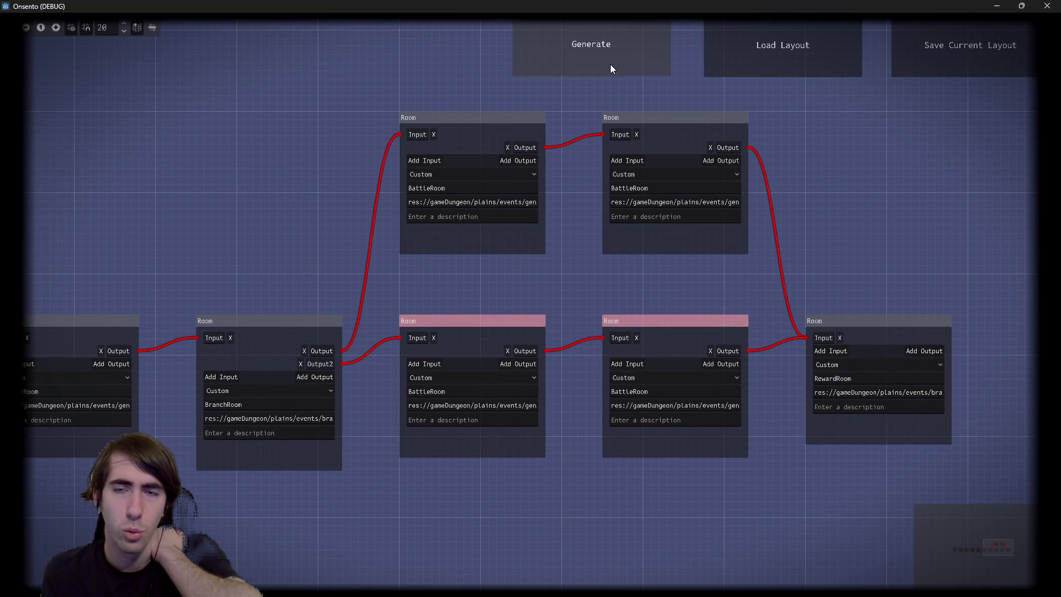
pyautogui.hotkey('alt', 'F4')
pyautogui.doubleClick(414, 258)
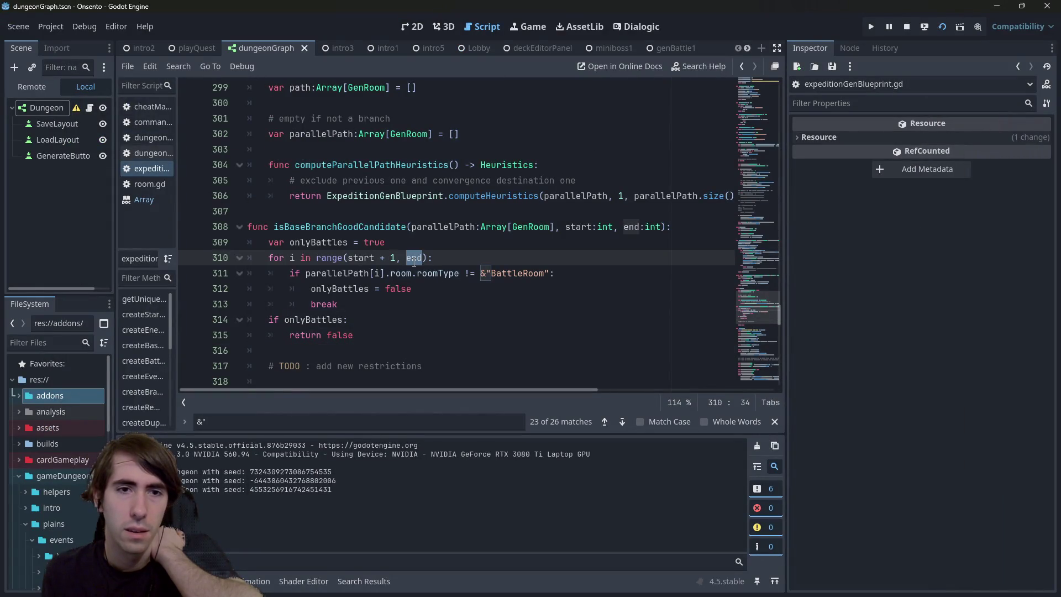
# Step: Add a breakpoint on line 310 and generate a dungeon to pause there, then select parallelPath[i] for the Evaluator
pyautogui.click(184, 263)
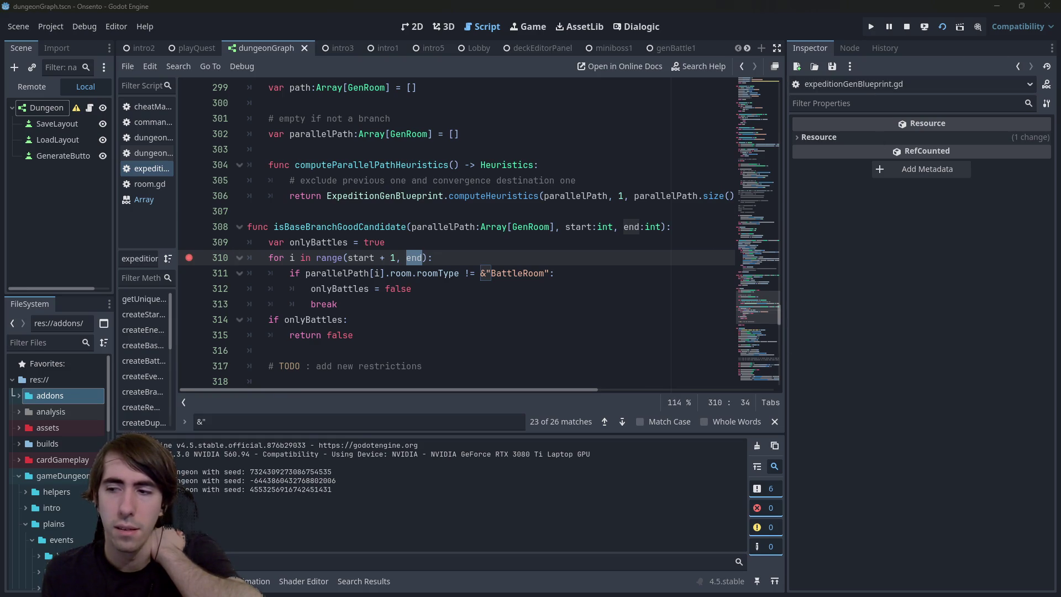
pyautogui.hotkey('alt', 'Tab')
pyautogui.click(553, 60)
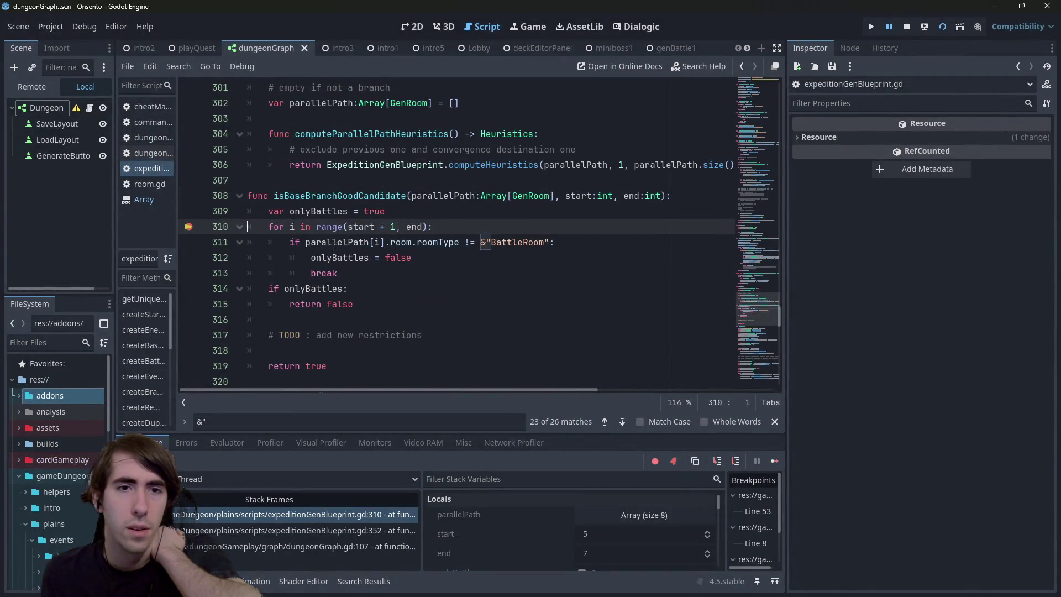
pyautogui.moveTo(306, 243); pyautogui.dragTo(386, 249)
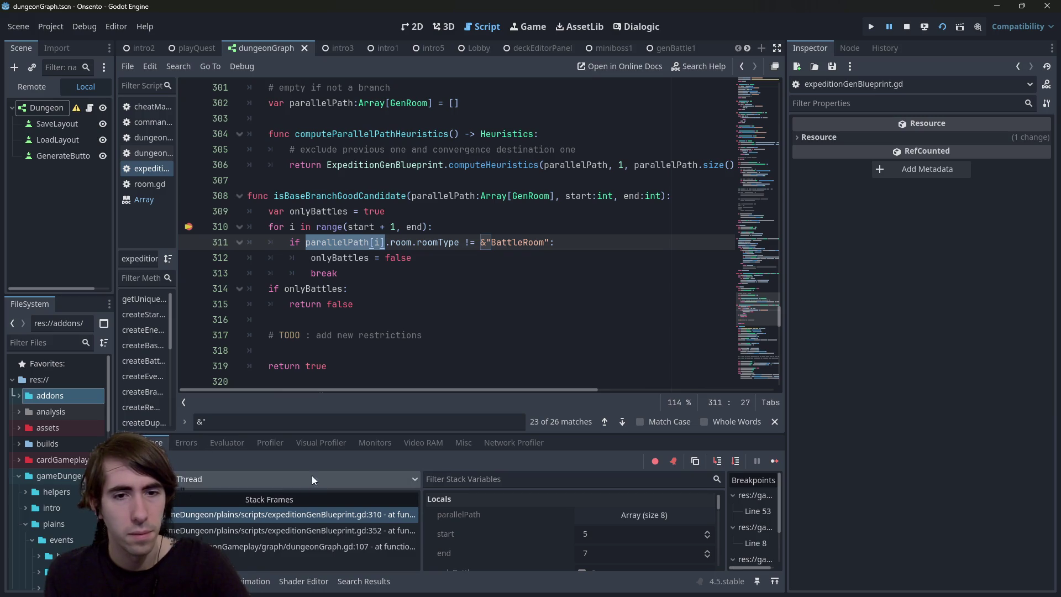
pyautogui.click(243, 443)
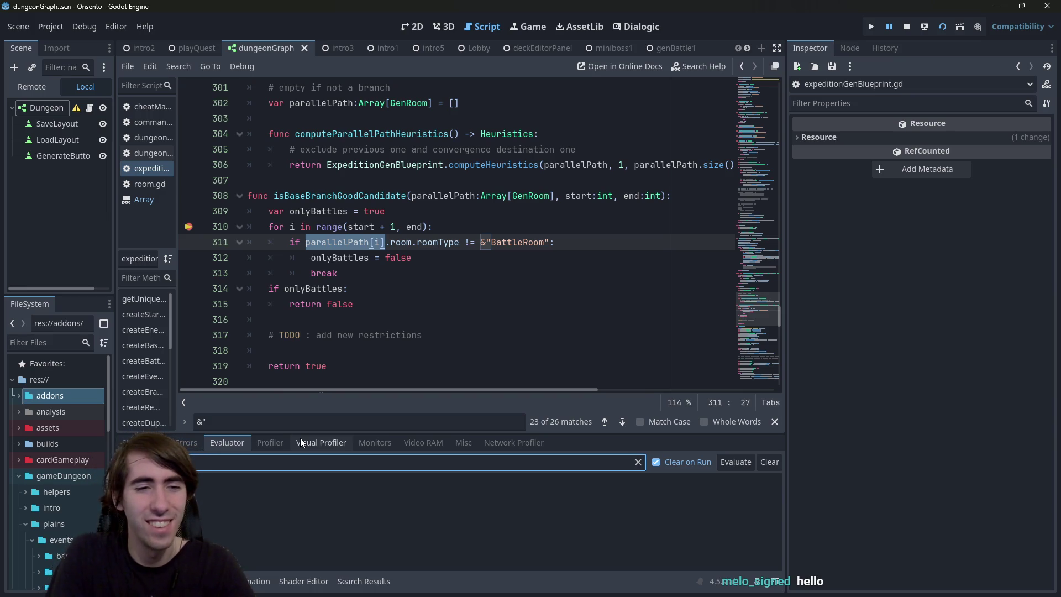
# Step: Evaluate parallelPath[i] and inspect the returned object's members and its referenced room
pyautogui.press('Return')
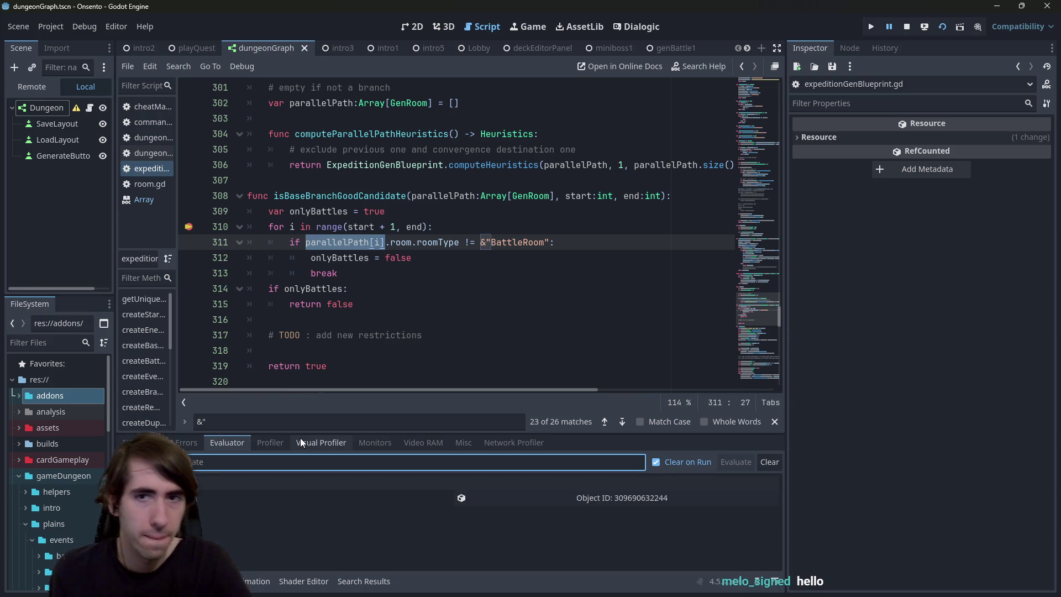
pyautogui.click(616, 500)
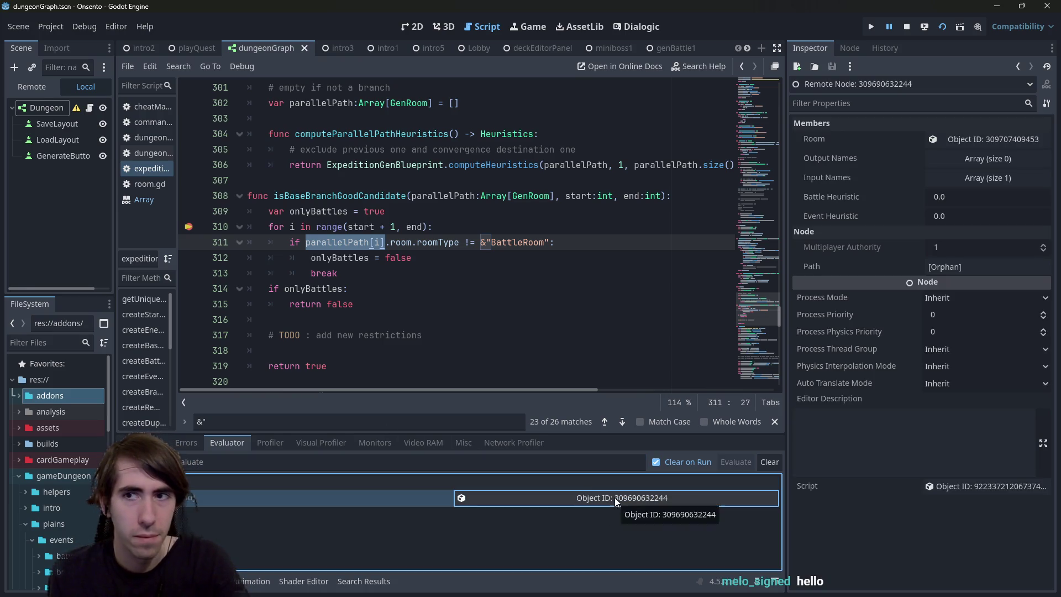
pyautogui.click(973, 142)
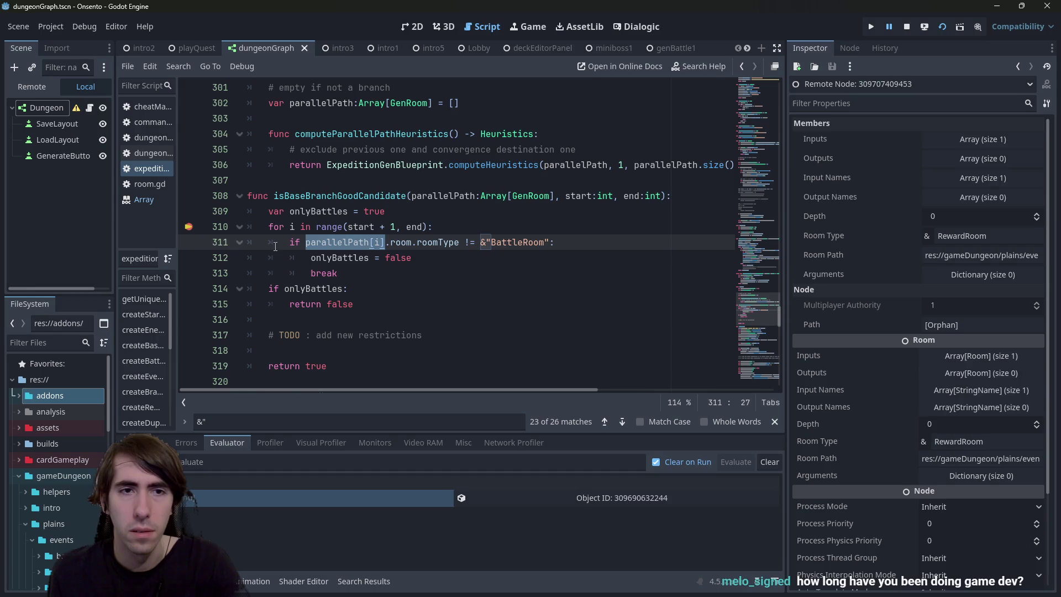
pyautogui.click(425, 258)
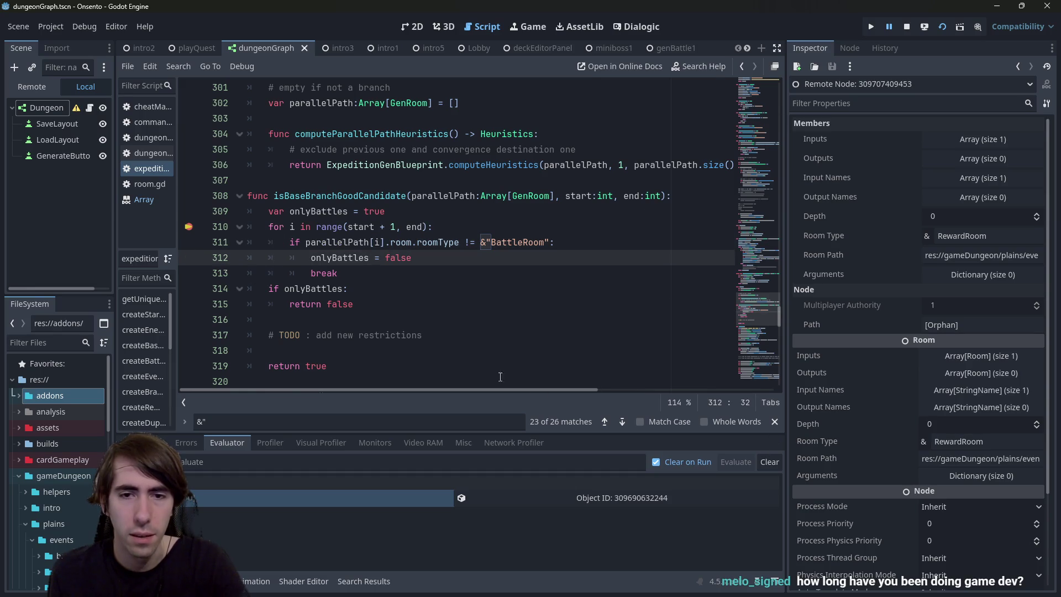
# Step: Resume to the next hit of line 310 and inspect the evaluated room object again
pyautogui.click(775, 460)
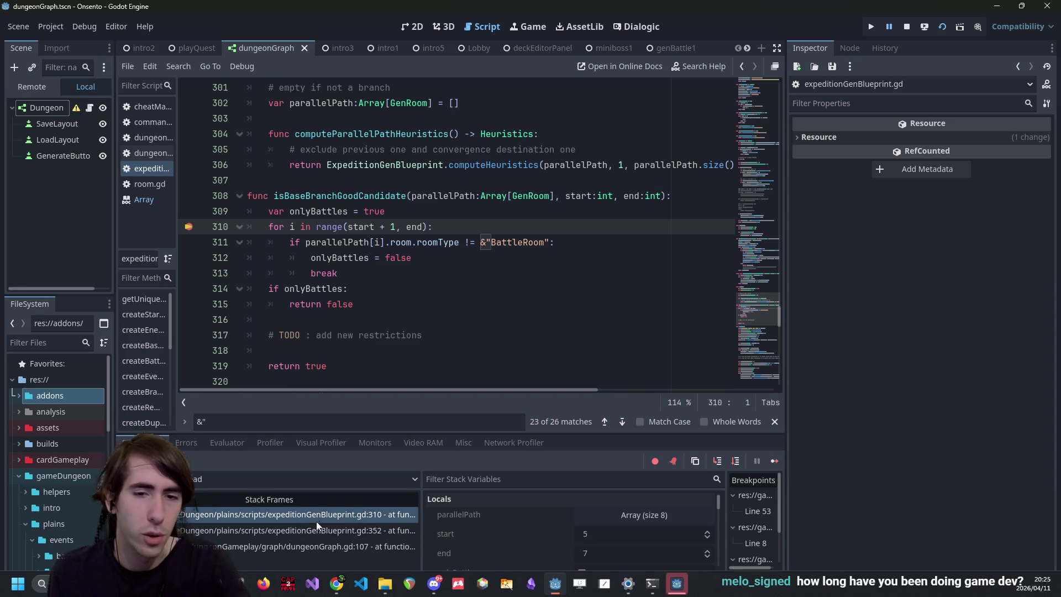
pyautogui.click(270, 442)
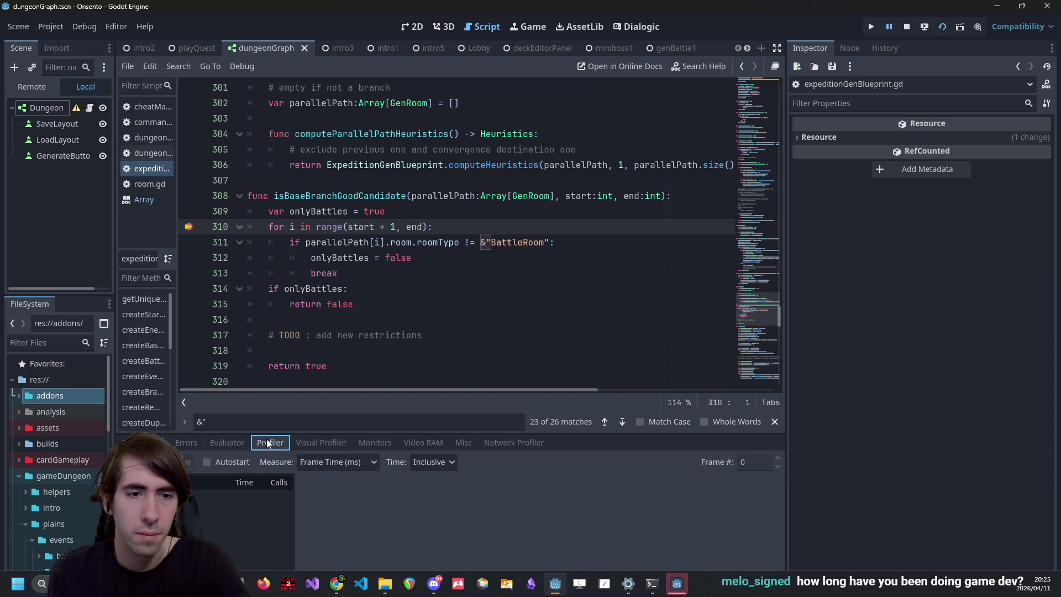
pyautogui.click(227, 443)
pyautogui.click(580, 500)
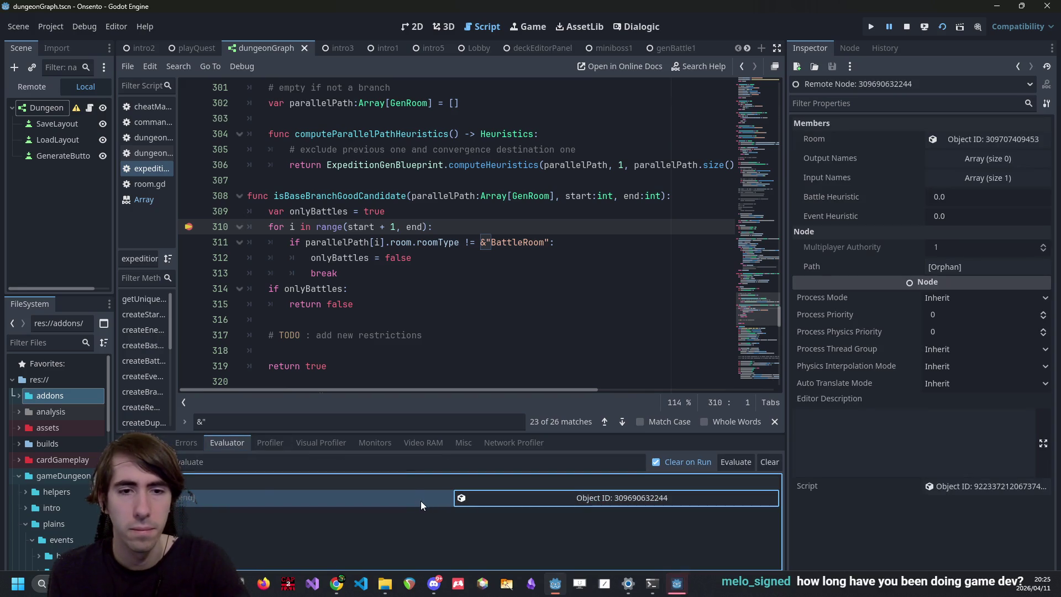
pyautogui.rightClick(305, 506)
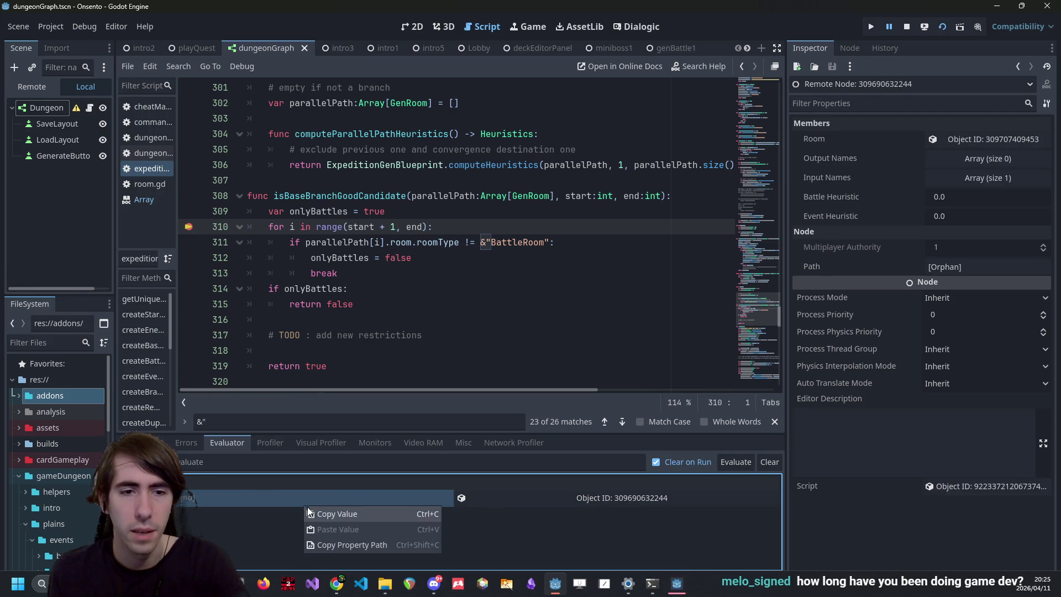
pyautogui.click(313, 508)
pyautogui.click(737, 462)
pyautogui.click(226, 516)
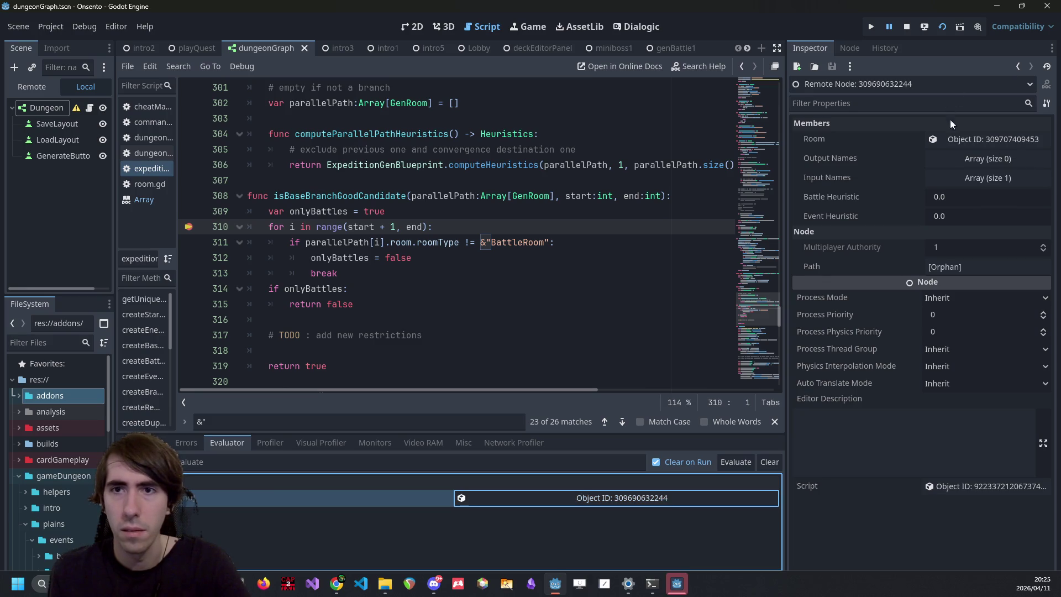
pyautogui.click(963, 138)
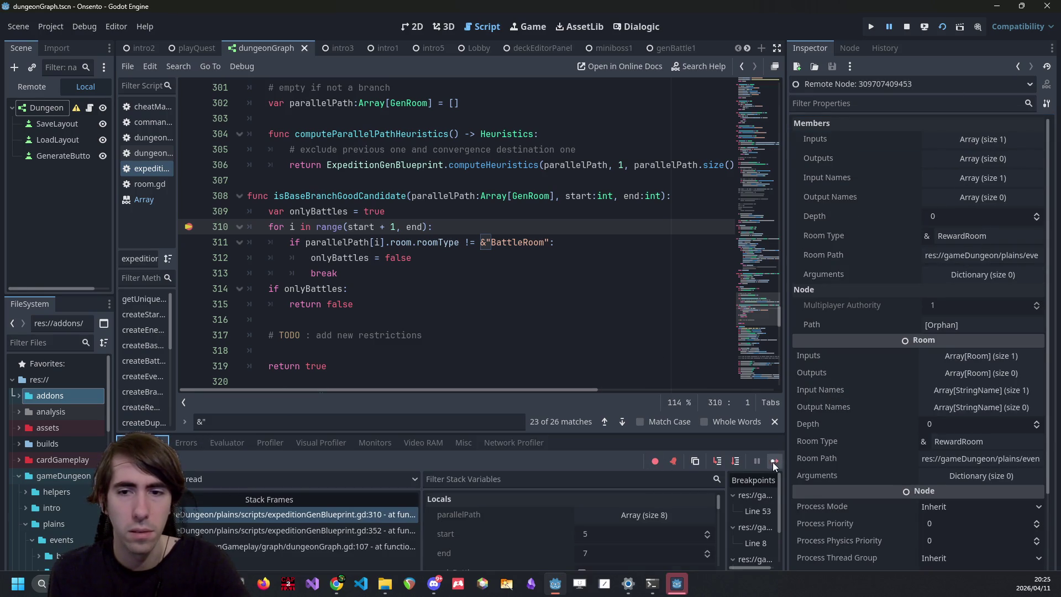
# Step: Resume once more, expand parallelPath in Locals, and re-evaluate the current room's members
pyautogui.click(773, 462)
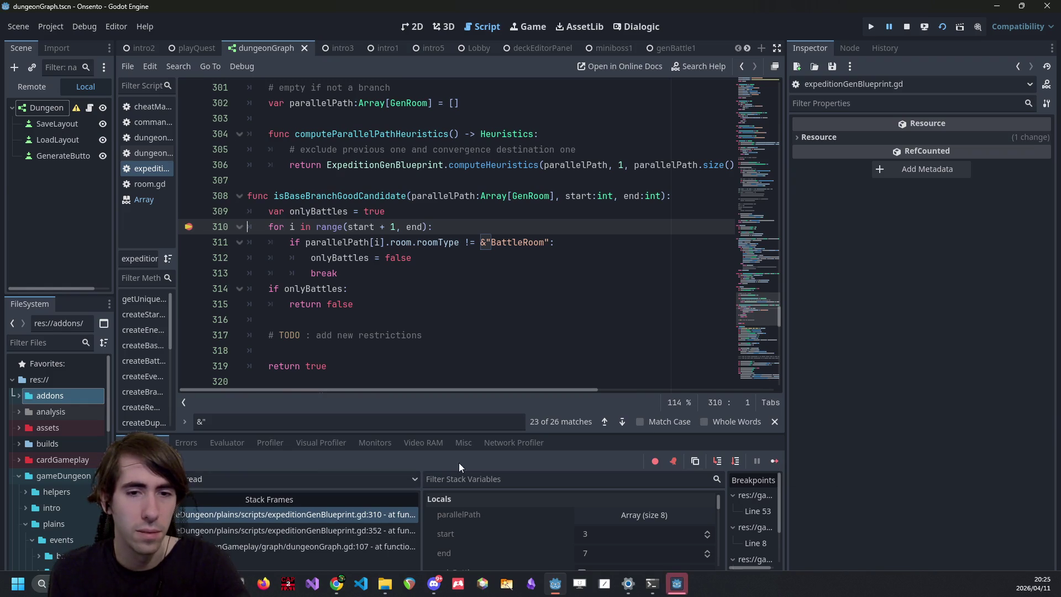
pyautogui.click(622, 514)
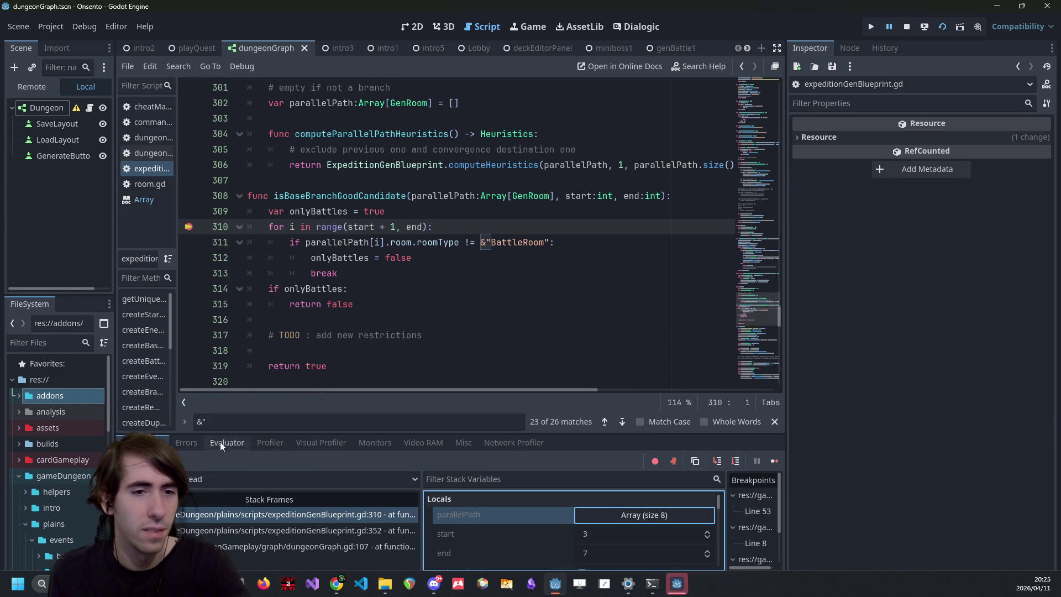
pyautogui.click(227, 442)
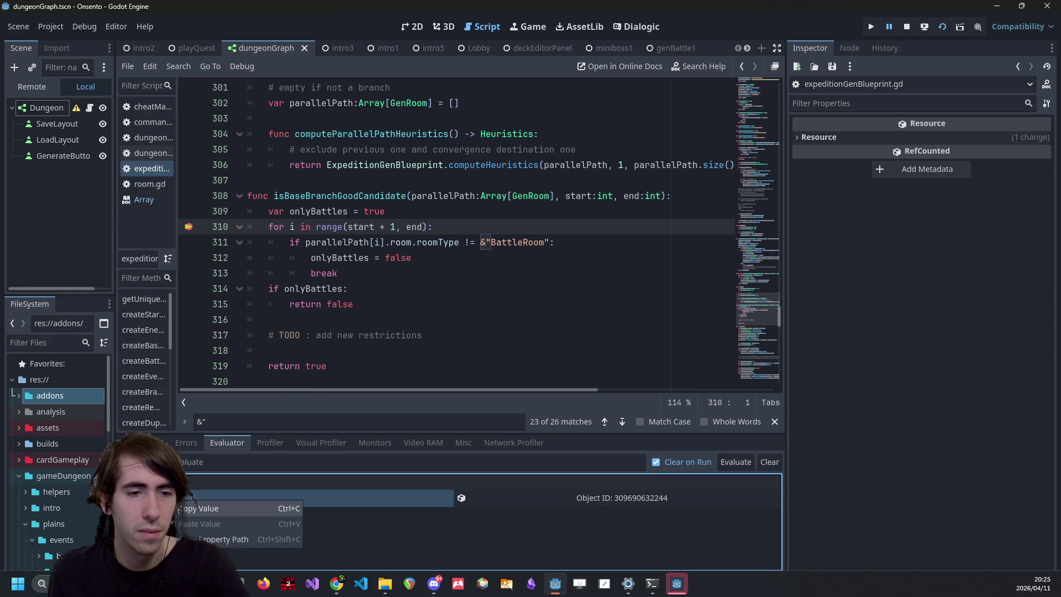
pyautogui.click(731, 463)
pyautogui.click(614, 503)
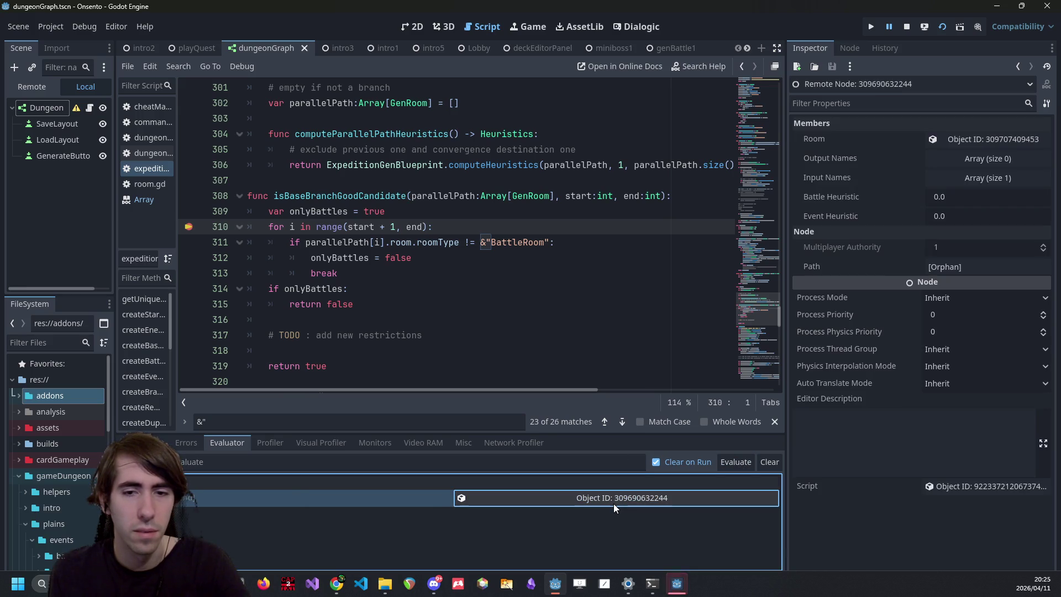
pyautogui.click(987, 144)
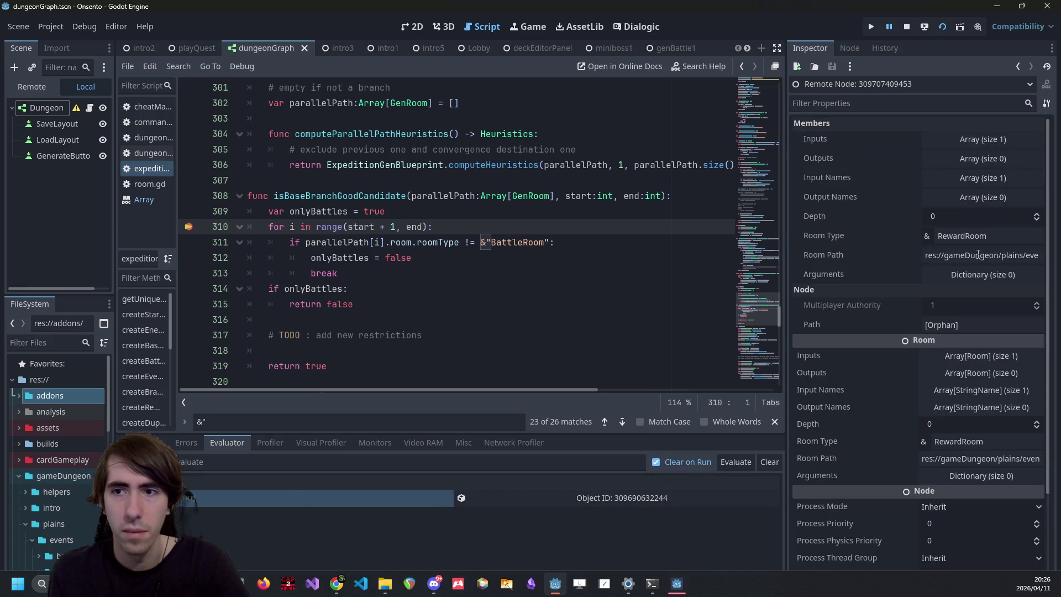
pyautogui.click(984, 255)
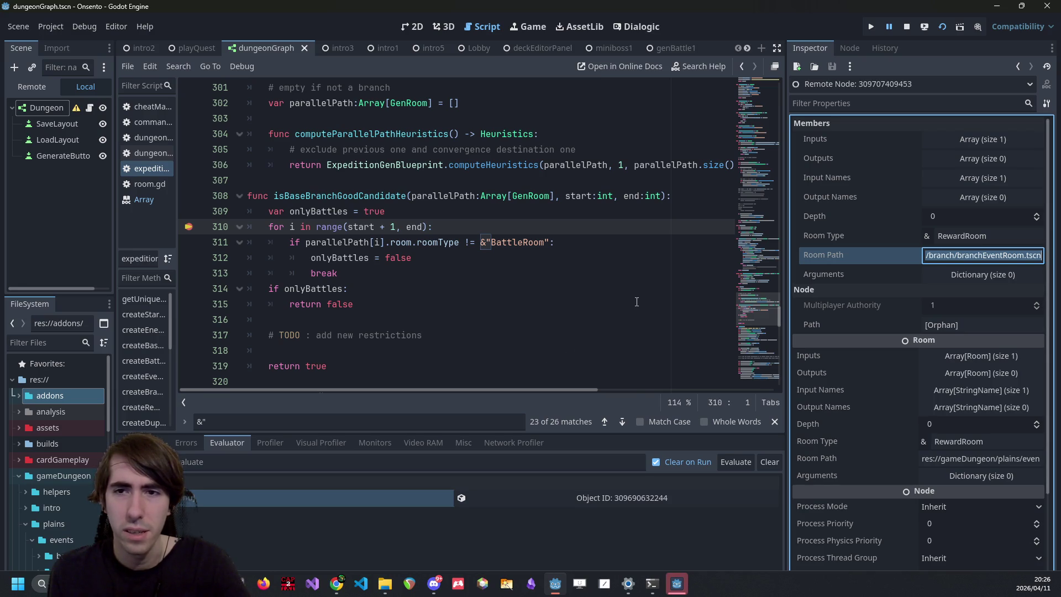
# Step: Check the room's RewardRoom type and branchEventRoom path, then continue and add a breakpoint on line 309
pyautogui.click(976, 242)
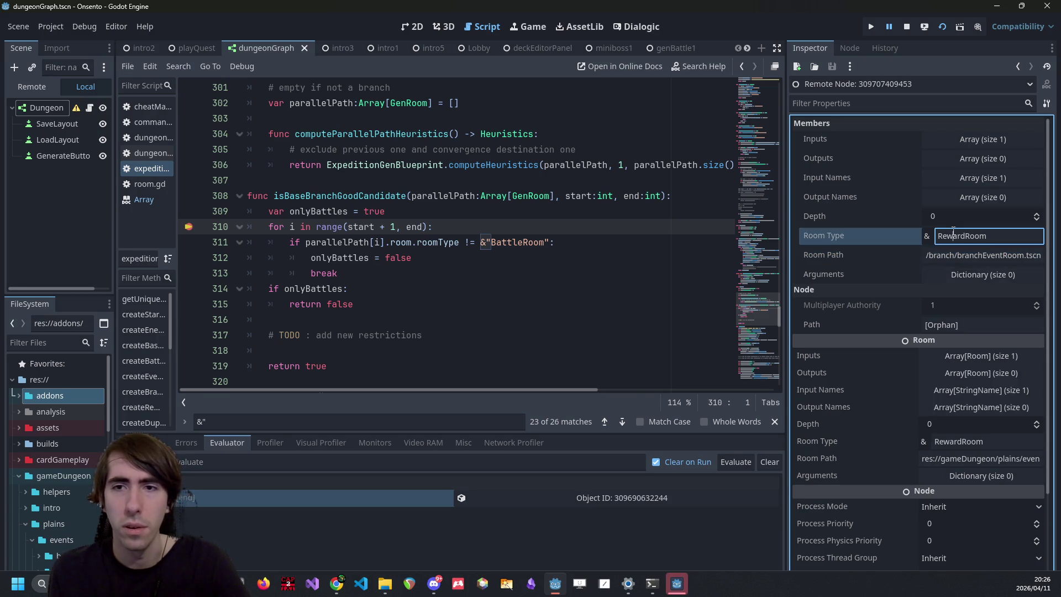
pyautogui.doubleClick(991, 255)
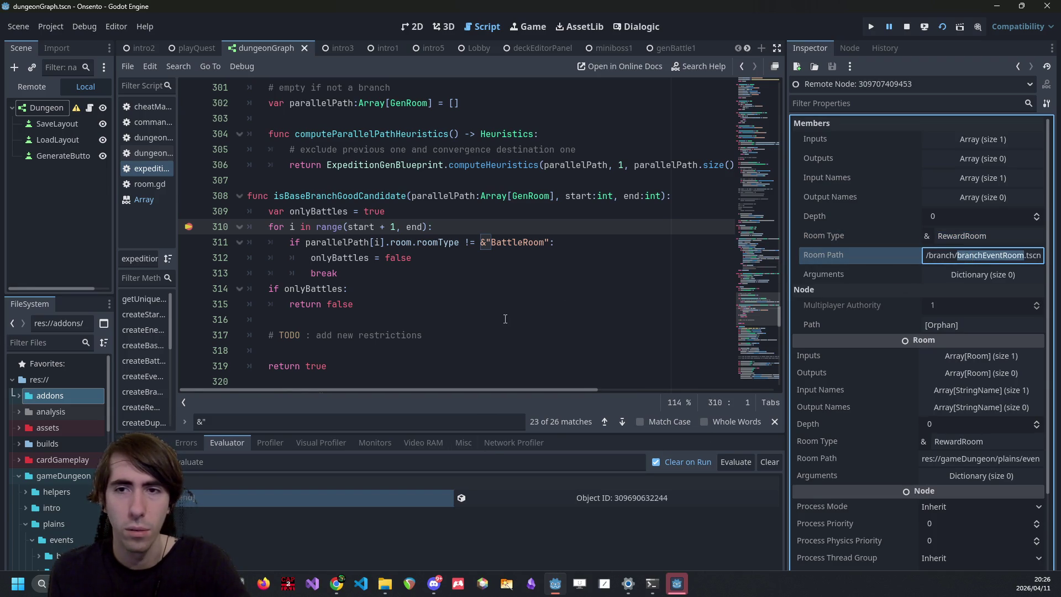
pyautogui.click(973, 237)
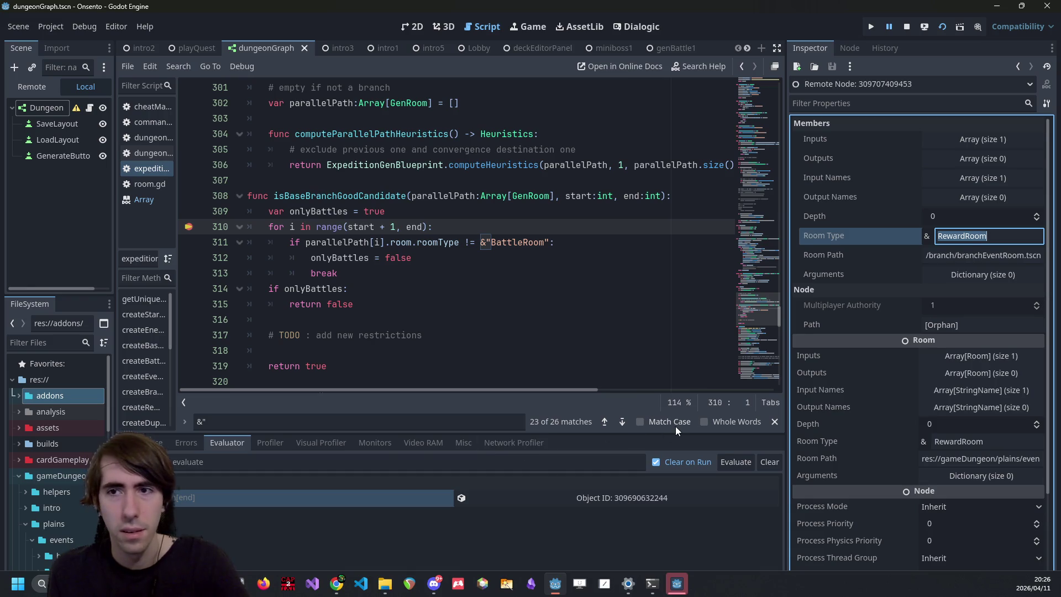
pyautogui.press('F12')
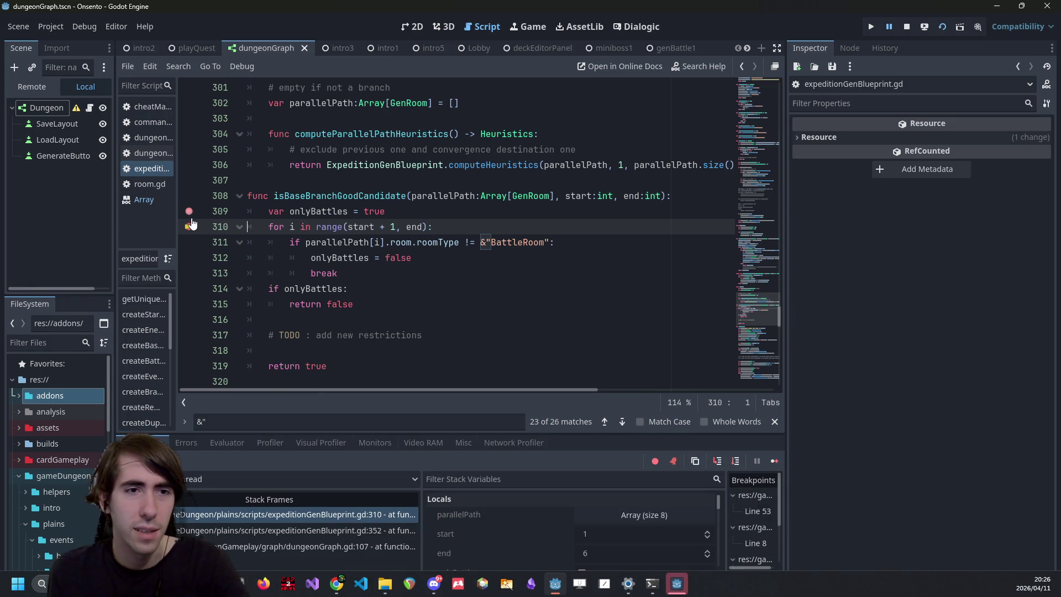
pyautogui.click(188, 211)
# Step: Resume the game and pan the room graph to reveal the earlier rooms
pyautogui.click(773, 460)
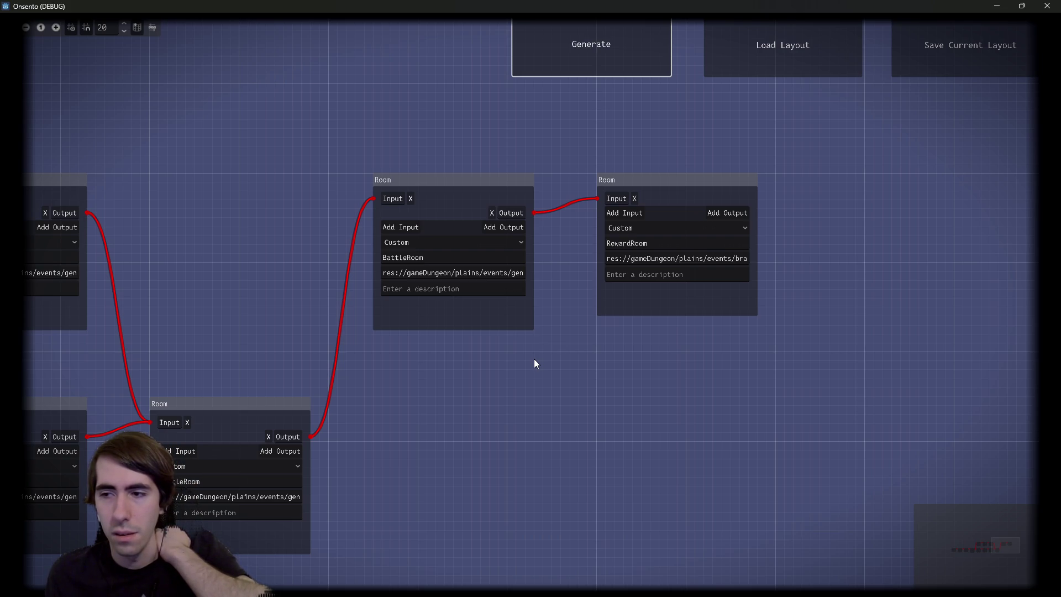
pyautogui.moveTo(610, 403)
pyautogui.mouseDown()
pyautogui.moveTo(632, 357)
pyautogui.moveTo(758, 408)
pyautogui.mouseUp()
# Step: Generate a new dungeon and, paused at line 309, inspect the evaluated room object's properties
pyautogui.click(548, 57)
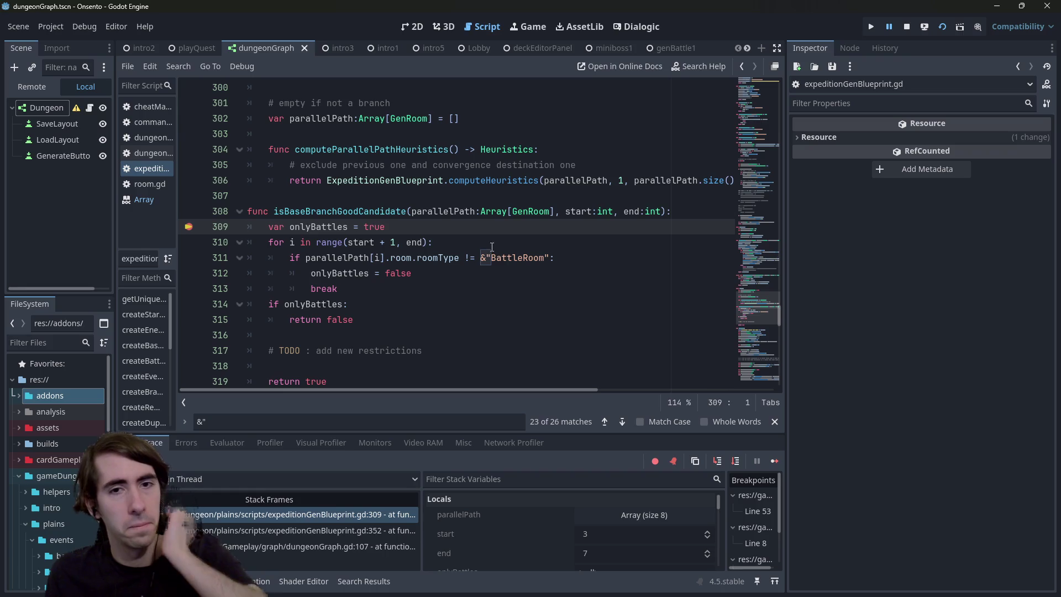
pyautogui.moveTo(583, 208)
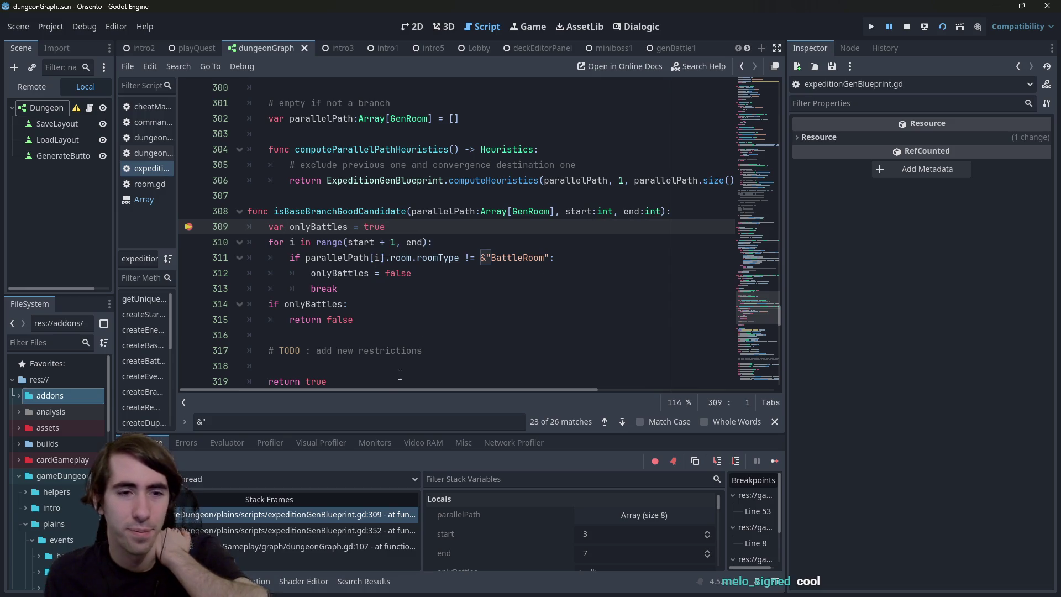
pyautogui.click(231, 443)
pyautogui.click(662, 484)
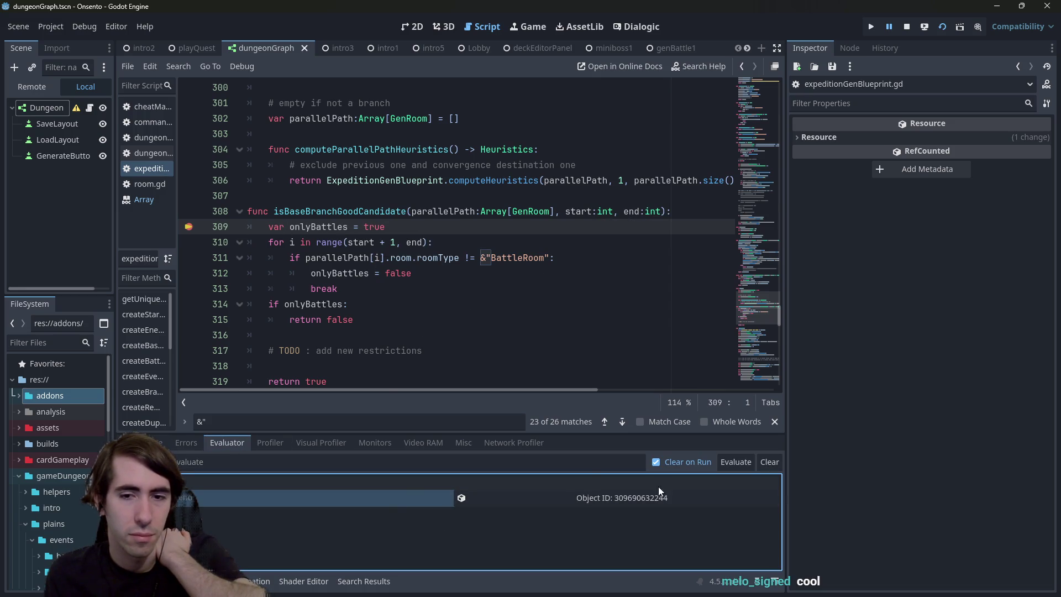
pyautogui.click(614, 497)
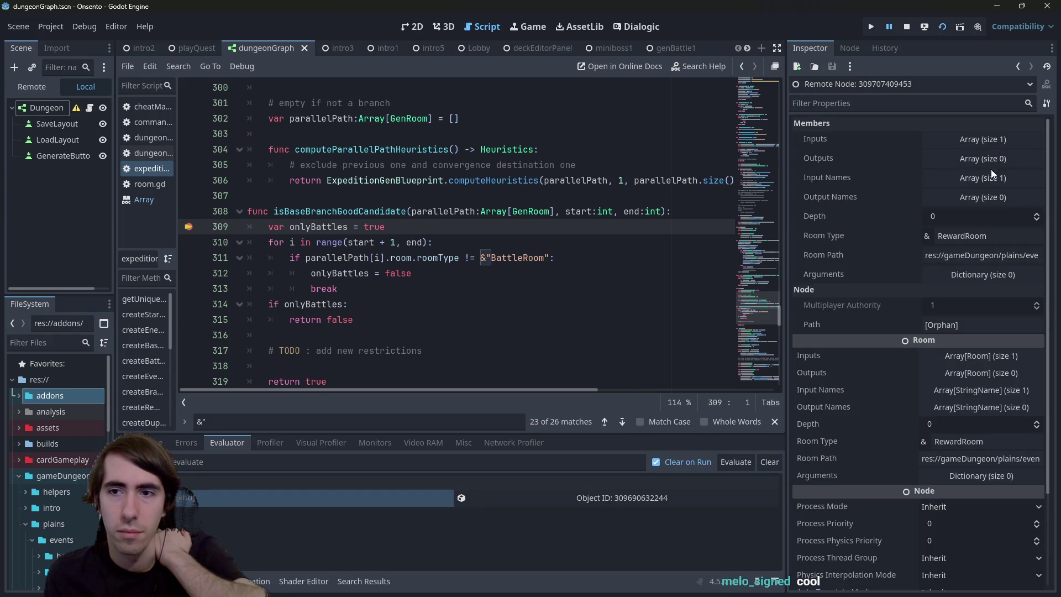
pyautogui.click(178, 509)
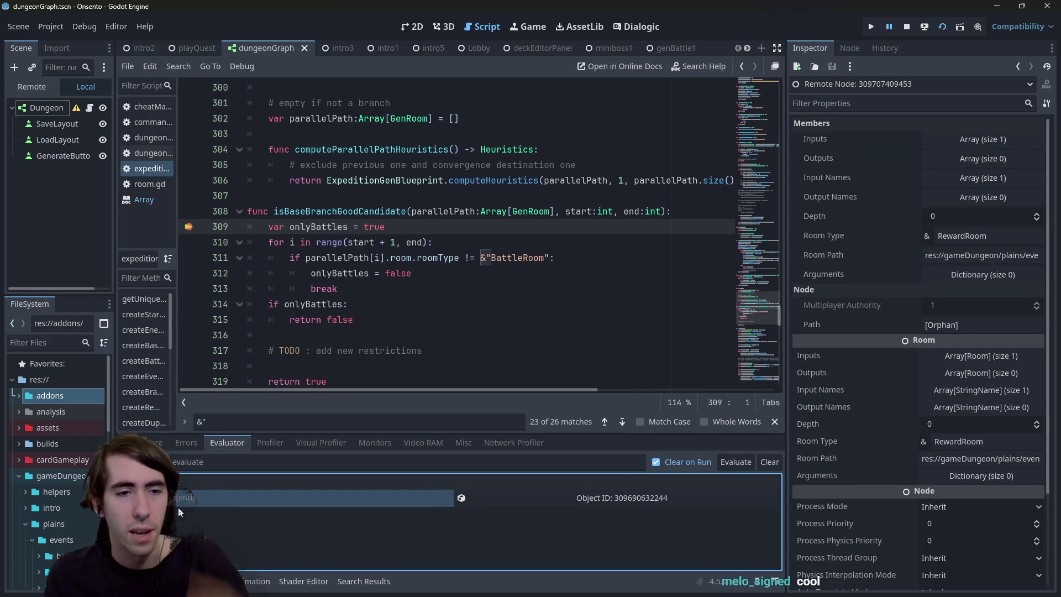
# Step: Evaluate further expressions, inspect the returned Room object, and view the invalid index 'i' error in Errors
pyautogui.click(214, 460)
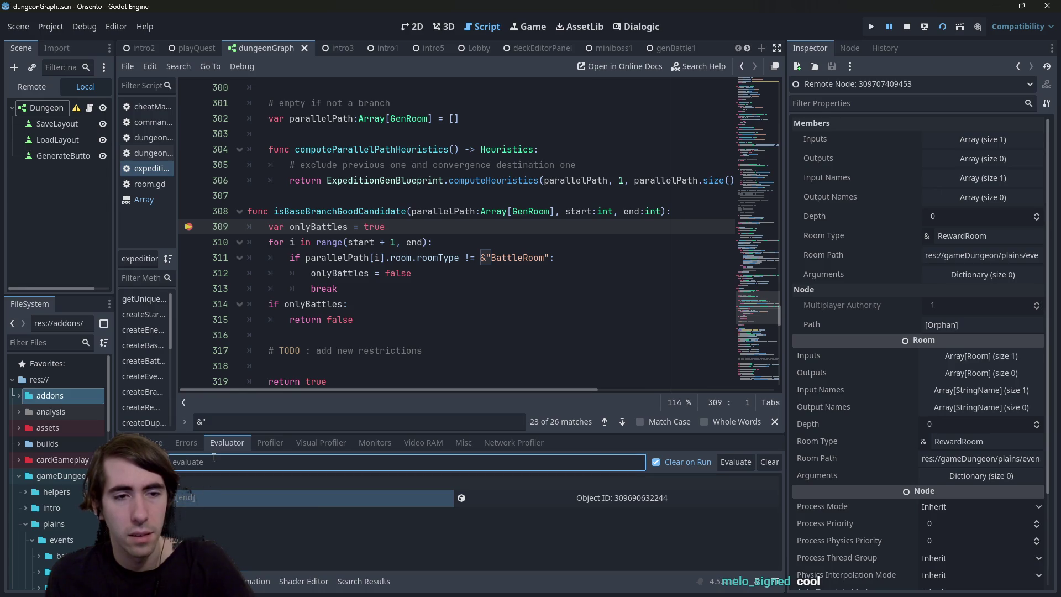
pyautogui.press('Return')
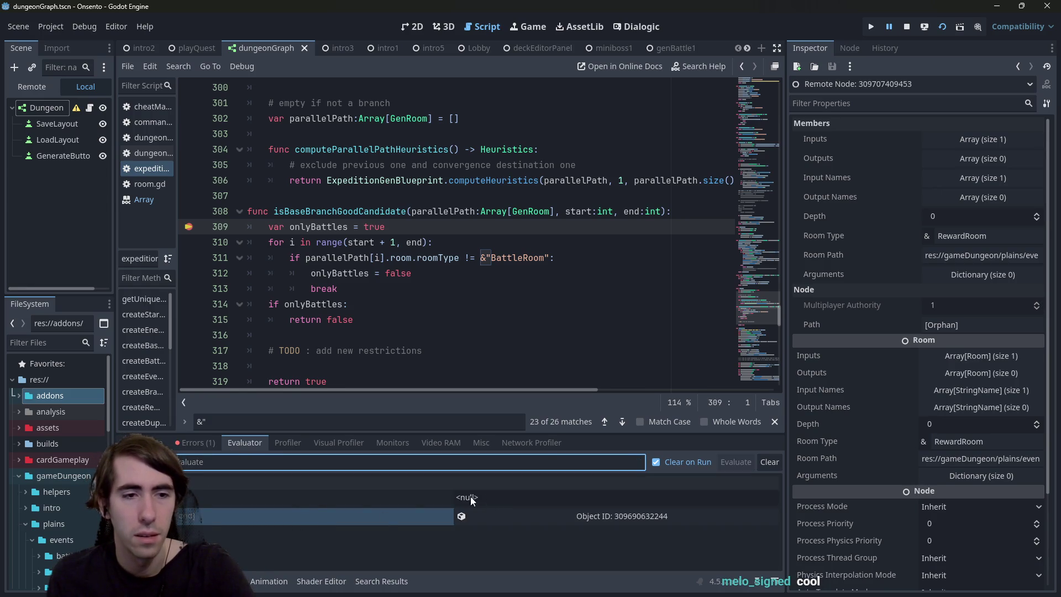
pyautogui.click(312, 500)
pyautogui.click(204, 461)
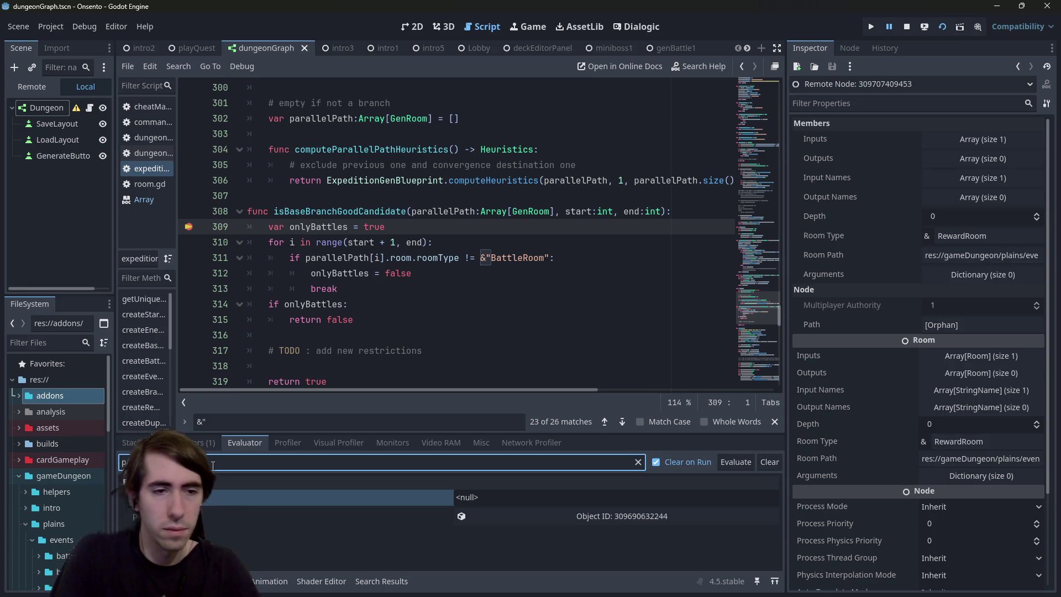
pyautogui.press('Return')
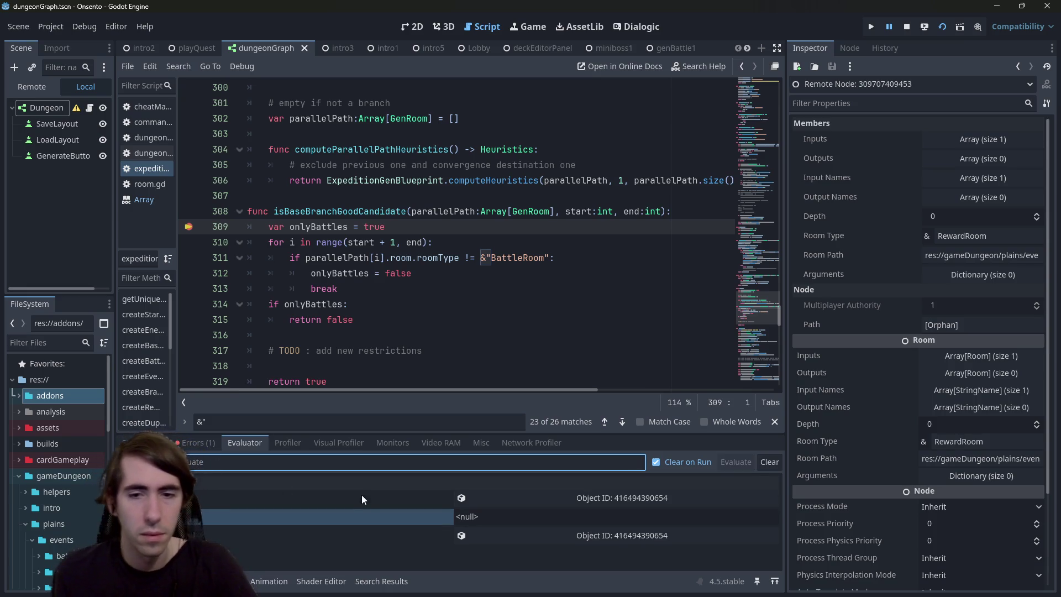
pyautogui.click(618, 501)
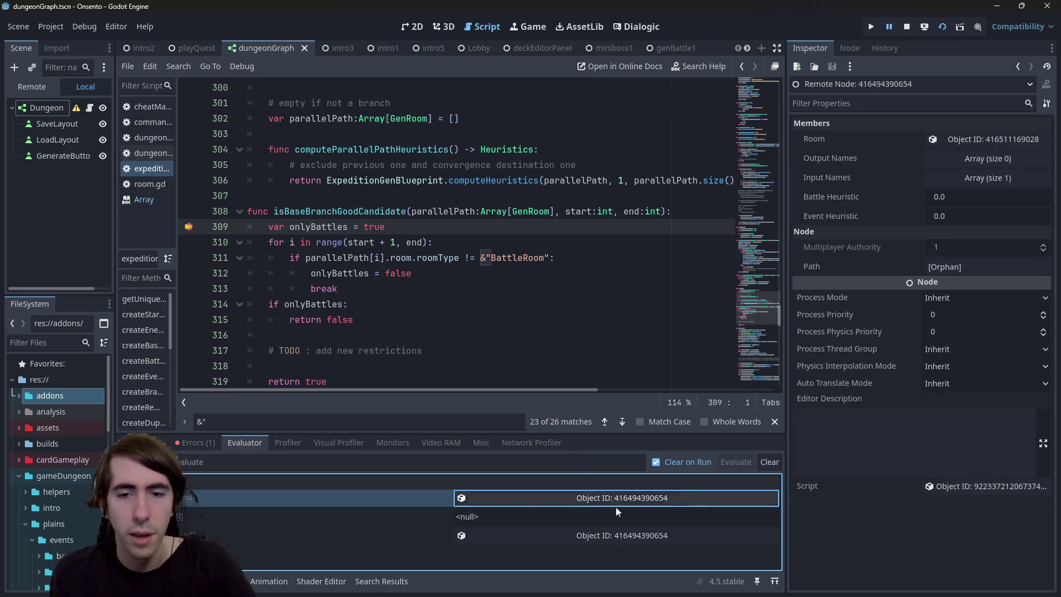
pyautogui.click(955, 145)
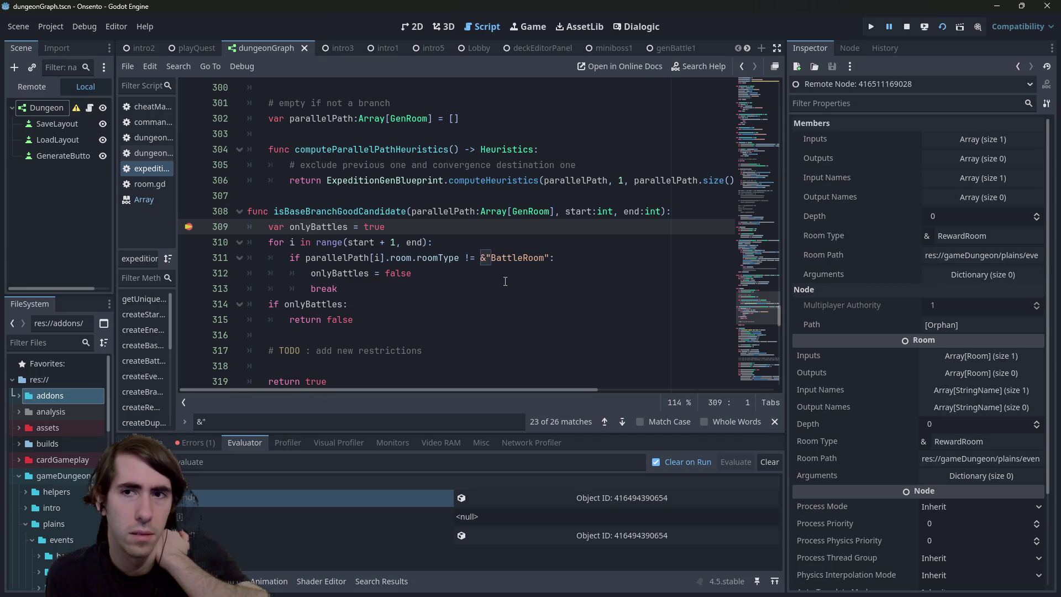
pyautogui.click(204, 443)
pyautogui.click(160, 444)
pyautogui.click(177, 445)
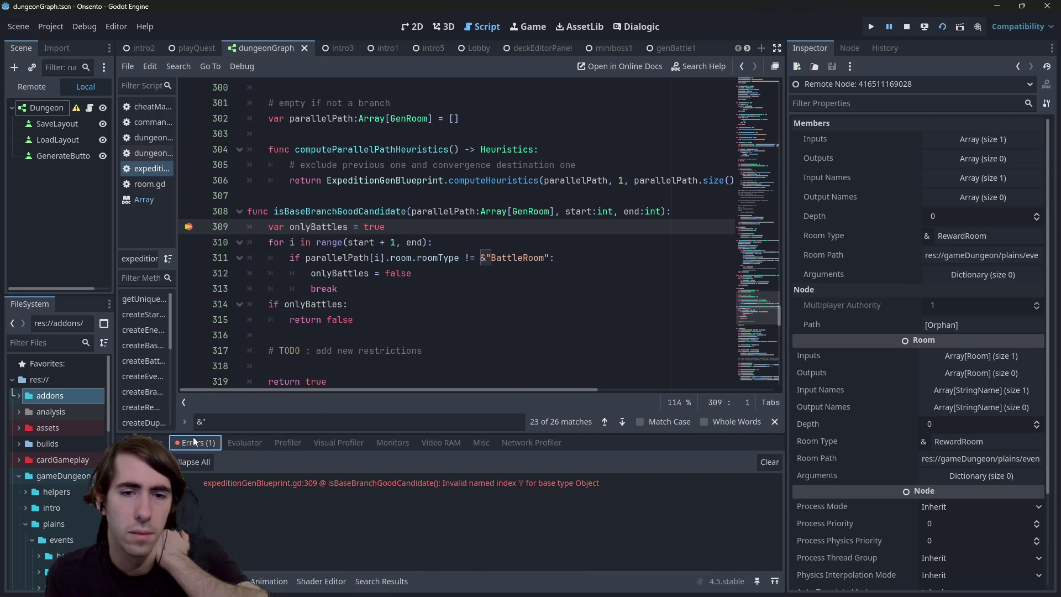
# Step: Resume the game, box-select the branch's two BattleRoom nodes, and generate another dungeon
pyautogui.click(410, 262)
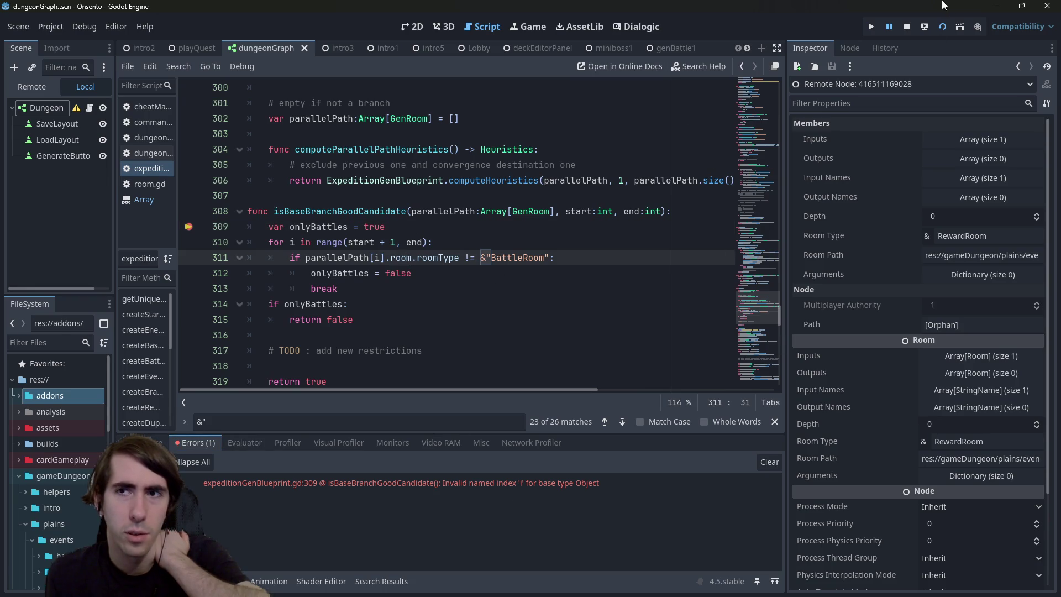
pyautogui.click(142, 443)
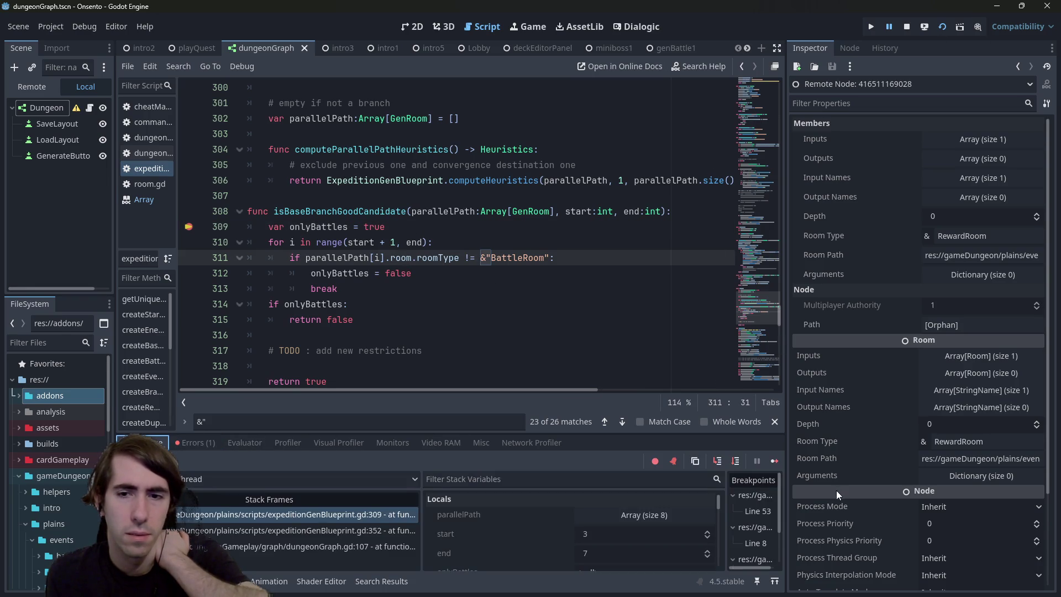
pyautogui.click(774, 461)
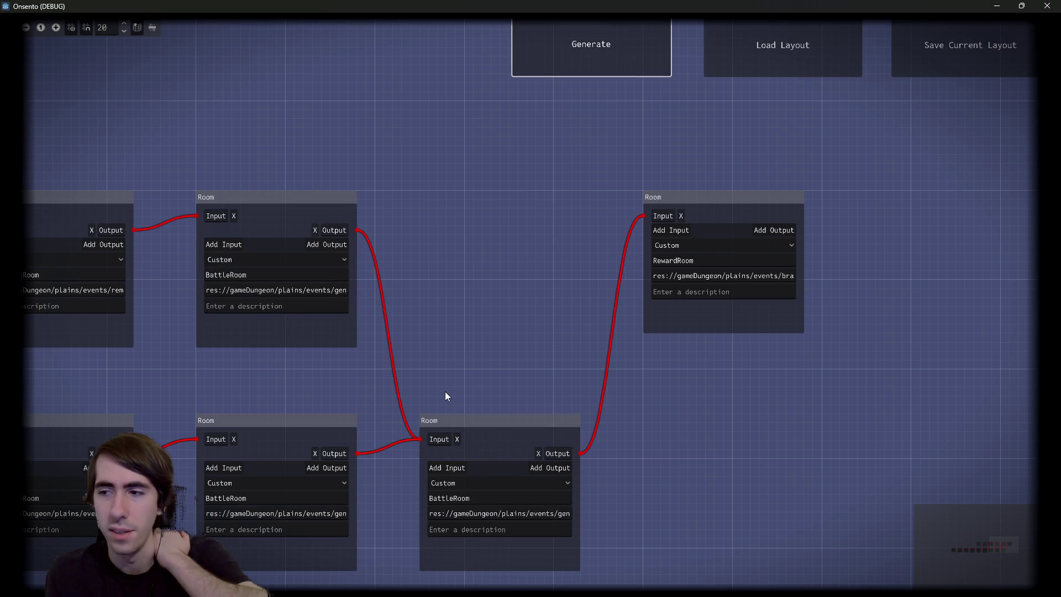
pyautogui.moveTo(327, 399)
pyautogui.mouseDown()
pyautogui.moveTo(601, 349)
pyautogui.moveTo(642, 313)
pyautogui.moveTo(539, 299)
pyautogui.mouseUp()
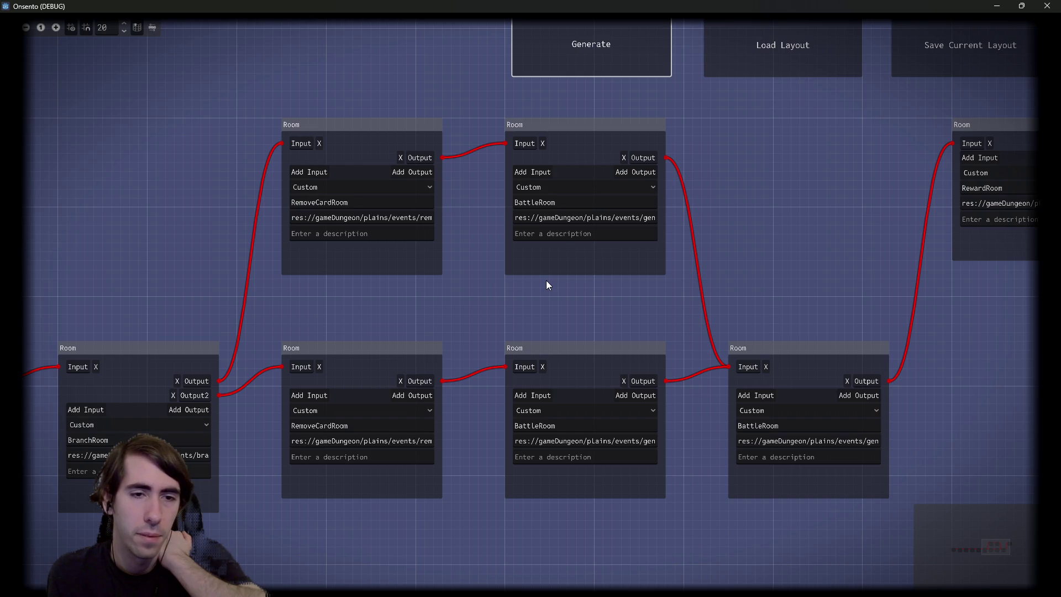
pyautogui.moveTo(717, 186)
pyautogui.mouseDown()
pyautogui.moveTo(610, 373)
pyautogui.moveTo(592, 428)
pyautogui.mouseUp()
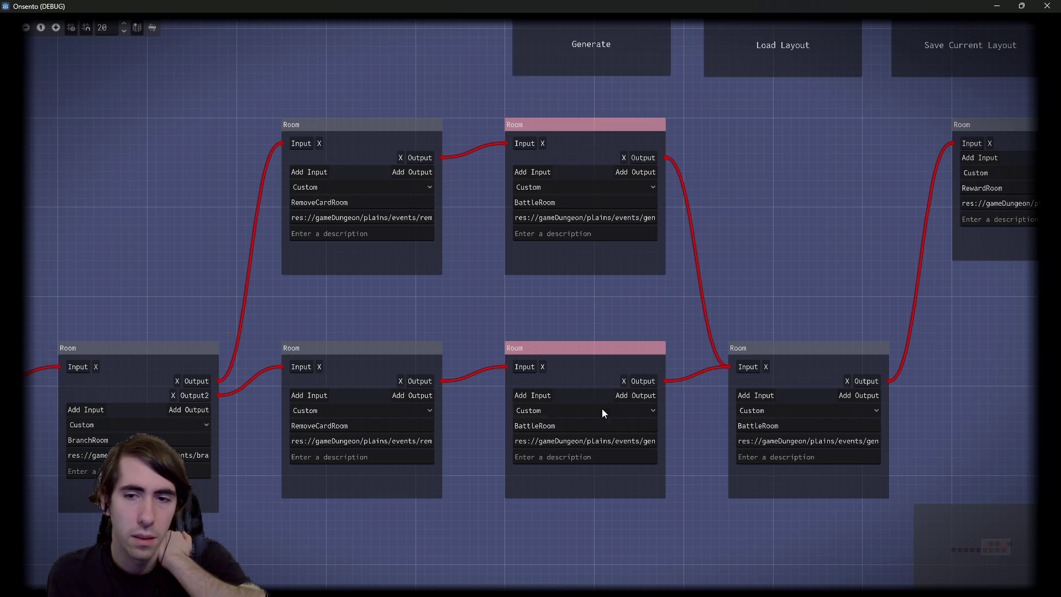
pyautogui.click(562, 35)
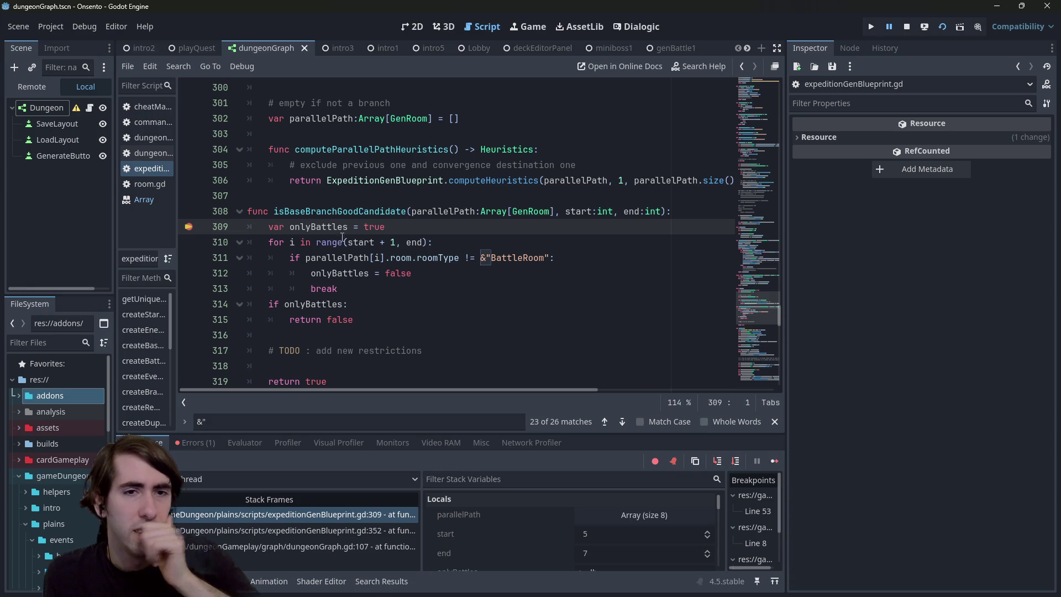
# Step: Add ':bool' after onlyBattles on line 309, stop the debug session, and relaunch the project
pyautogui.click(353, 227)
pyautogui.write(':bool')
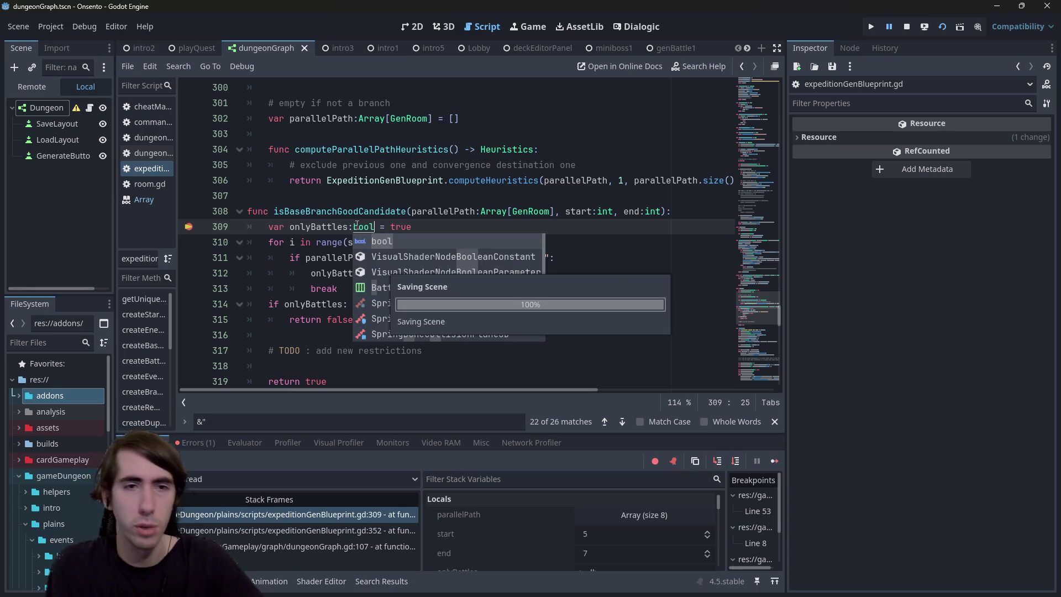
pyautogui.click(770, 462)
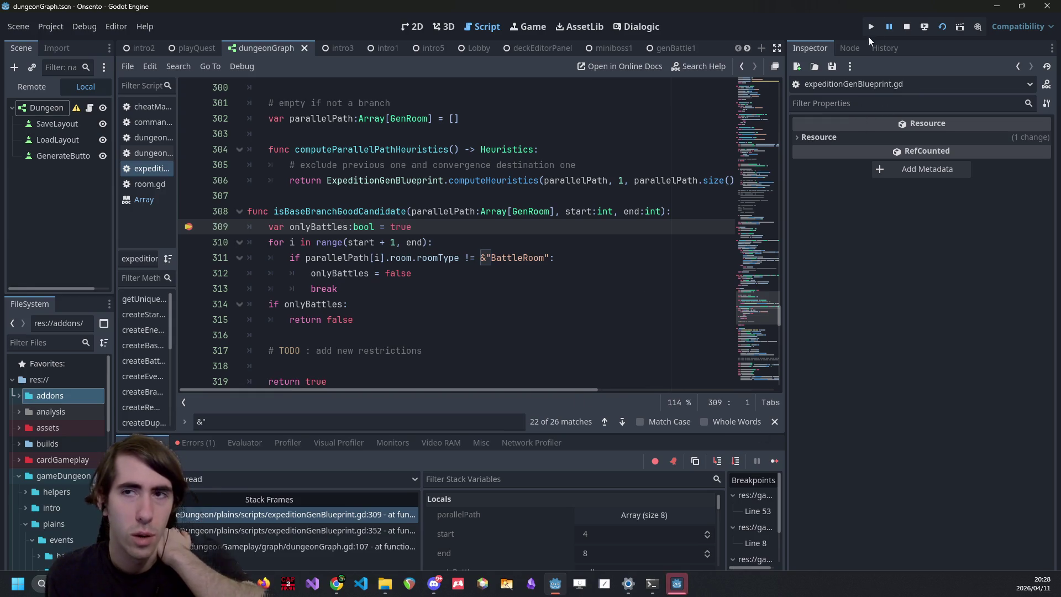
pyautogui.click(907, 26)
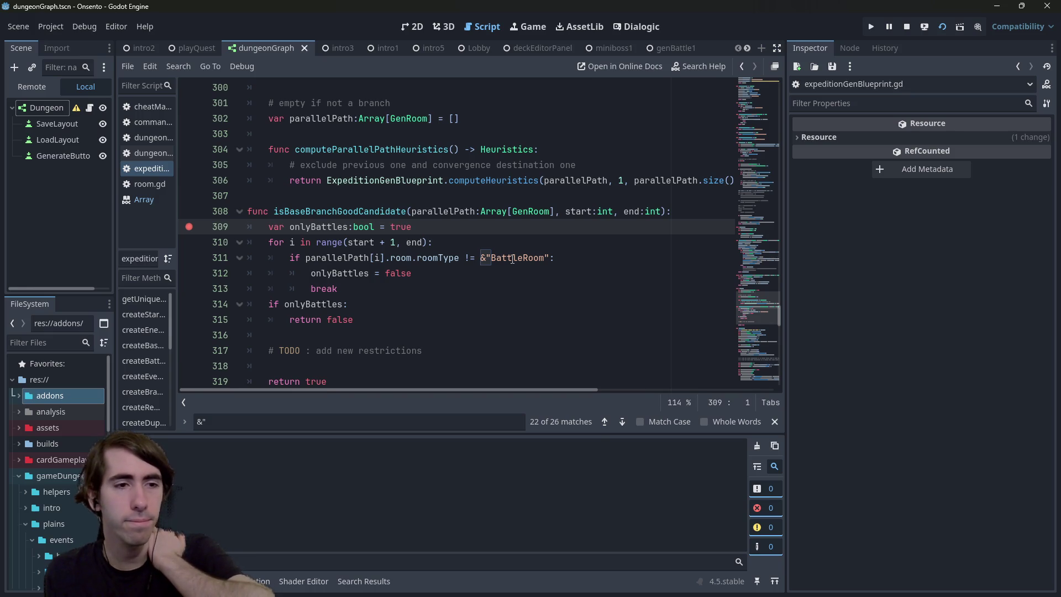
pyautogui.press('F6')
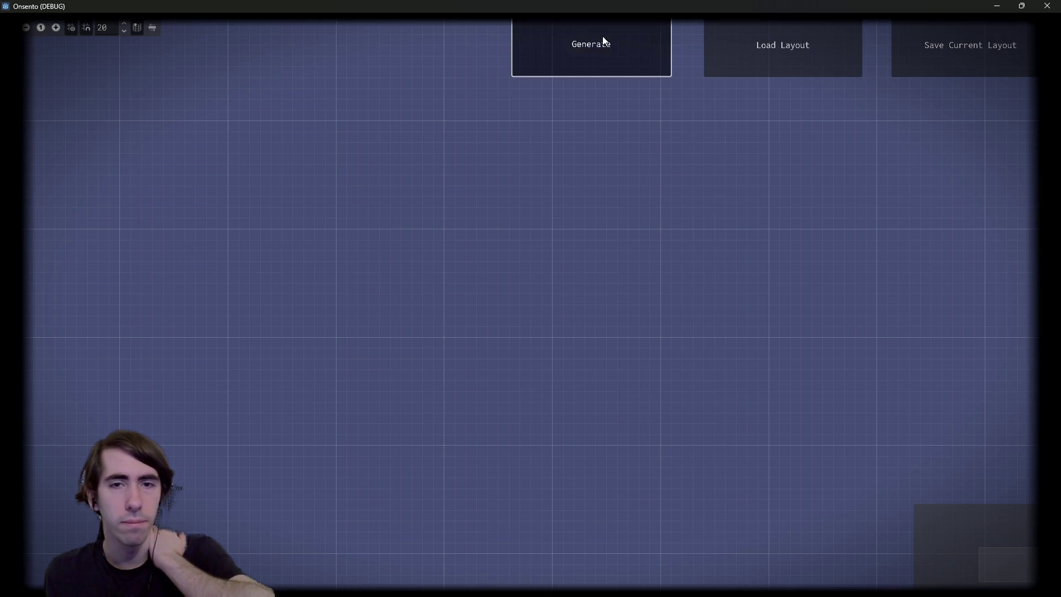
# Step: Generate a new dungeon and step through the breakpoint past the loop to line 314
pyautogui.click(603, 38)
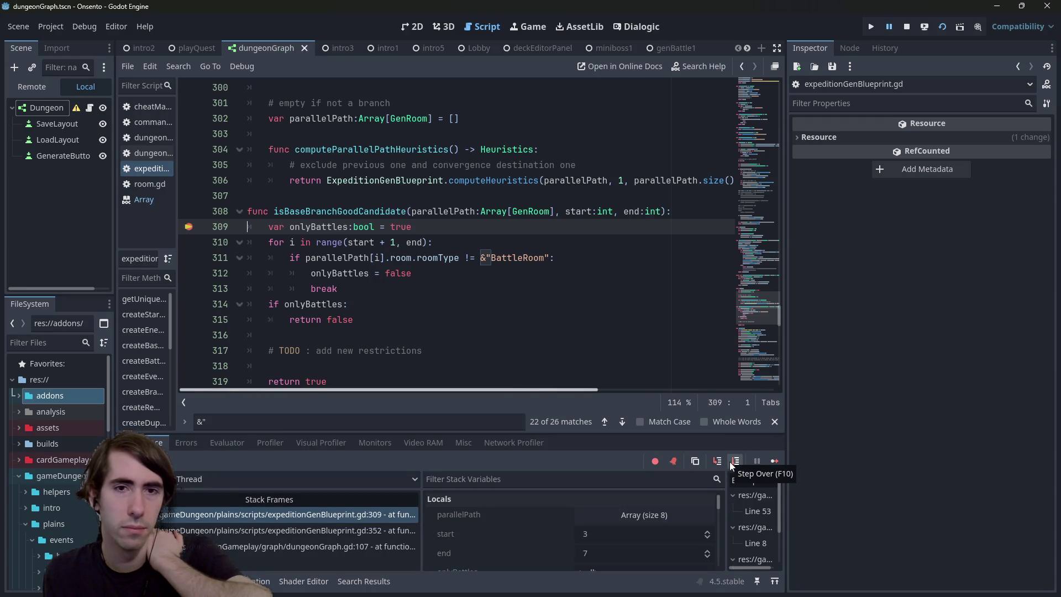
pyautogui.click(215, 443)
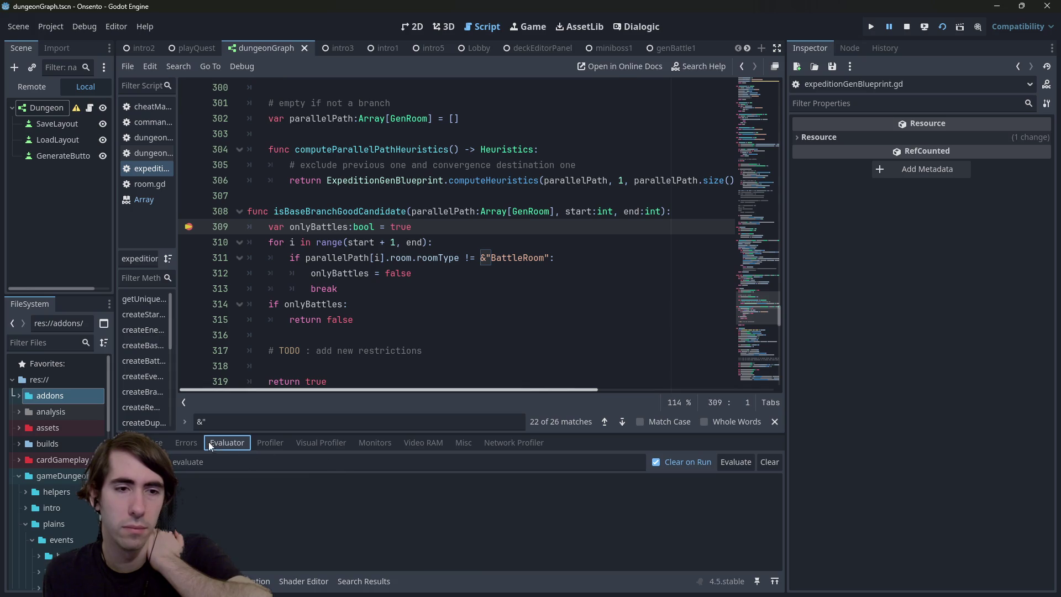
pyautogui.click(150, 443)
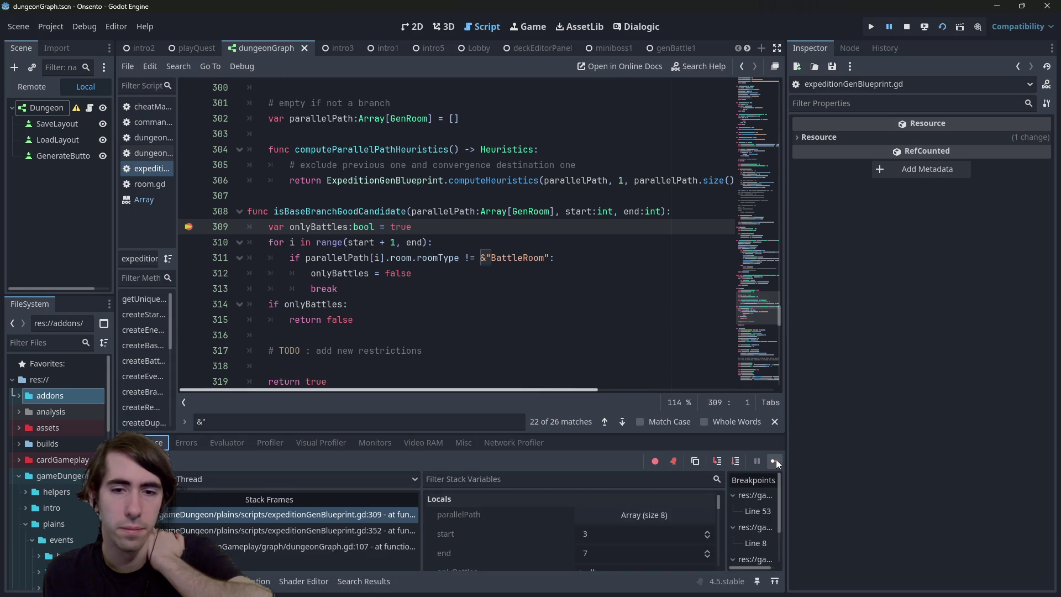
pyautogui.click(736, 461)
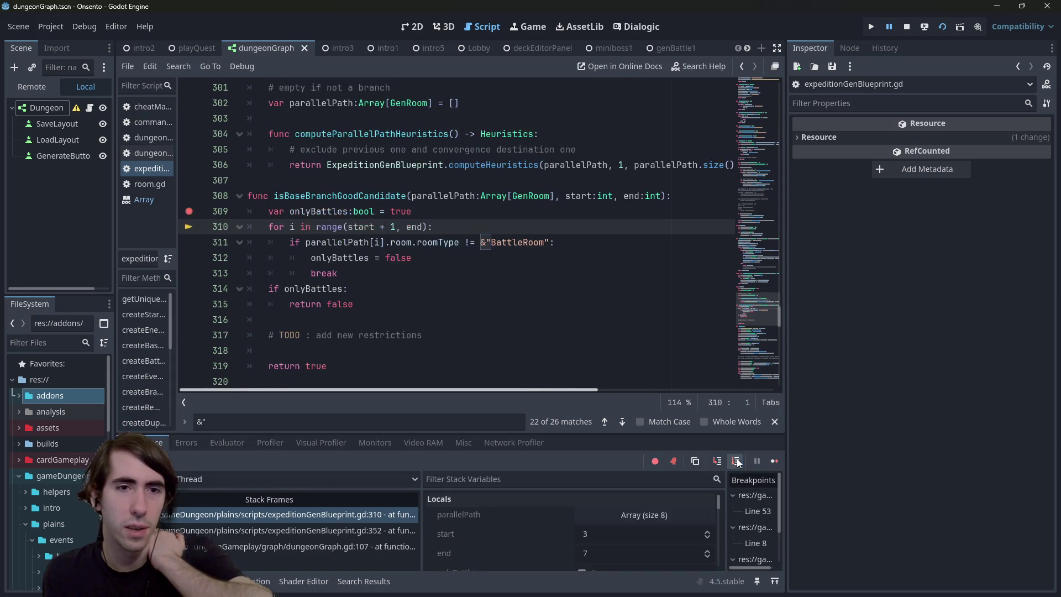
pyautogui.click(737, 461)
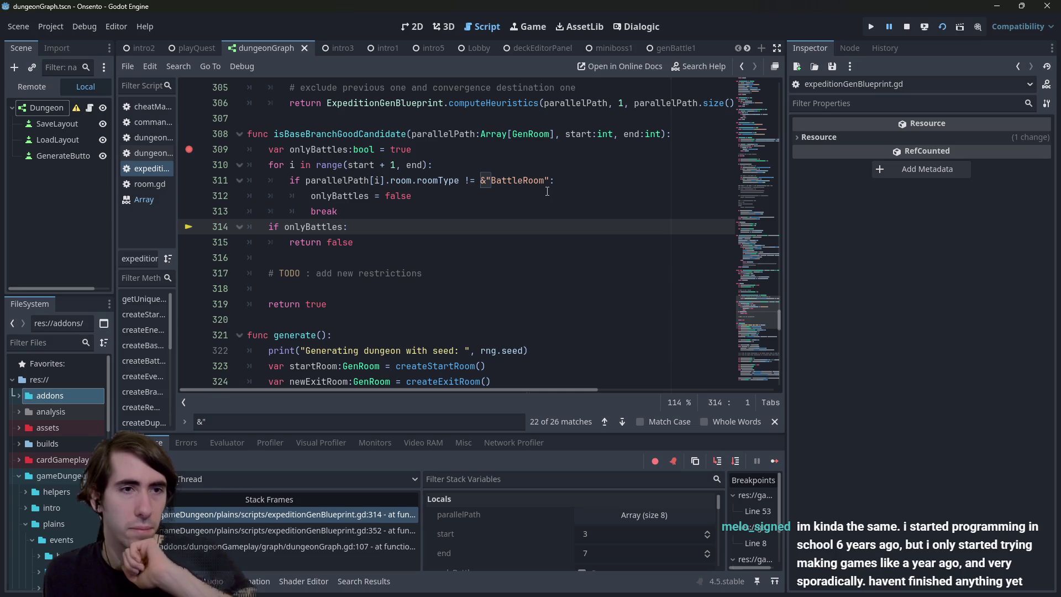
# Step: Expand the eight-room parallelPath in Locals, then continue twice so the dungeon graph appears
pyautogui.moveTo(553, 181); pyautogui.dragTo(306, 181)
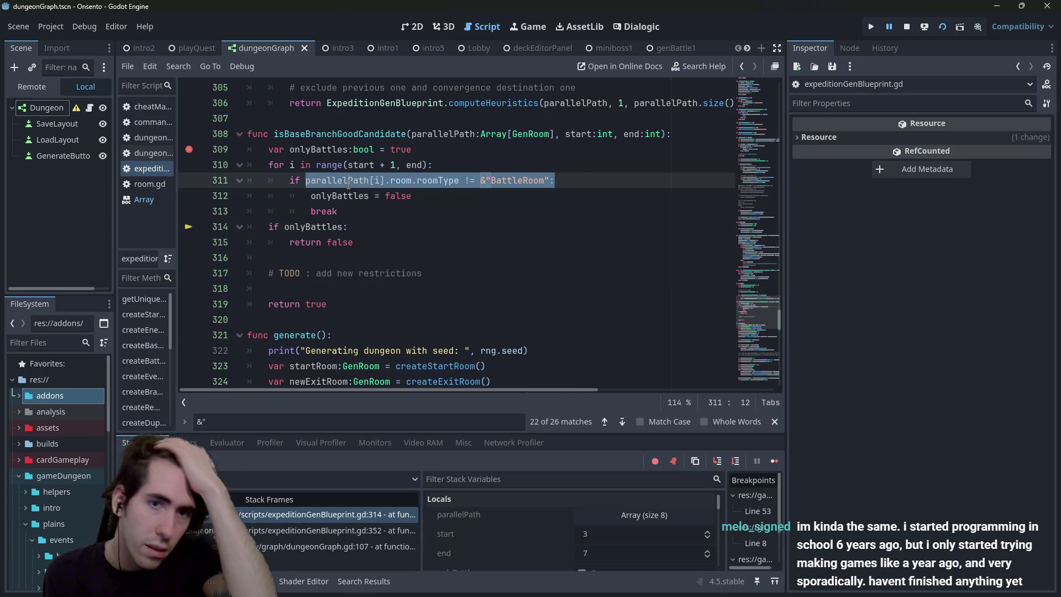
pyautogui.moveTo(349, 185)
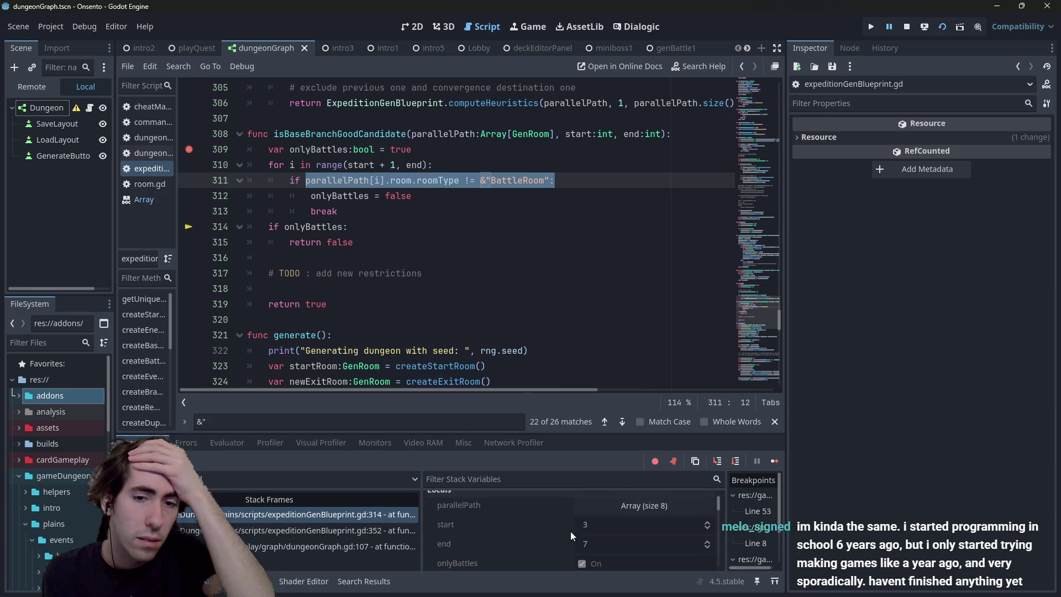
pyautogui.click(641, 507)
pyautogui.scroll(-1, 575, 511)
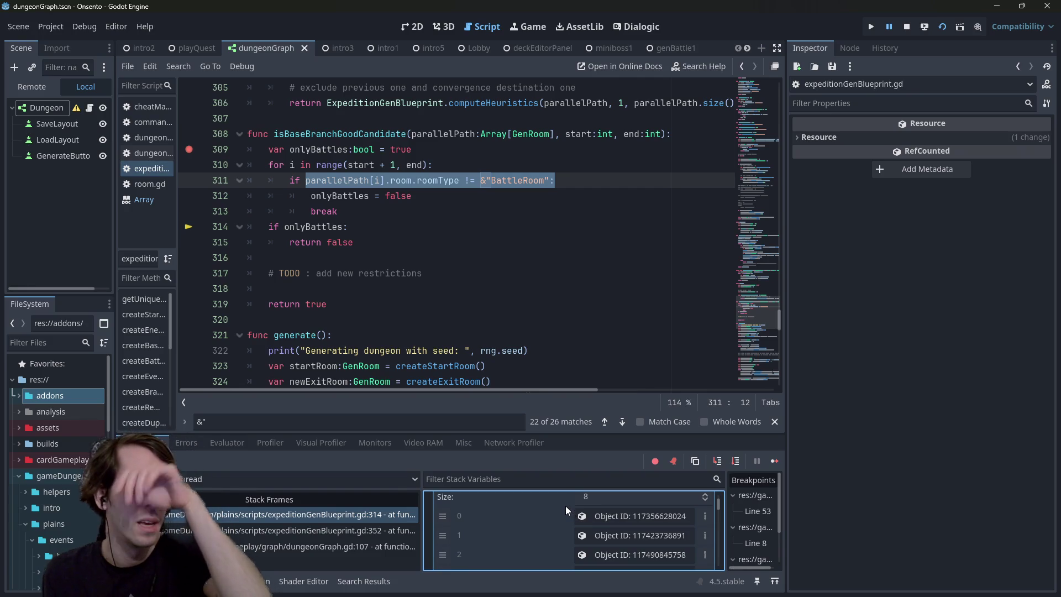
pyautogui.click(423, 165)
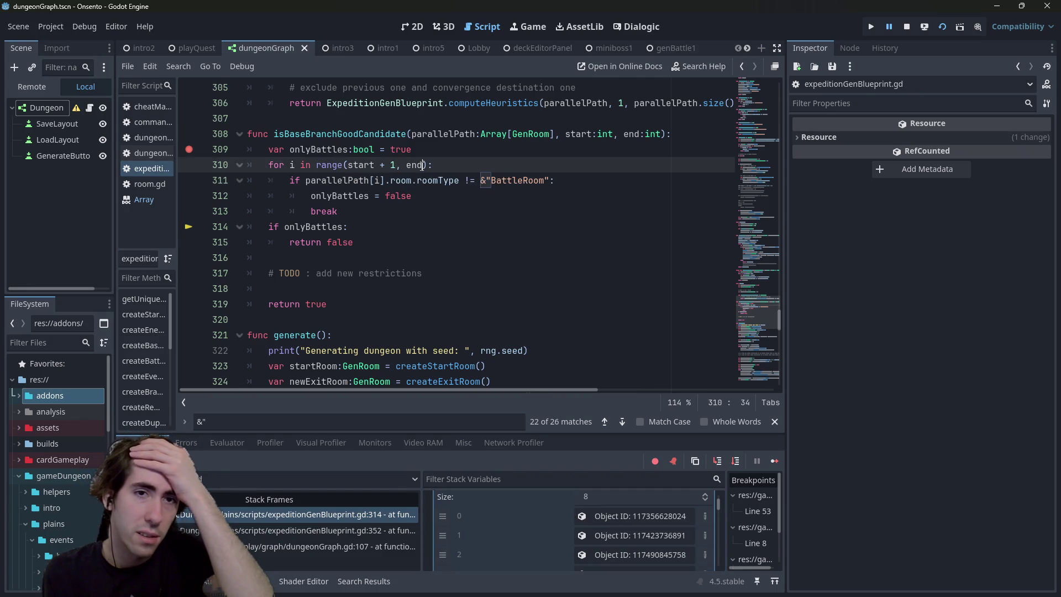
pyautogui.click(775, 462)
pyautogui.click(774, 462)
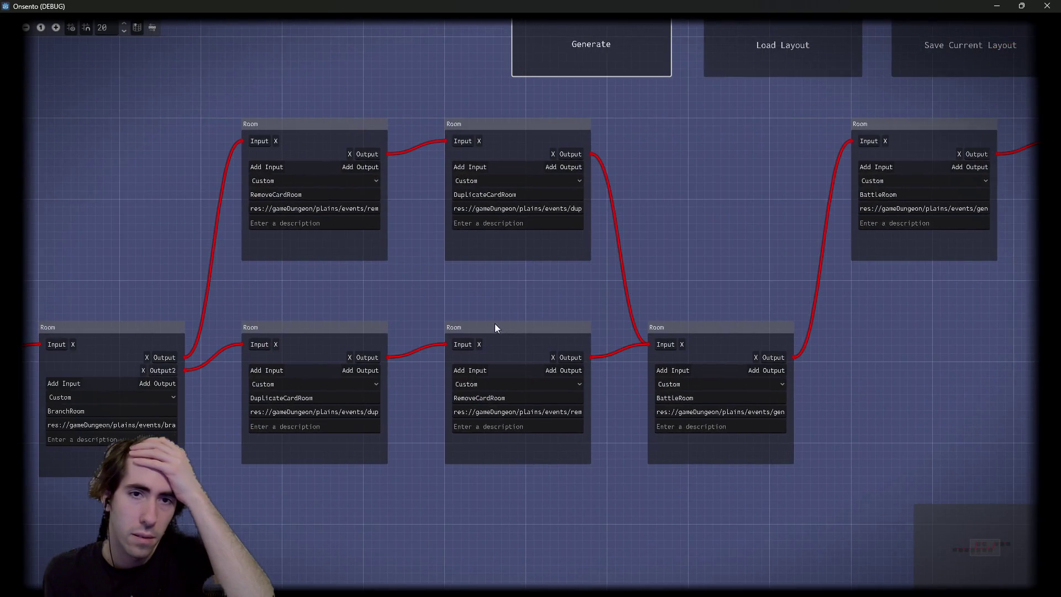
# Step: Regenerate the dungeon several times, selecting and moving BattleRoom nodes to examine each branch
pyautogui.click(575, 70)
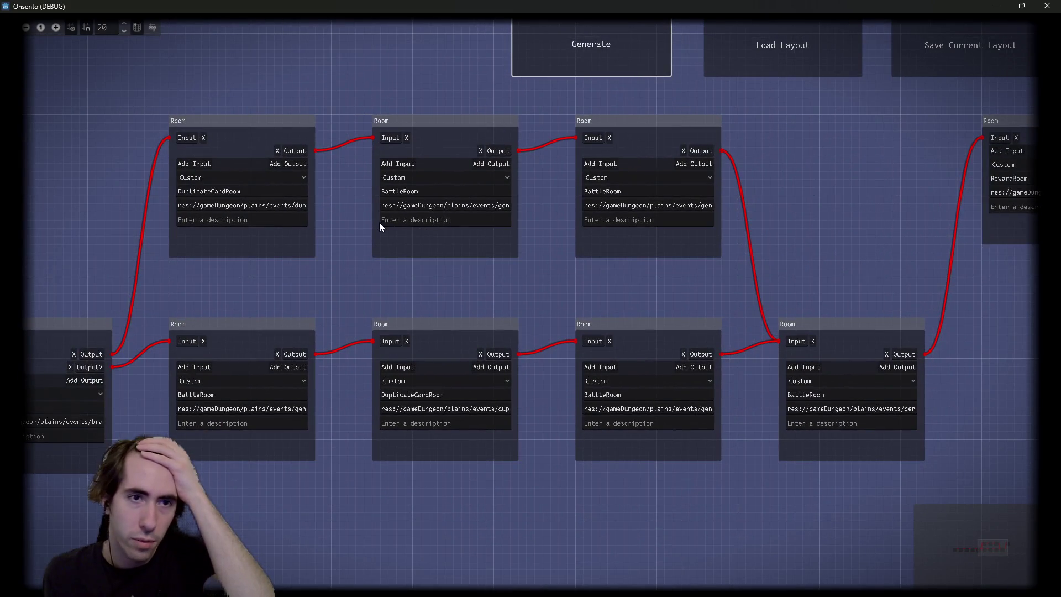
pyautogui.moveTo(491, 186); pyautogui.dragTo(641, 264)
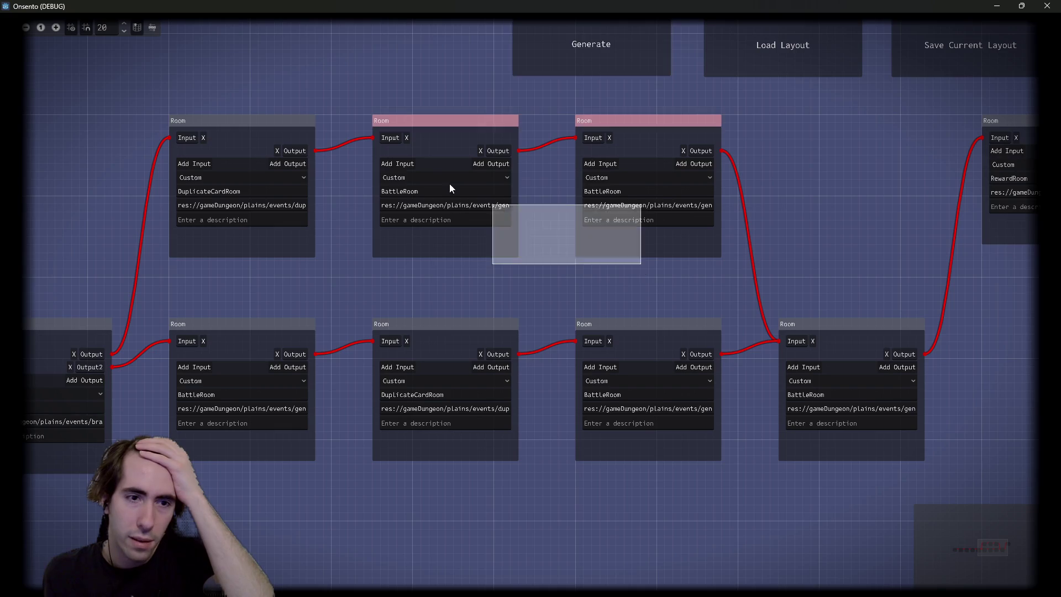
pyautogui.click(237, 293)
pyautogui.click(570, 38)
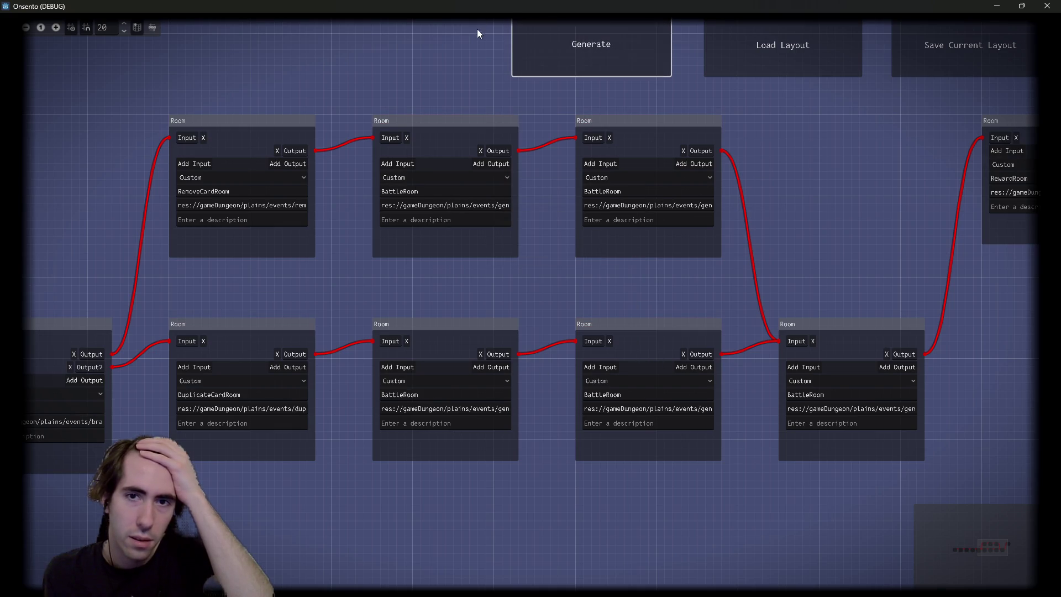
pyautogui.moveTo(659, 154)
pyautogui.mouseDown()
pyautogui.moveTo(359, 66)
pyautogui.moveTo(463, 86)
pyautogui.moveTo(635, 161)
pyautogui.moveTo(641, 176)
pyautogui.mouseUp()
pyautogui.moveTo(608, 304); pyautogui.dragTo(514, 334)
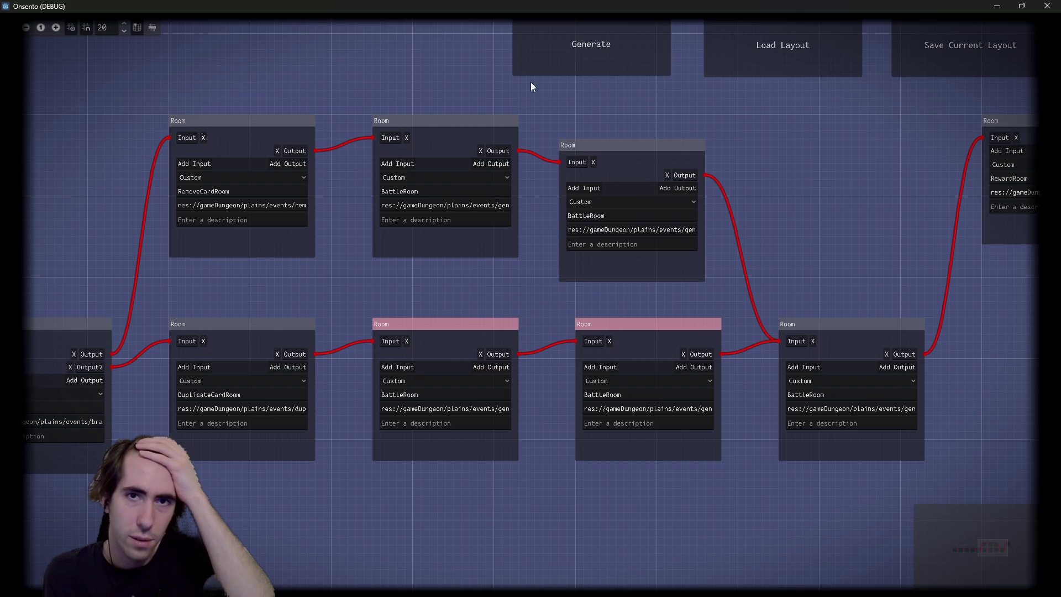
pyautogui.click(583, 41)
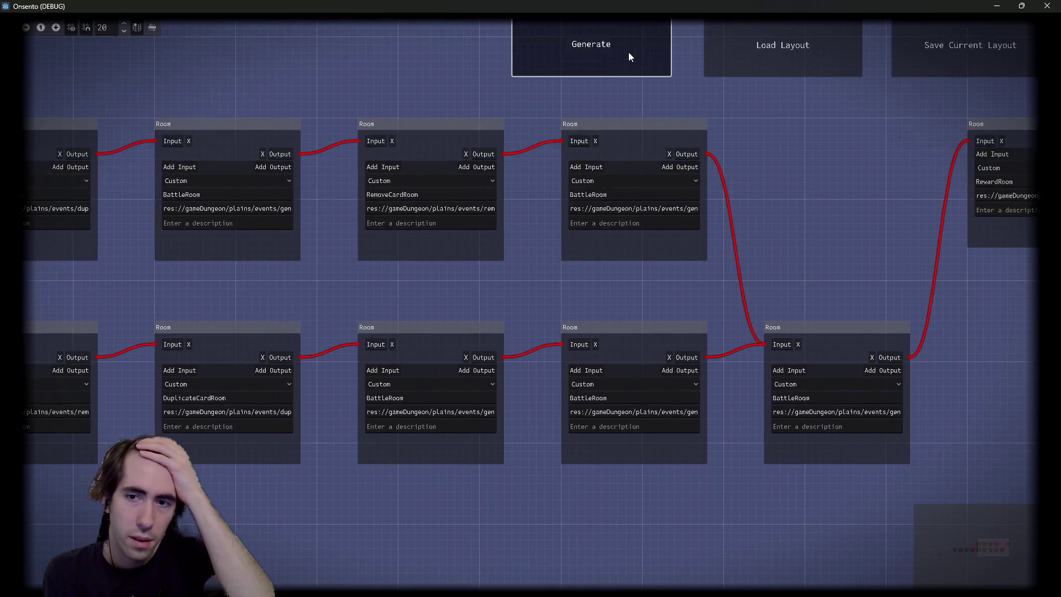
pyautogui.click(628, 52)
pyautogui.hscroll(3, 437, 164)
pyautogui.scroll(2, 718, 428)
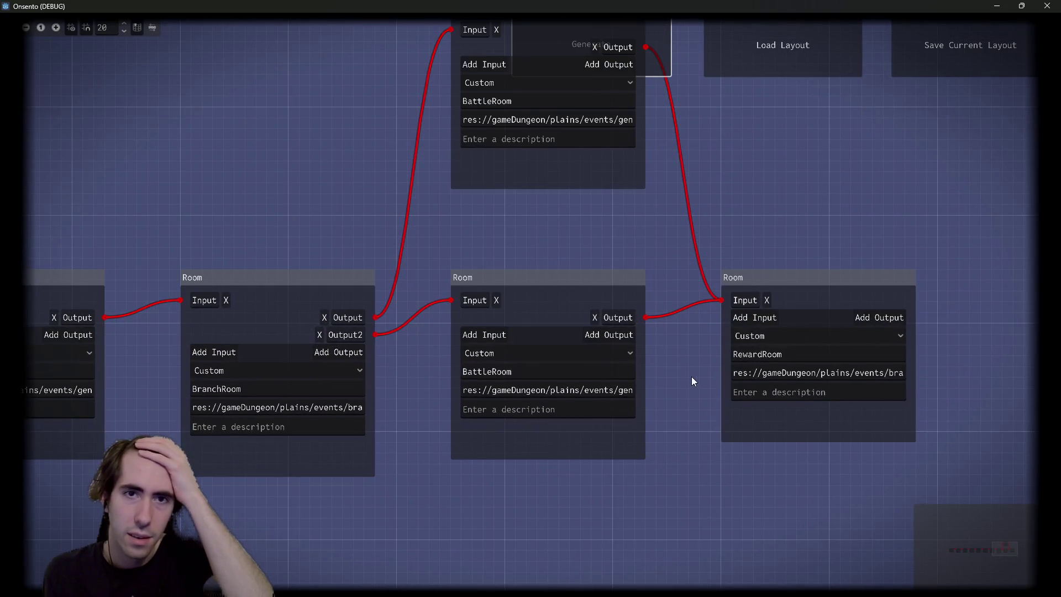
pyautogui.scroll(1, 691, 375)
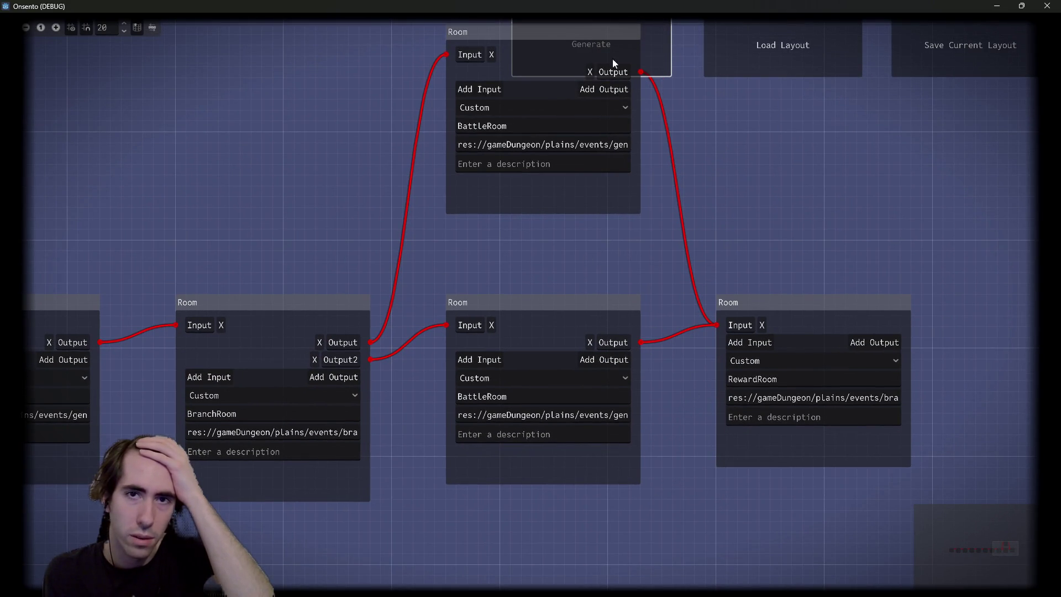
# Step: Keep regenerating, box-selecting the branch rooms such as RemoveCardRoom and DuplicateCardRoom
pyautogui.click(655, 60)
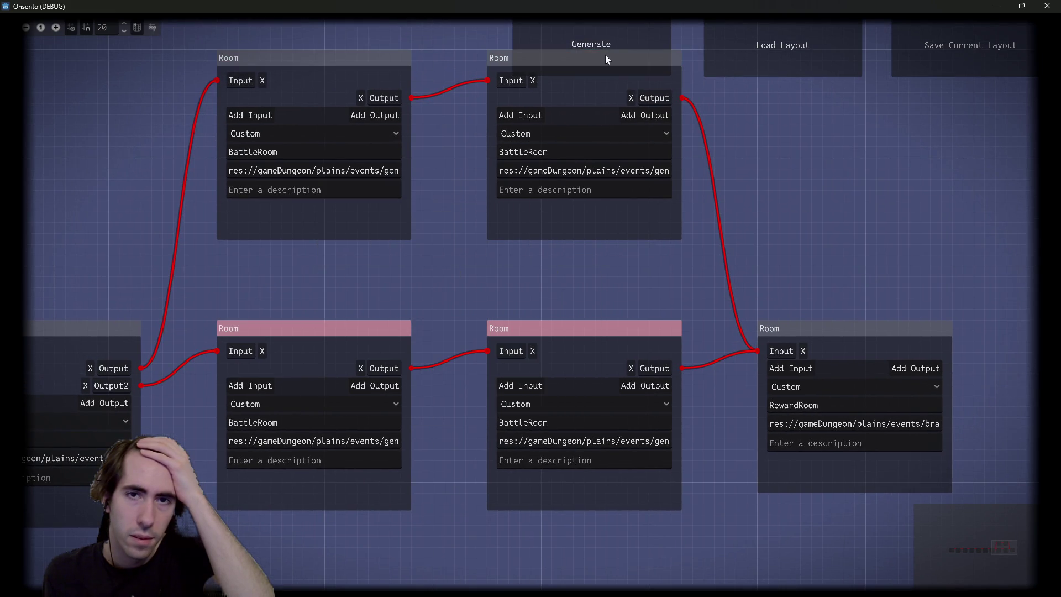
pyautogui.moveTo(527, 265)
pyautogui.mouseDown()
pyautogui.moveTo(363, 195)
pyautogui.moveTo(330, 161)
pyautogui.mouseUp()
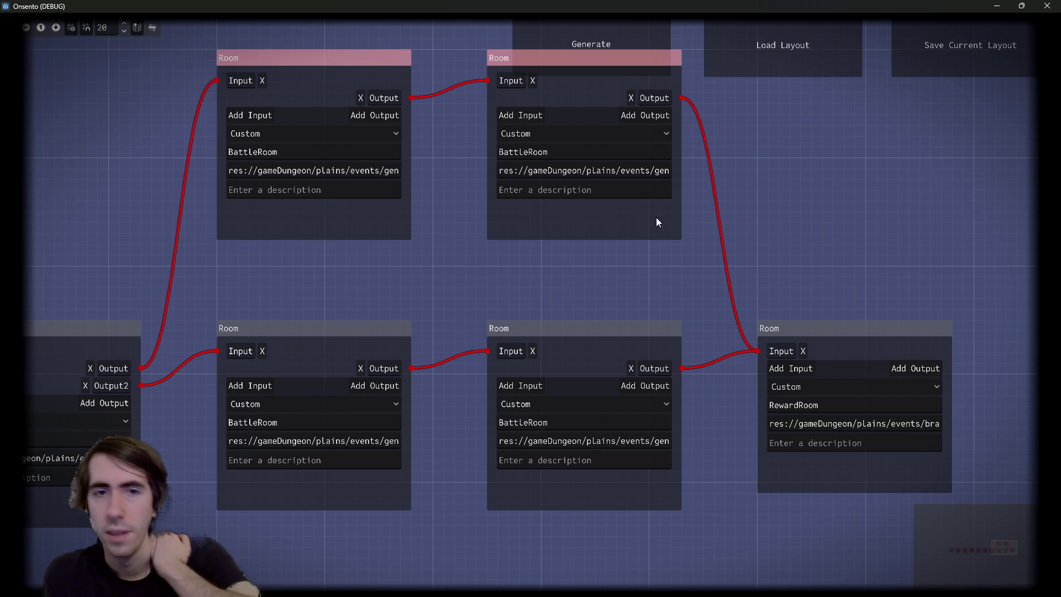
pyautogui.click(603, 473)
pyautogui.moveTo(634, 526); pyautogui.dragTo(339, 128)
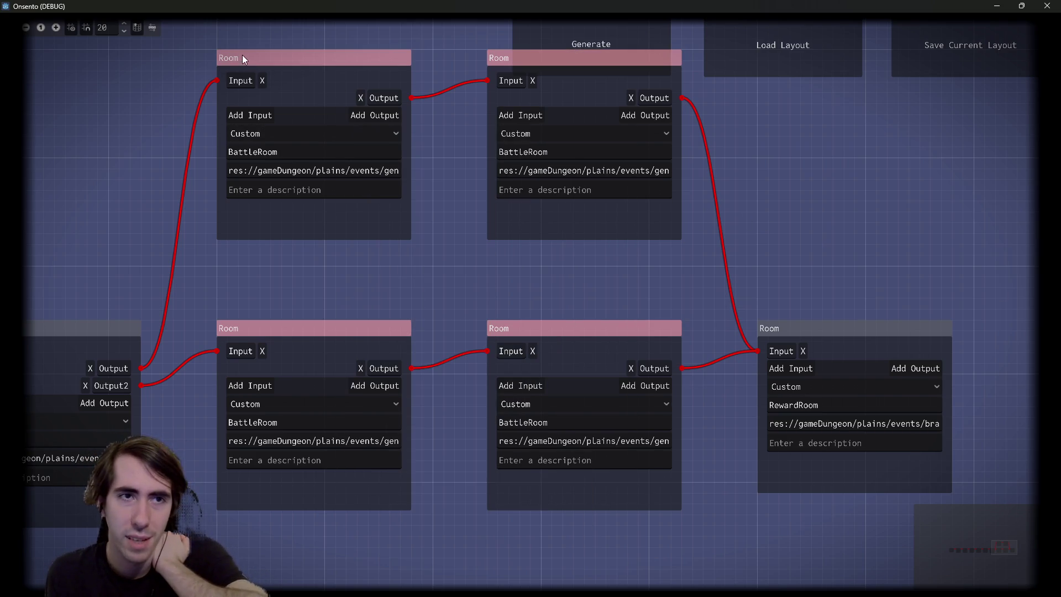
pyautogui.moveTo(213, 37)
pyautogui.mouseDown()
pyautogui.moveTo(711, 461)
pyautogui.moveTo(712, 518)
pyautogui.mouseUp()
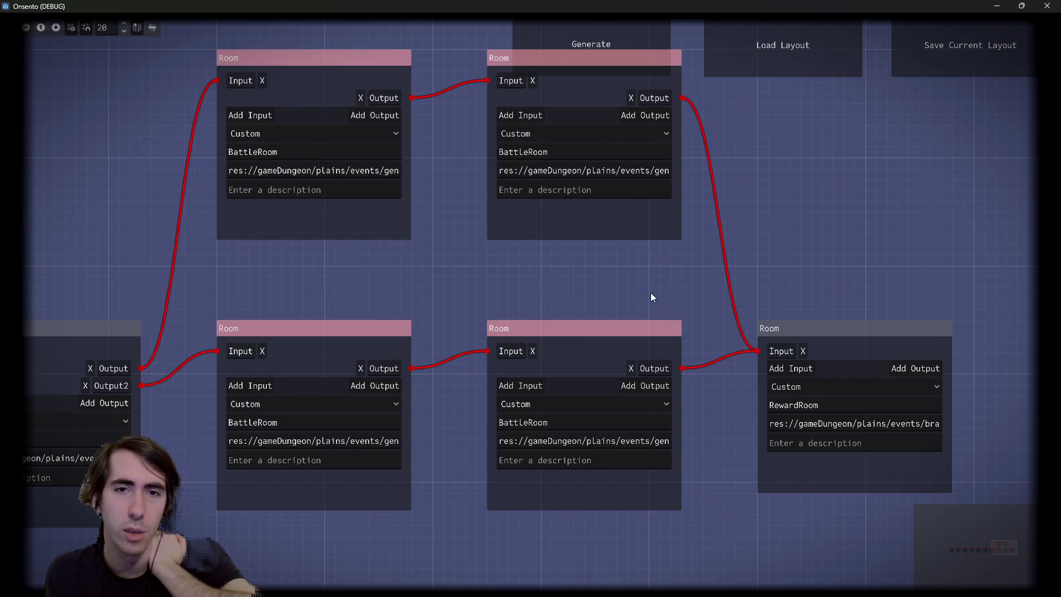
pyautogui.moveTo(547, 297)
pyautogui.mouseDown()
pyautogui.moveTo(700, 285)
pyautogui.moveTo(532, 294)
pyautogui.mouseUp()
pyautogui.click(658, 42)
pyautogui.click(822, 415)
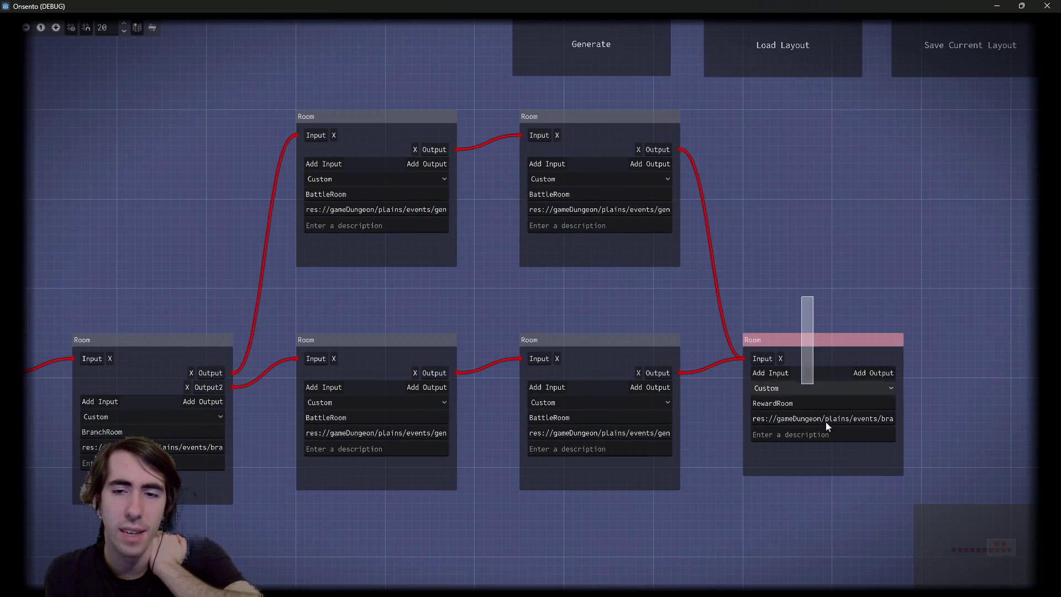
pyautogui.click(608, 40)
pyautogui.press('Return')
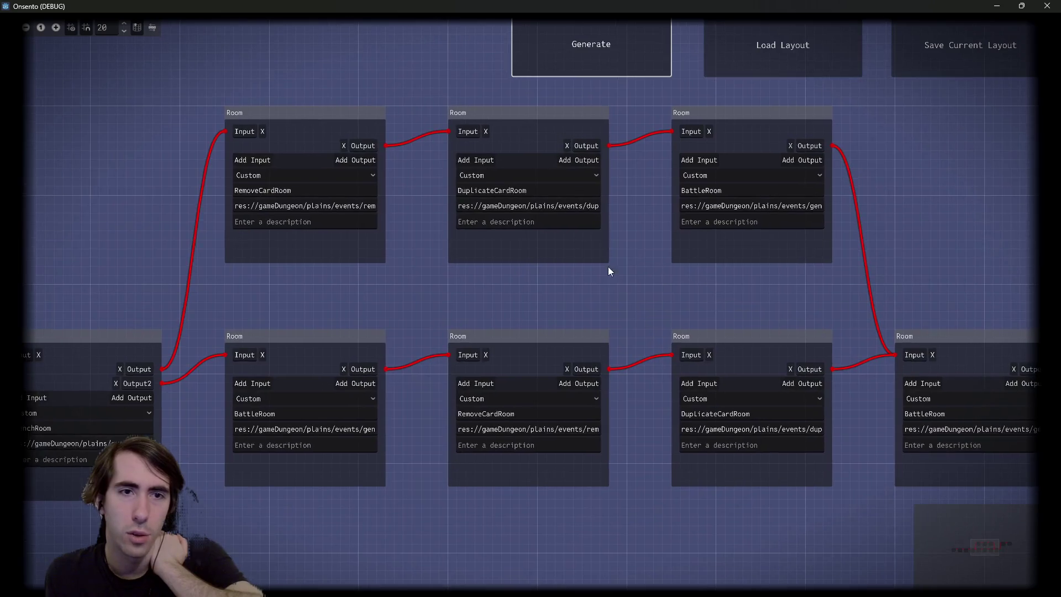
pyautogui.moveTo(563, 283); pyautogui.dragTo(350, 168)
pyautogui.moveTo(245, 66)
pyautogui.mouseDown()
pyautogui.moveTo(522, 337)
pyautogui.moveTo(529, 317)
pyautogui.mouseUp()
pyautogui.moveTo(701, 287); pyautogui.dragTo(458, 303)
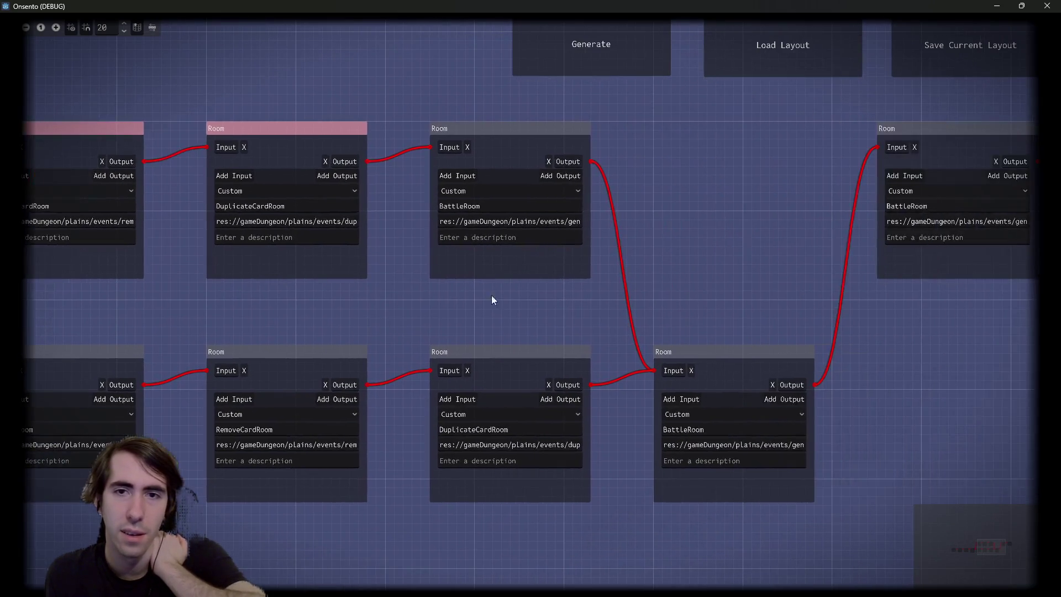
# Step: Generate more graphs, selecting the RewardRoom and middle branch rooms, then minimize the debug game
pyautogui.click(604, 65)
pyautogui.moveTo(738, 267); pyautogui.dragTo(696, 418)
pyautogui.moveTo(498, 505); pyautogui.dragTo(363, 197)
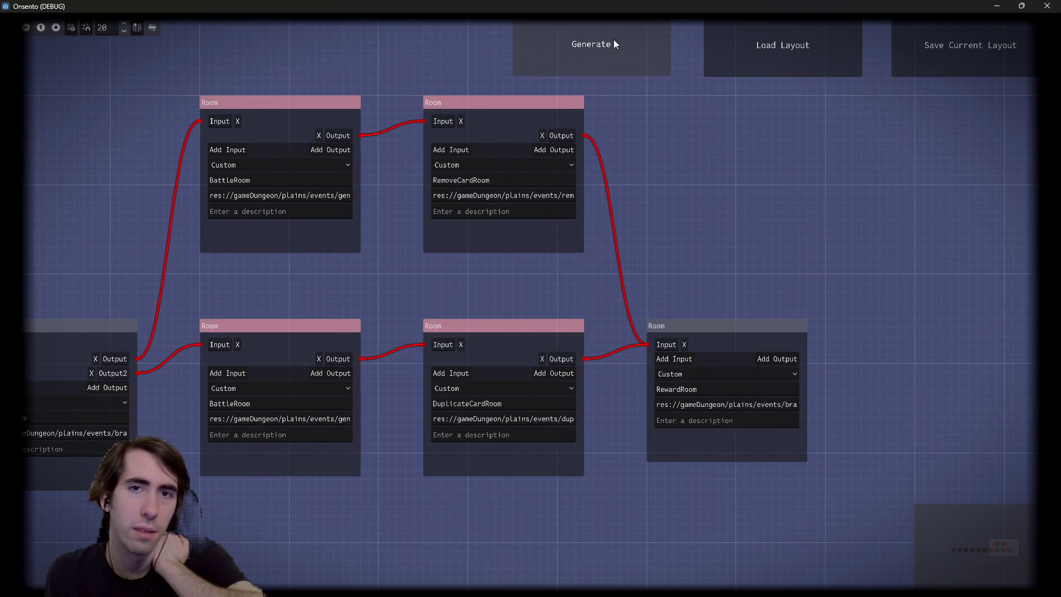
pyautogui.click(615, 40)
pyautogui.click(614, 43)
pyautogui.moveTo(479, 243); pyautogui.dragTo(337, 166)
pyautogui.click(573, 45)
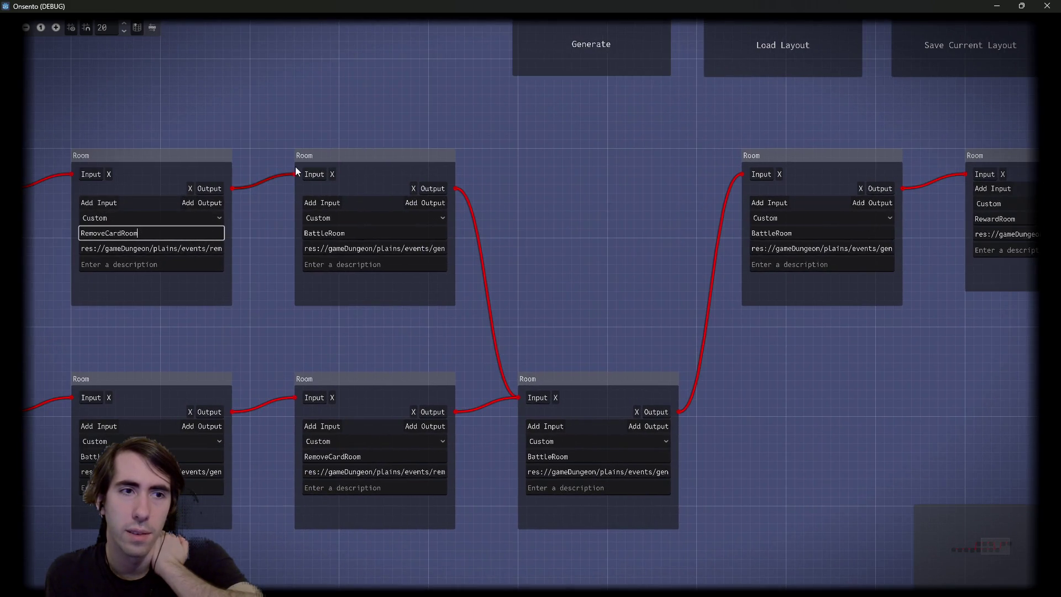
pyautogui.click(601, 62)
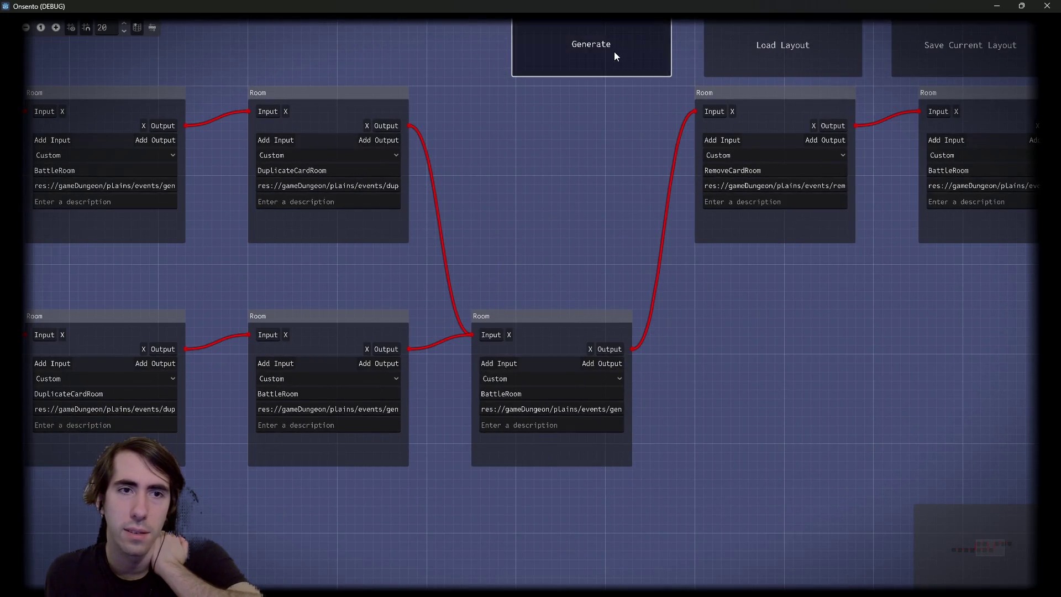
pyautogui.click(615, 51)
pyautogui.click(530, 207)
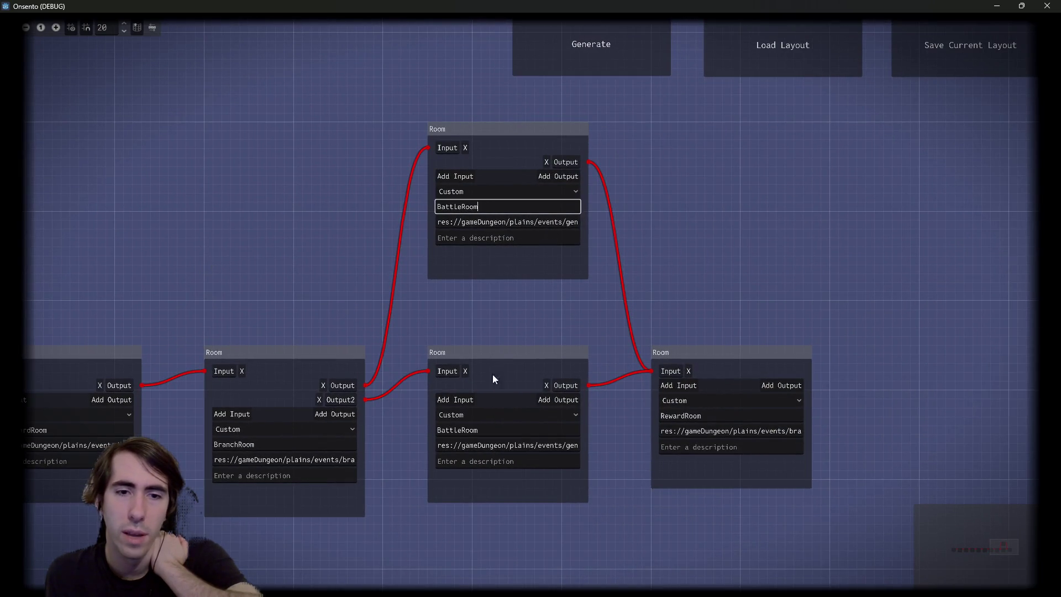
pyautogui.click(1000, 5)
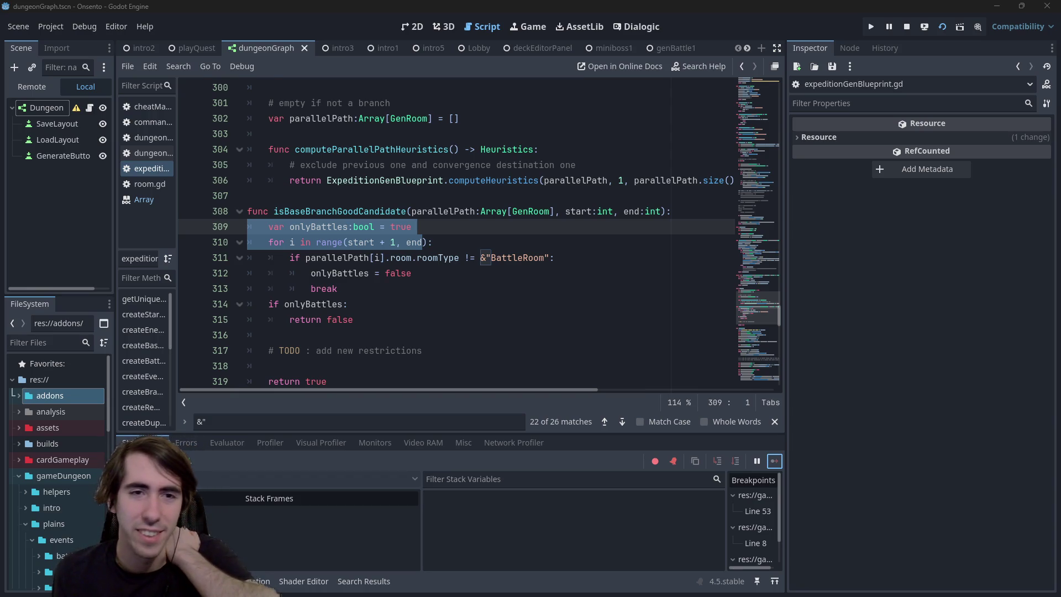
# Step: Place the caret on the Array type in line 308 of isBaseBranchGoodCandidate
pyautogui.click(482, 211)
pyautogui.moveTo(482, 211)
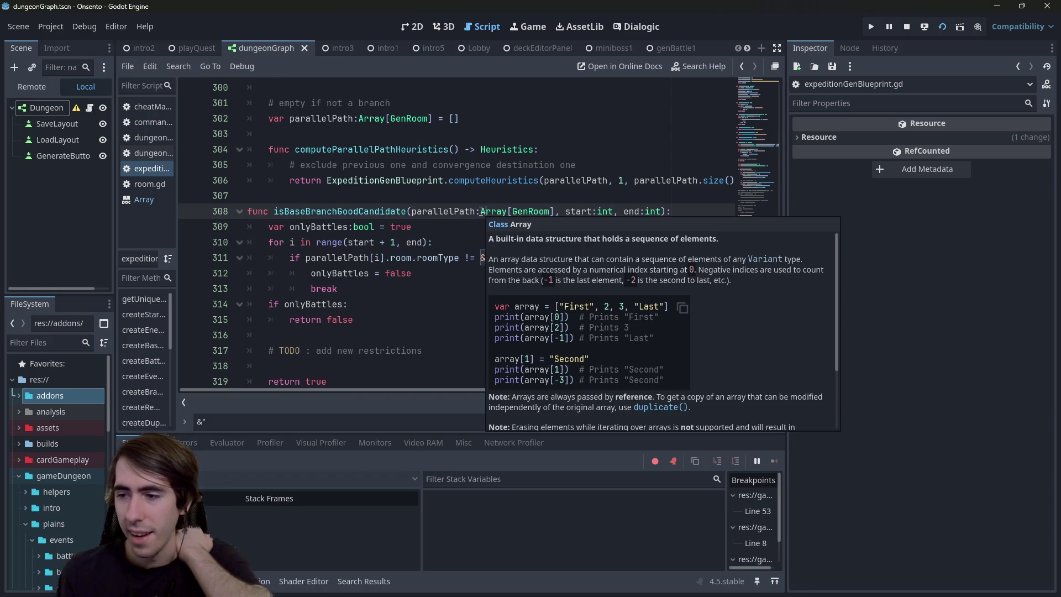
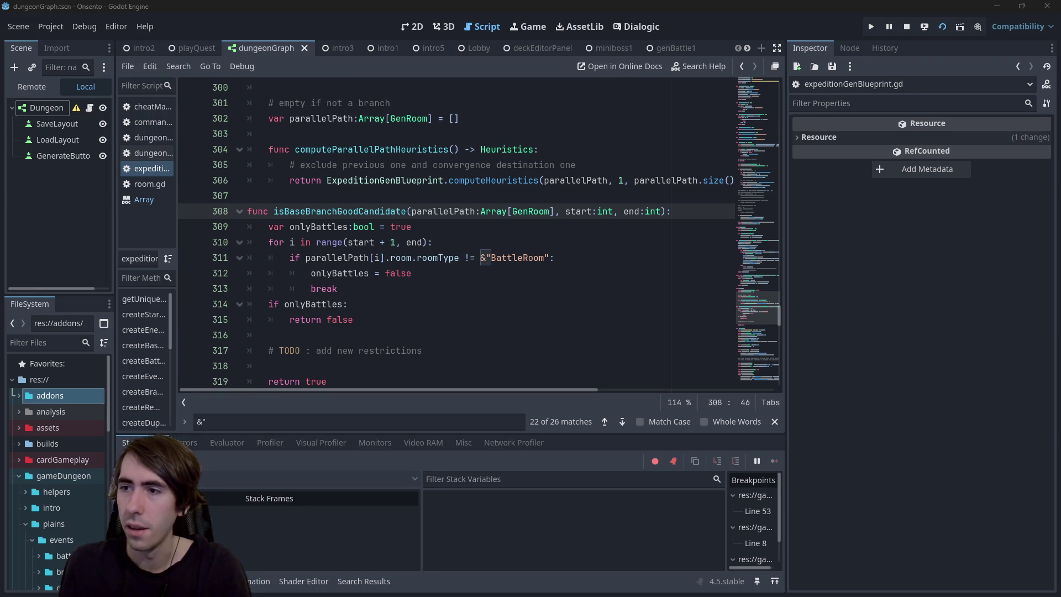
# Step: Bring up the Portal 2 image results, scroll through them, and open an incognito window
pyautogui.hotkey('alt', 'Tab')
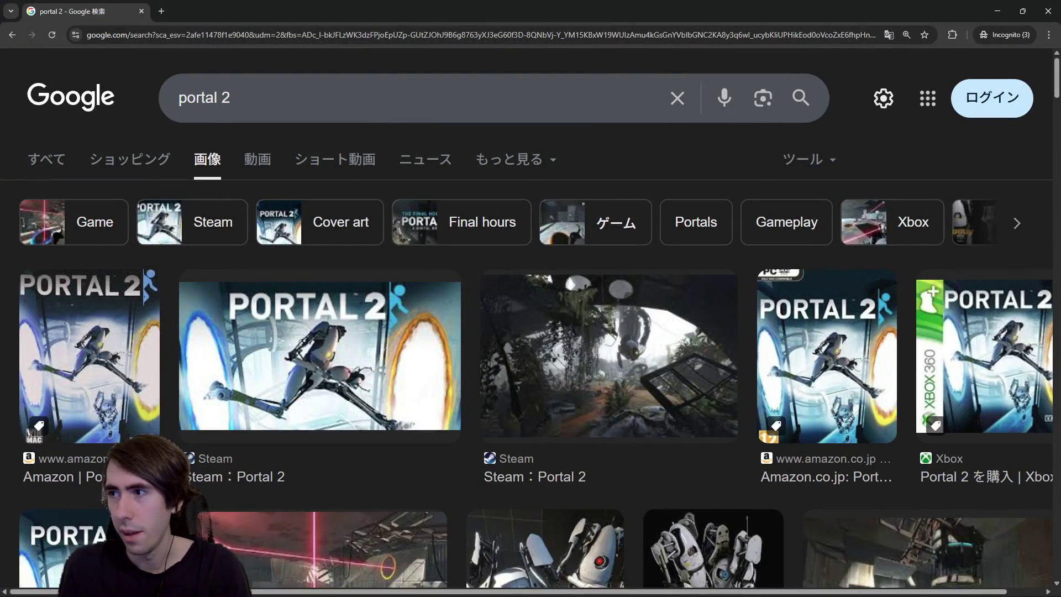
pyautogui.scroll(-2, 448, 268)
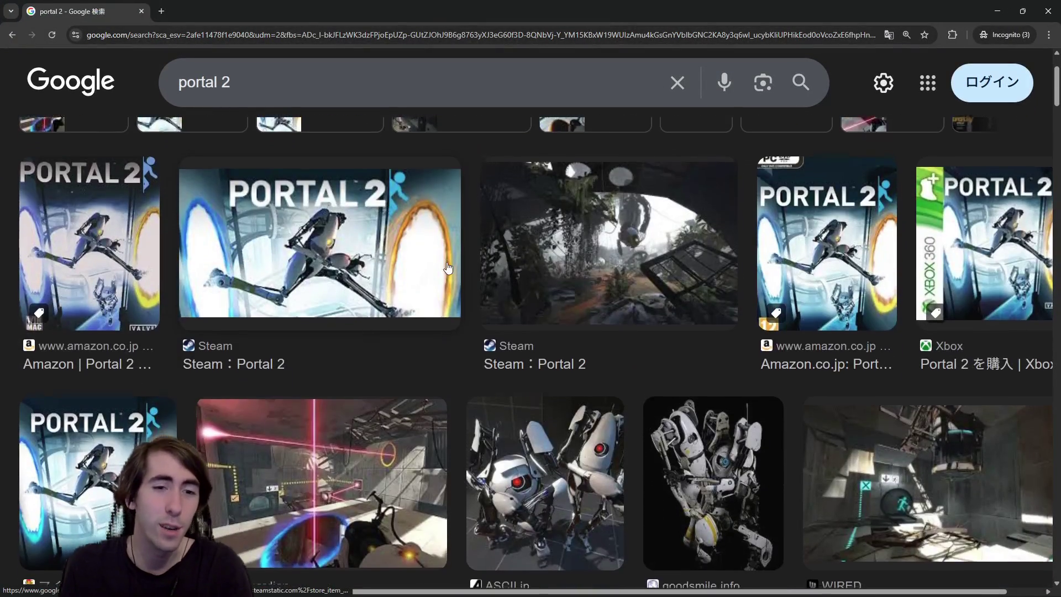
pyautogui.scroll(-1, 449, 269)
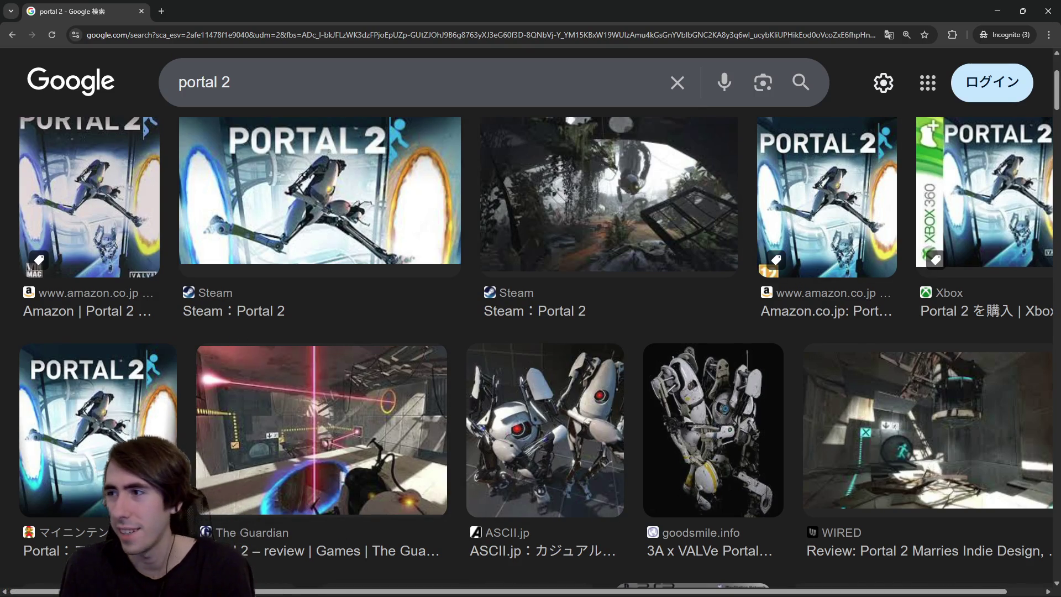
pyautogui.hotkey('ctrl', 'shift', 'n')
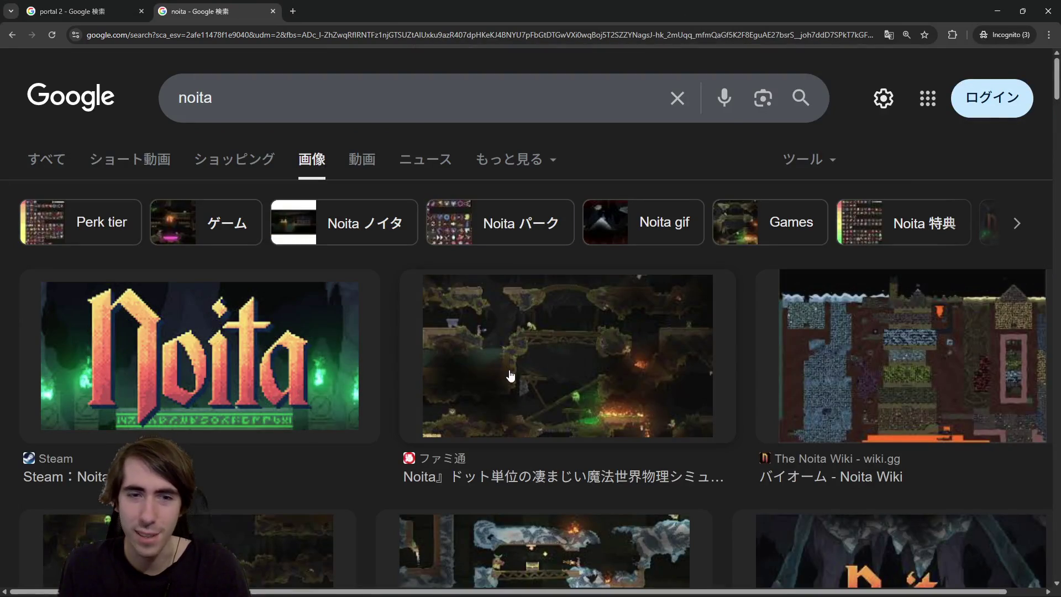
# Step: Preview two Noita screenshots, then merge the 'game with lot of procedural animation' search tab here
pyautogui.click(553, 322)
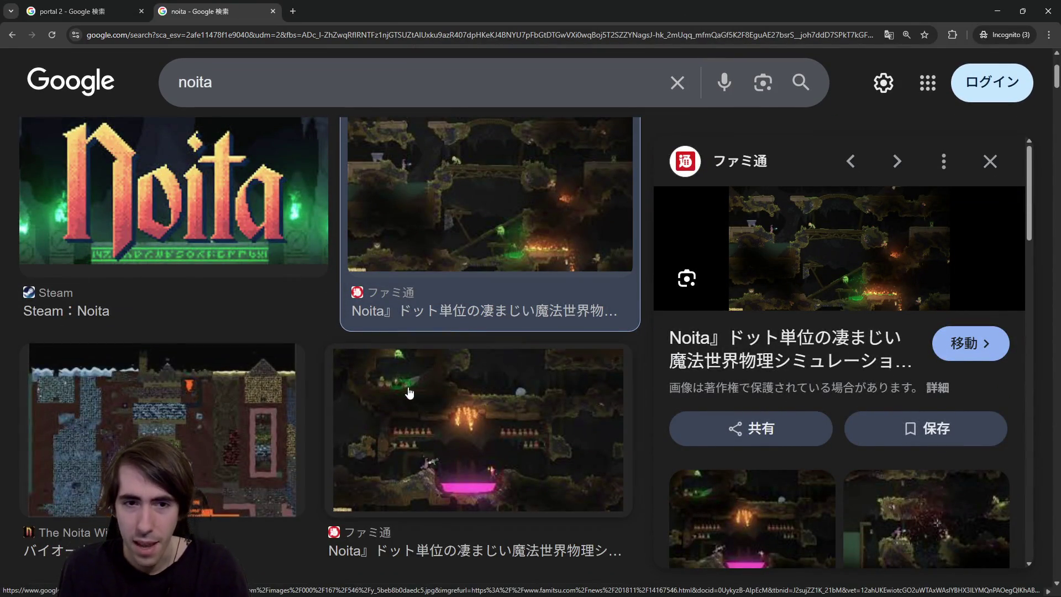
pyautogui.click(476, 384)
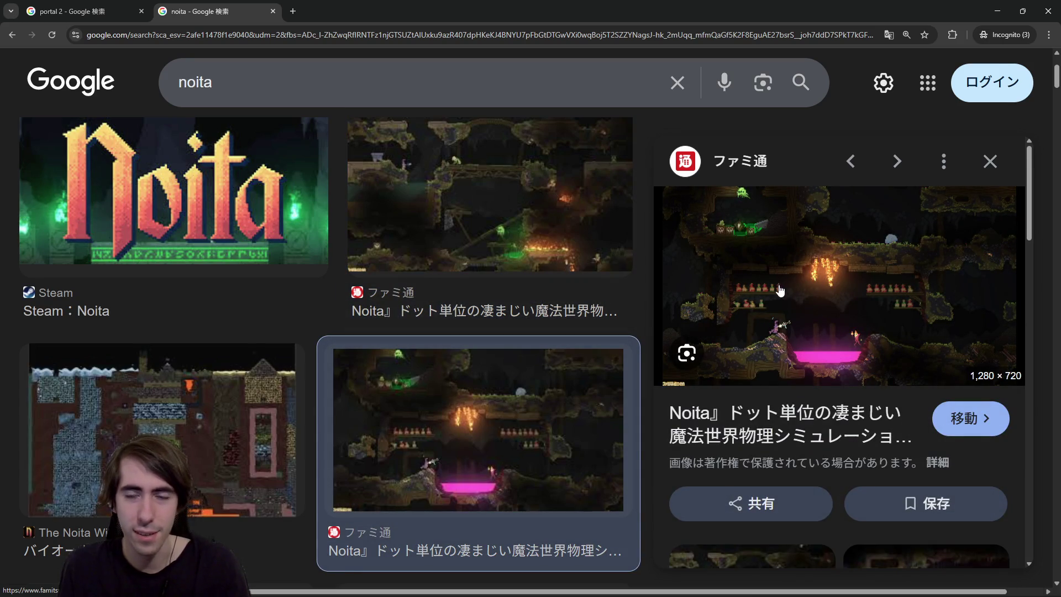
pyautogui.scroll(-2, 477, 353)
pyautogui.scroll(-2, 477, 353)
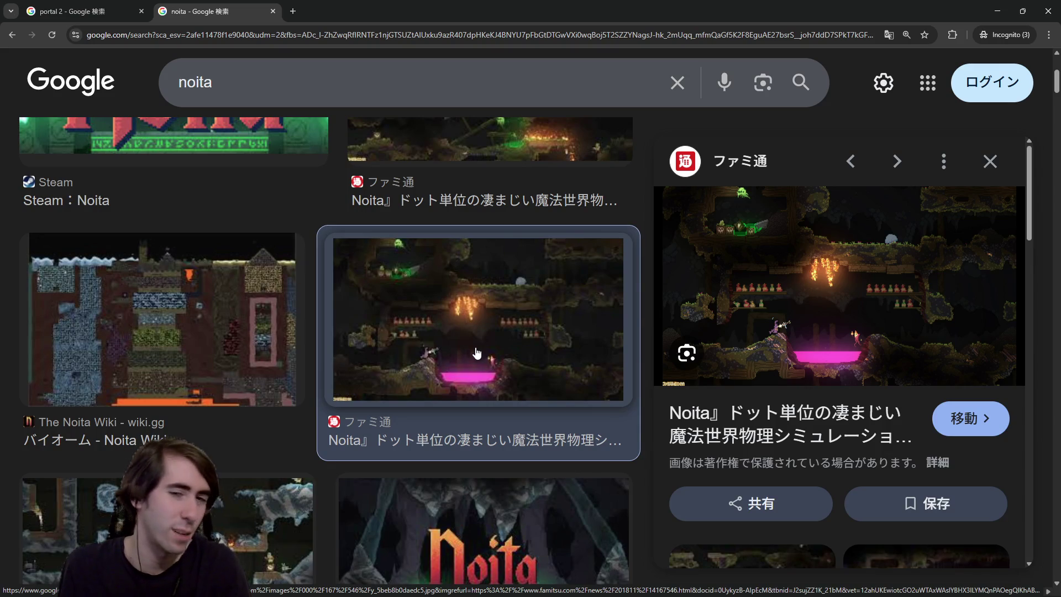
pyautogui.scroll(-1, 477, 351)
pyautogui.scroll(1, 497, 336)
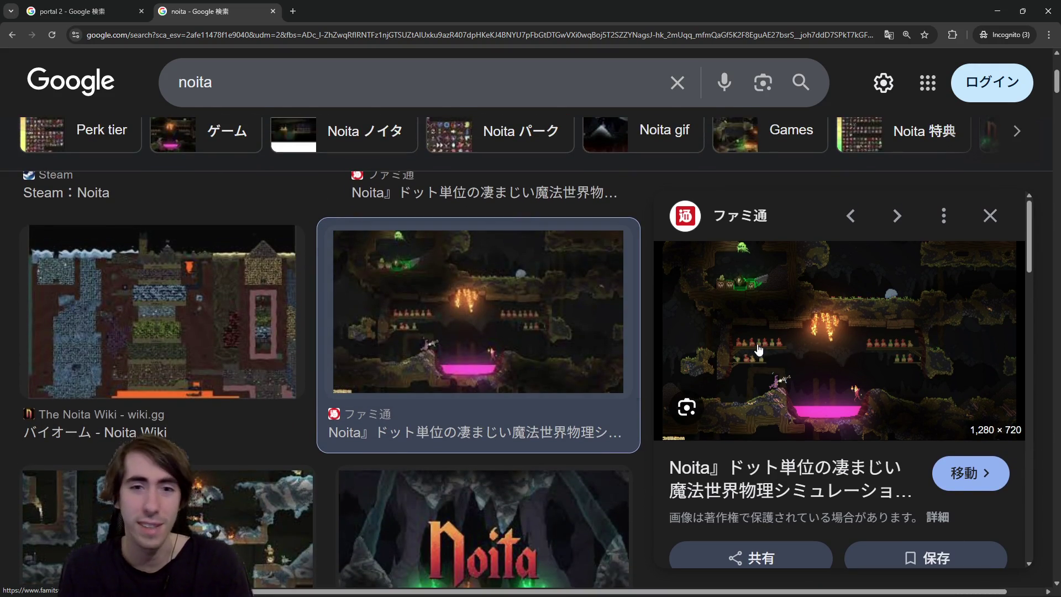
pyautogui.hotkey('ctrl', 'shift', 'n')
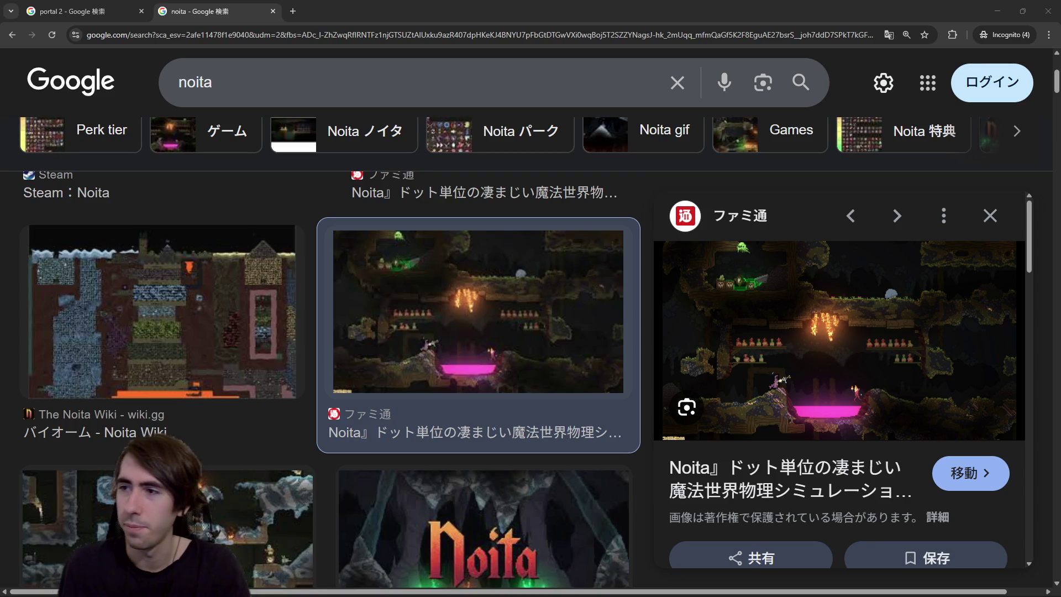
pyautogui.moveTo(911, 175); pyautogui.dragTo(348, 11)
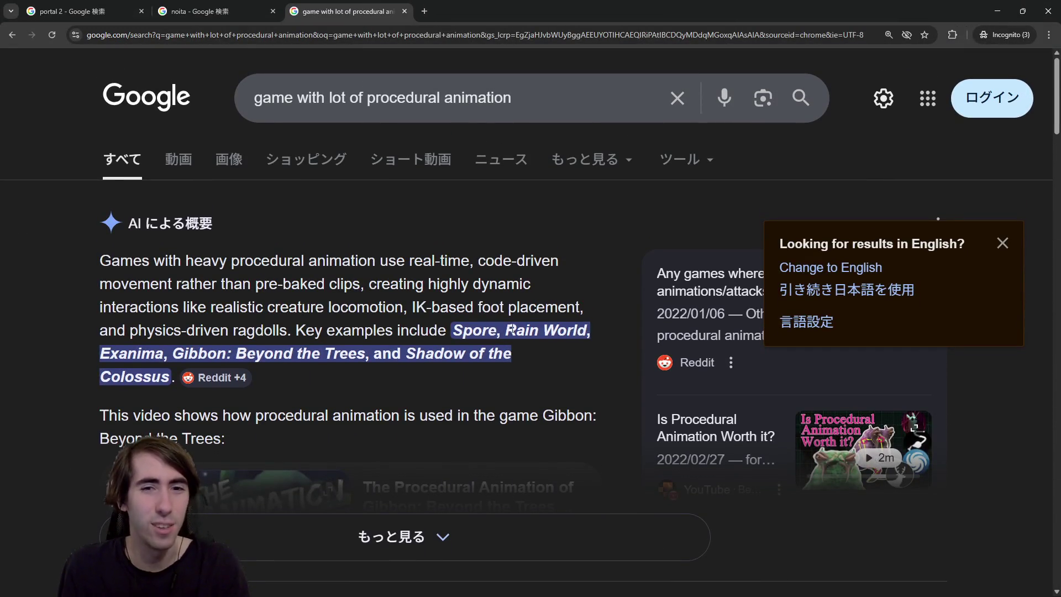
# Step: Search Rain World, picked from the AI overview, and open its image results
pyautogui.moveTo(511, 330); pyautogui.dragTo(587, 332)
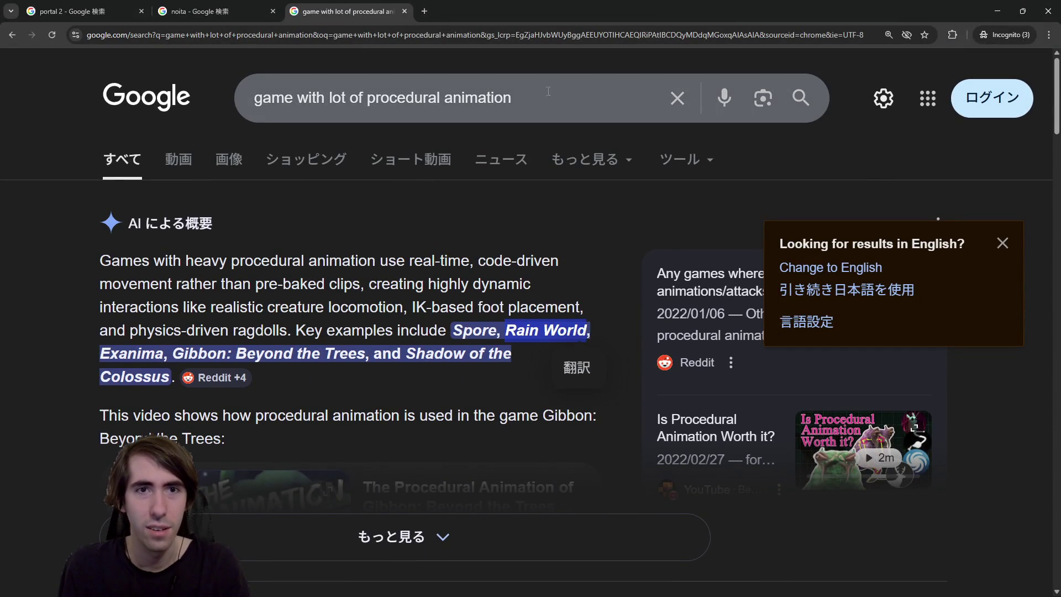
pyautogui.moveTo(528, 91); pyautogui.dragTo(528, 91)
pyautogui.press('Return')
pyautogui.click(289, 160)
pyautogui.scroll(-3, 559, 336)
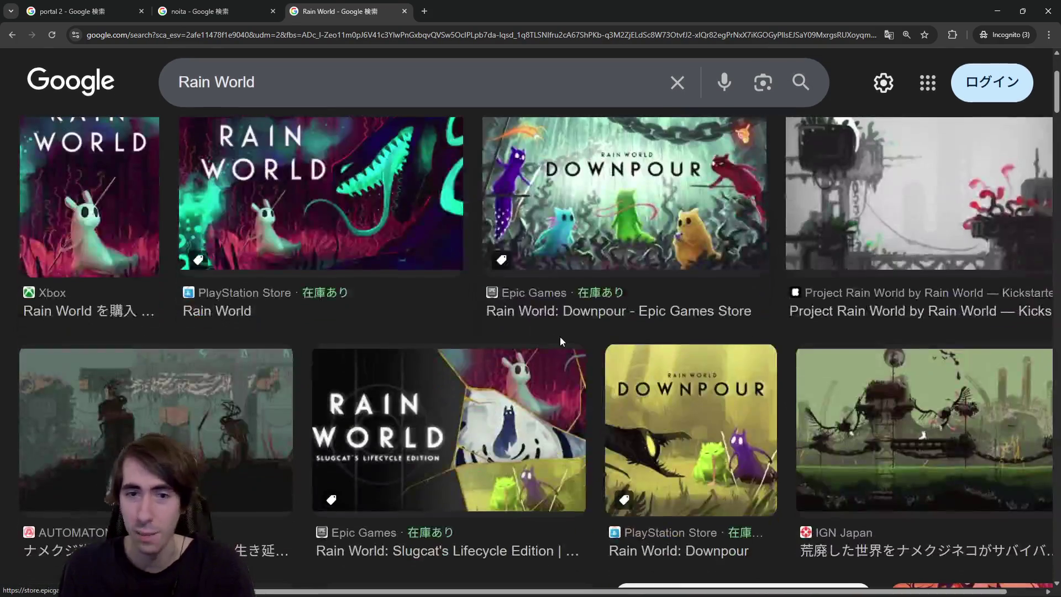
pyautogui.scroll(-1, 644, 362)
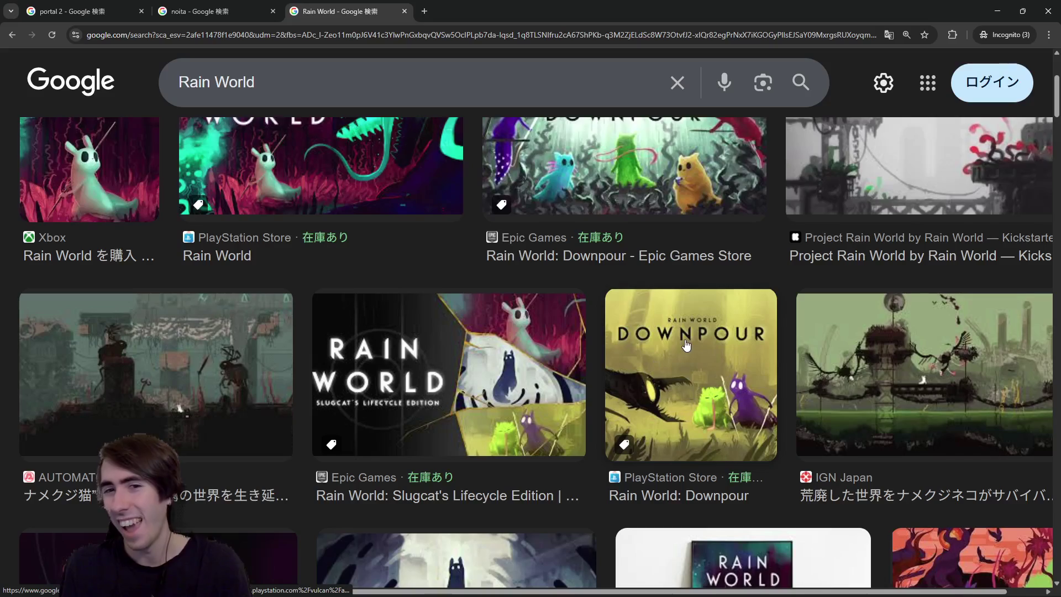
pyautogui.scroll(-1, 686, 345)
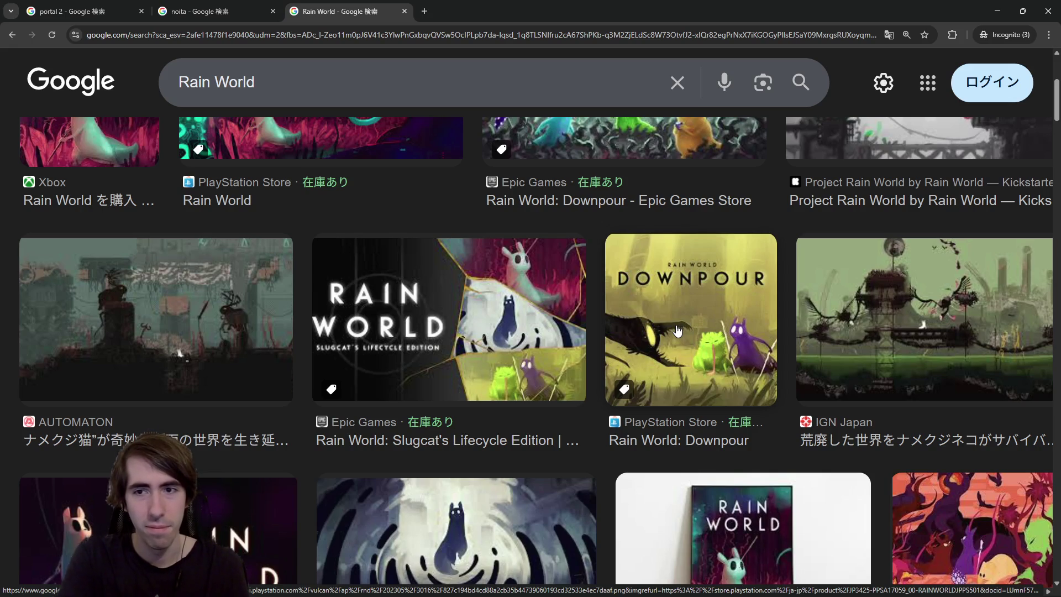
# Step: Browse the Rain World images, glancing at the Portal 2 tab and returning
pyautogui.scroll(-4, 418, 303)
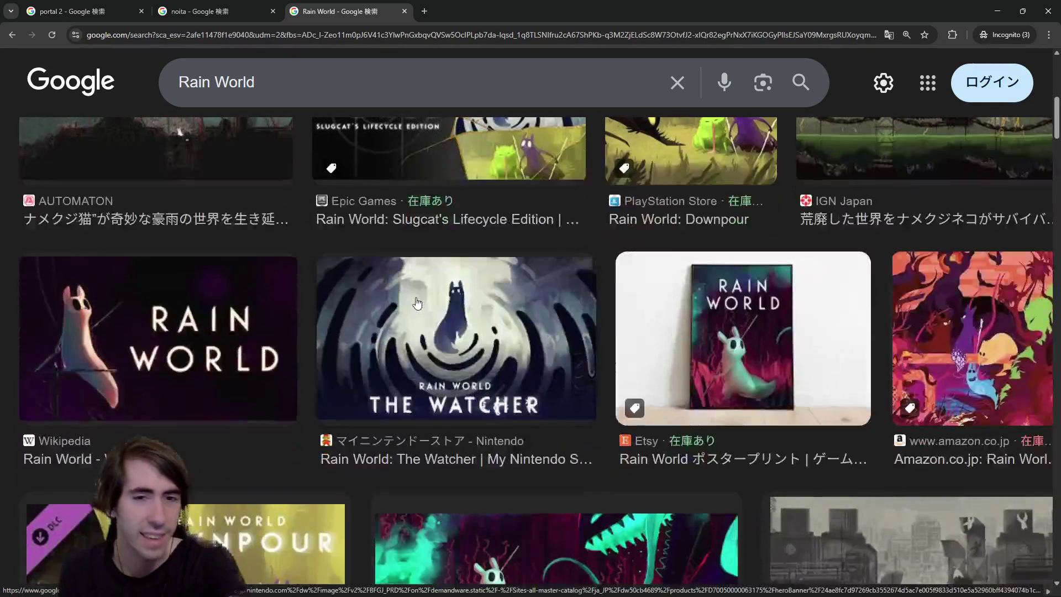
pyautogui.scroll(2, 417, 303)
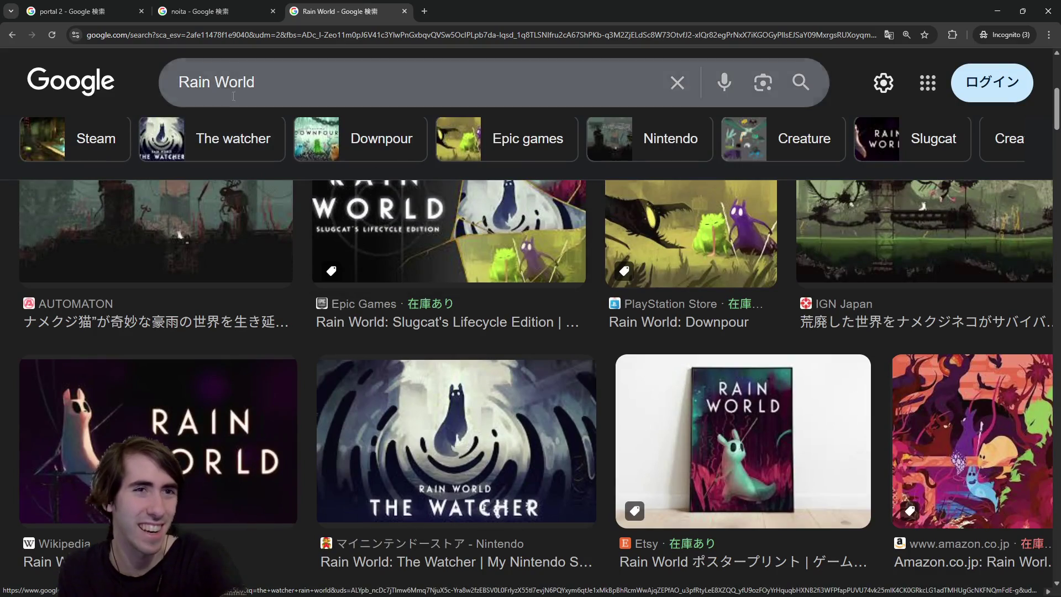
pyautogui.click(72, 11)
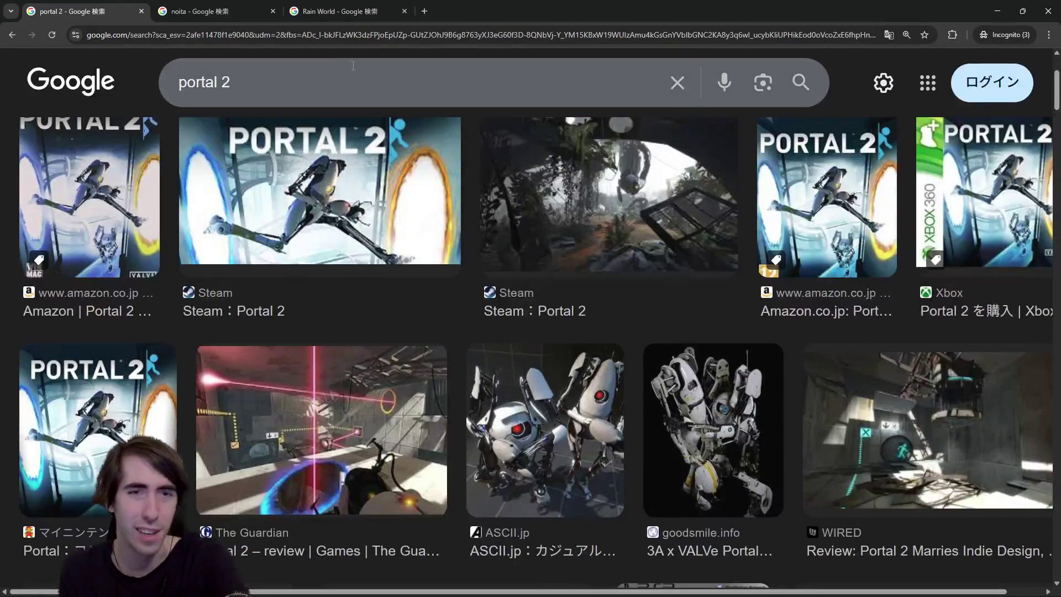
pyautogui.click(348, 11)
pyautogui.scroll(3, 516, 362)
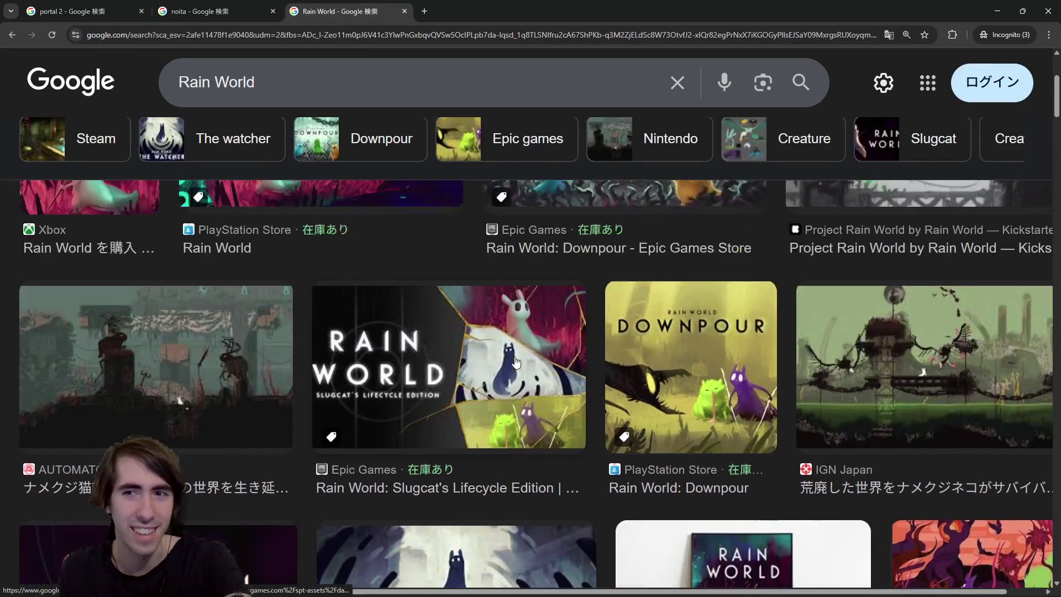
pyautogui.scroll(-1, 516, 362)
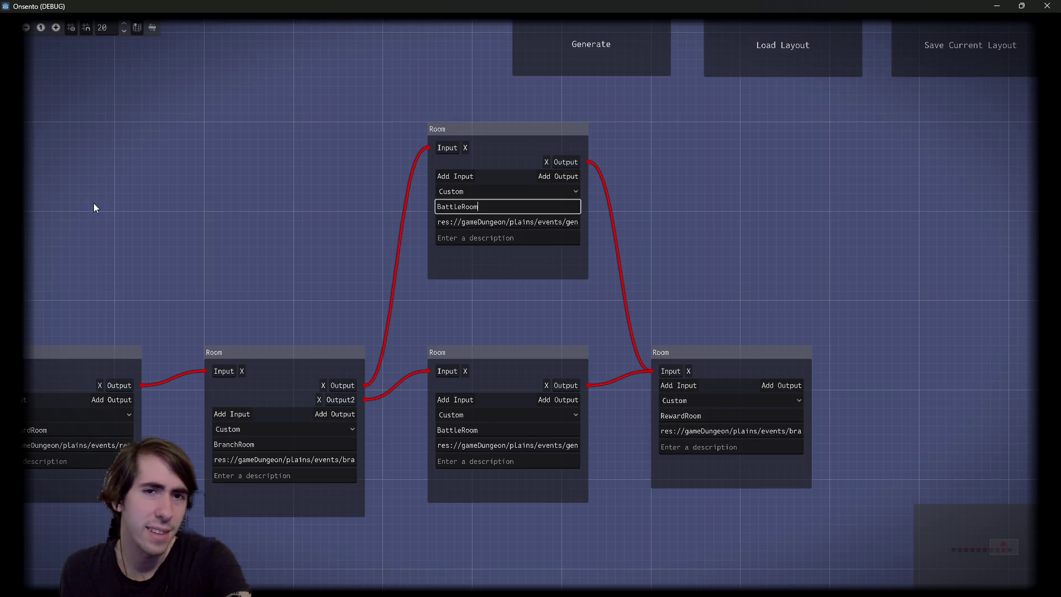
# Step: Pan and zoom the Onsento room graph with its BranchRoom, BattleRooms and RewardRoom
pyautogui.moveTo(278, 256); pyautogui.dragTo(383, 214)
pyautogui.scroll(-1, 403, 258)
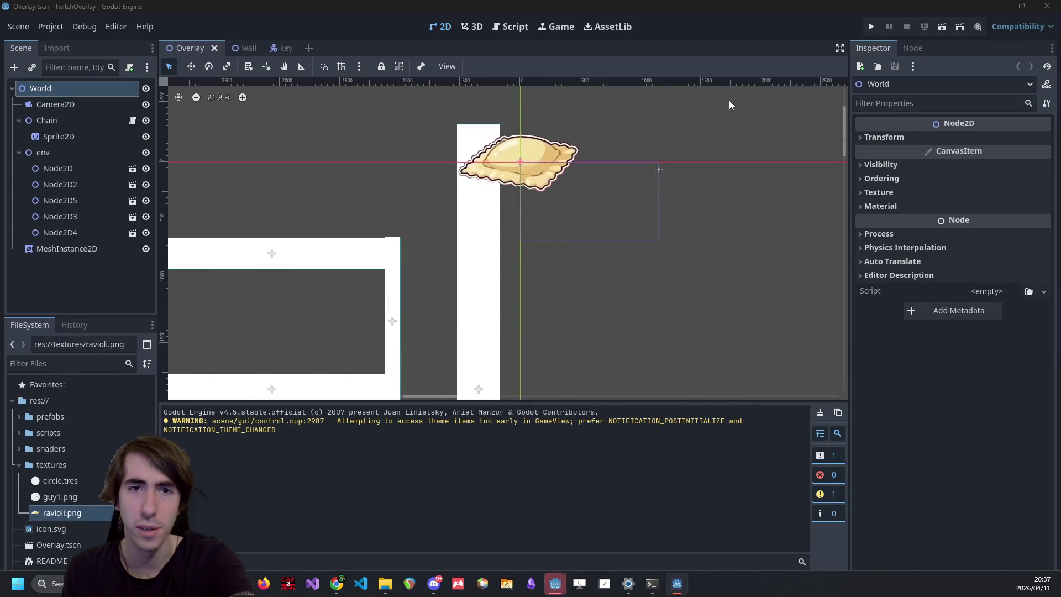
pyautogui.hotkey('alt', 'Tab')
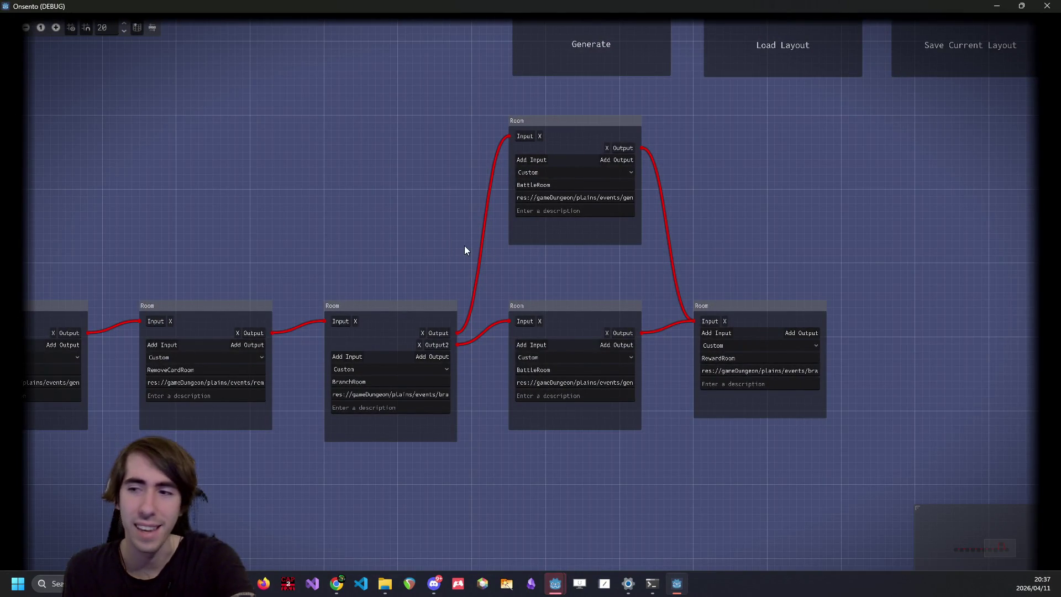
pyautogui.scroll(2, 464, 276)
pyautogui.hscroll(-2, 442, 307)
pyautogui.scroll(1, 476, 295)
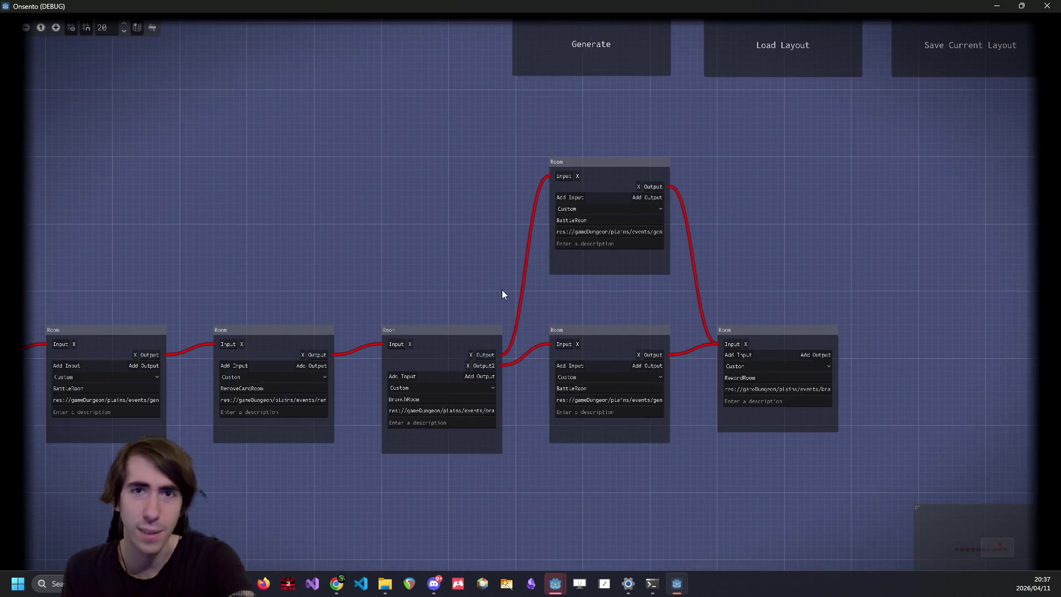
pyautogui.hscroll(3, 502, 291)
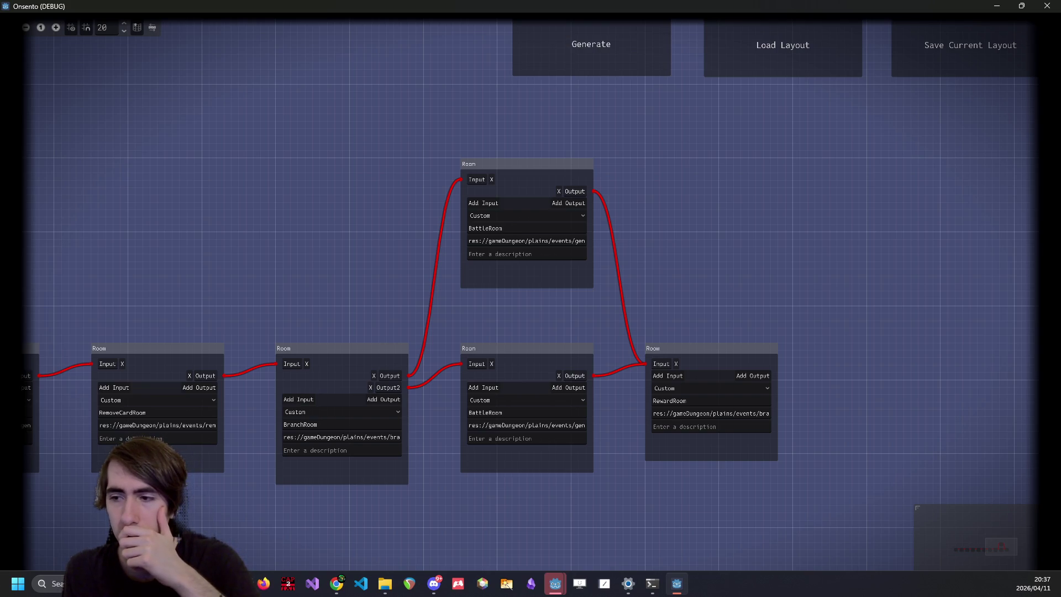
# Step: Select part of the top room's resource path, then return to Godot's Overlay scene
pyautogui.moveTo(523, 244); pyautogui.dragTo(550, 246)
pyautogui.click(734, 252)
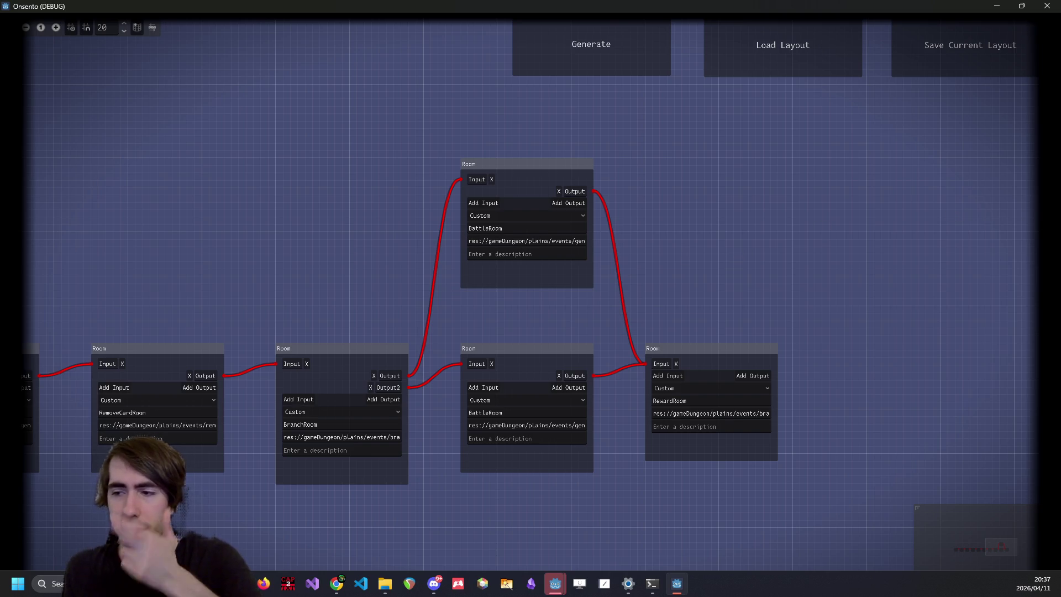
pyautogui.hotkey('alt', 'Tab')
pyautogui.scroll(-2, 675, 160)
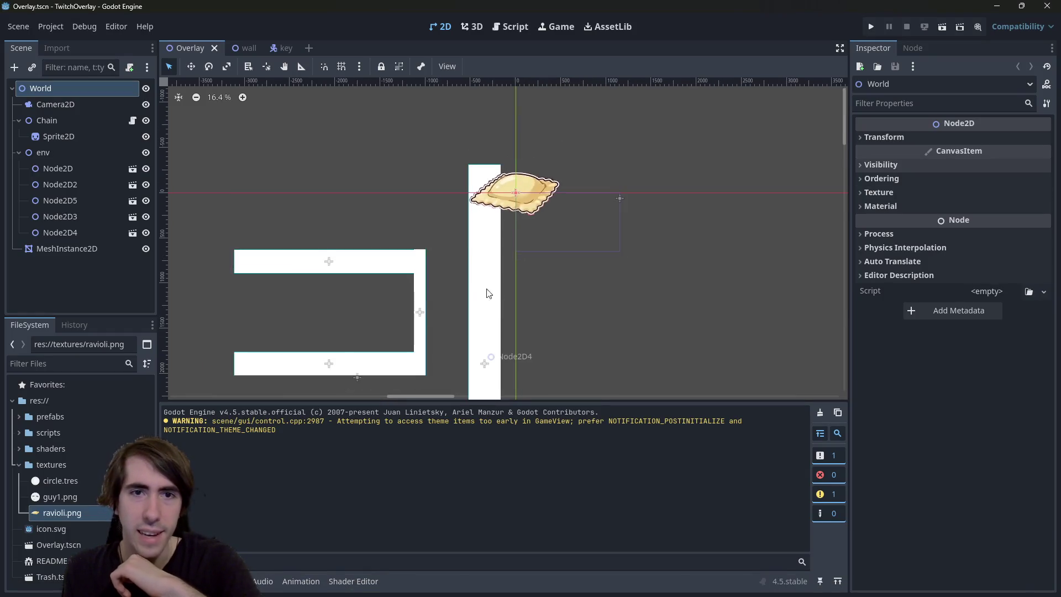
# Step: Hide the ravioli Sprite2D and save the Overlay scene
pyautogui.scroll(-3, 611, 154)
pyautogui.scroll(3, 569, 214)
pyautogui.click(570, 215)
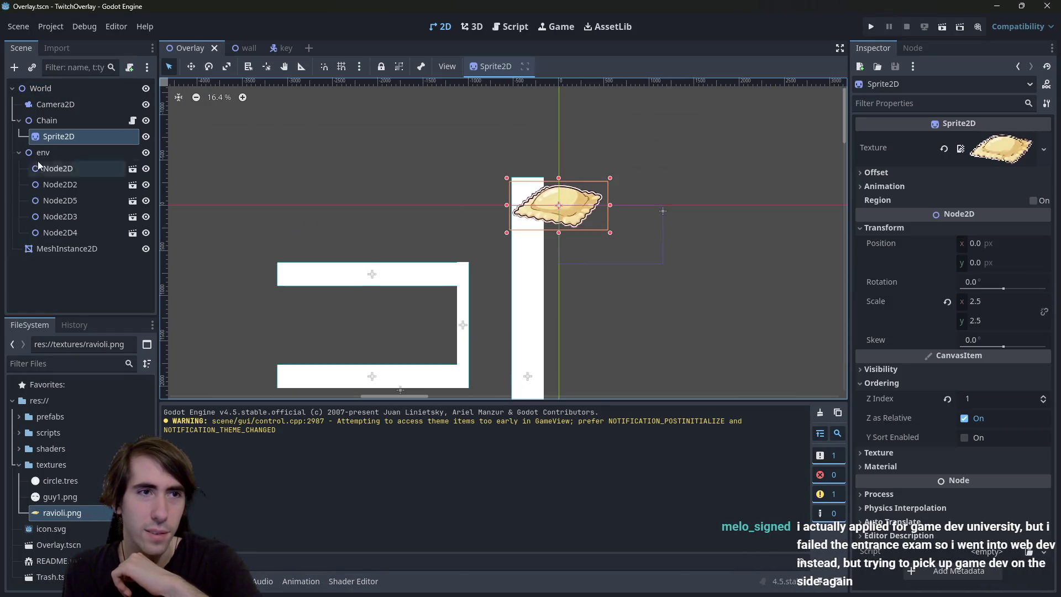
pyautogui.click(145, 137)
pyautogui.scroll(-1, 498, 238)
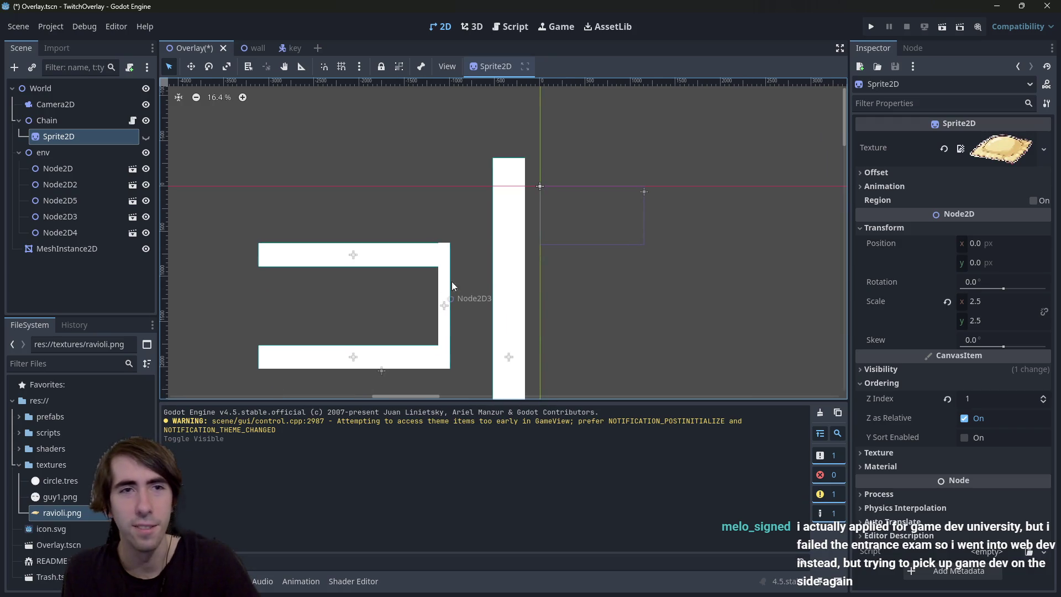
pyautogui.hotkey('ctrl', 's')
# Step: Zoom out and run the current Overlay scene
pyautogui.scroll(-1, 635, 215)
pyautogui.scroll(-6, 636, 216)
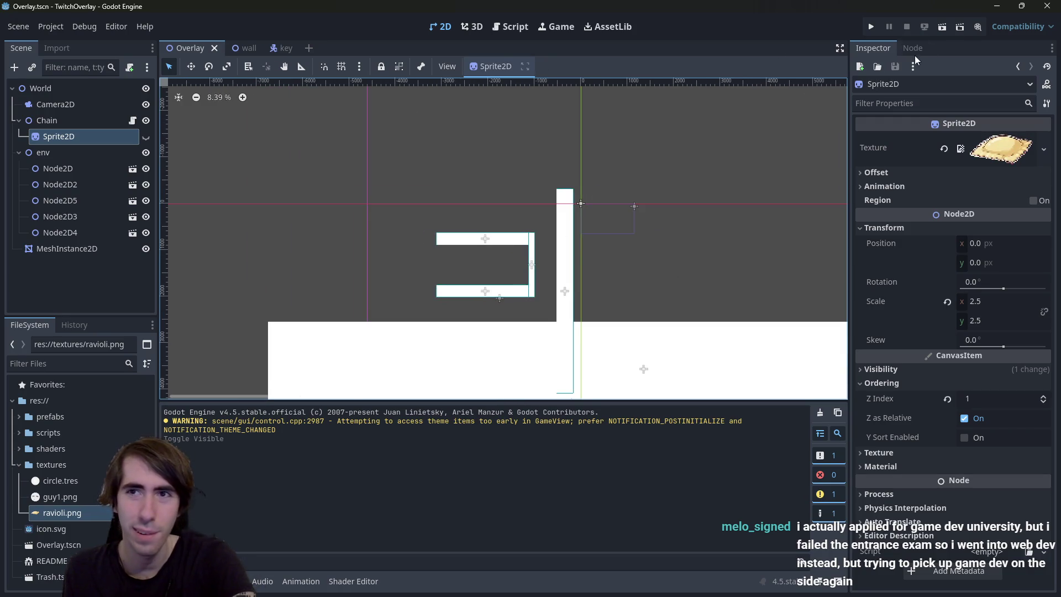
pyautogui.click(943, 28)
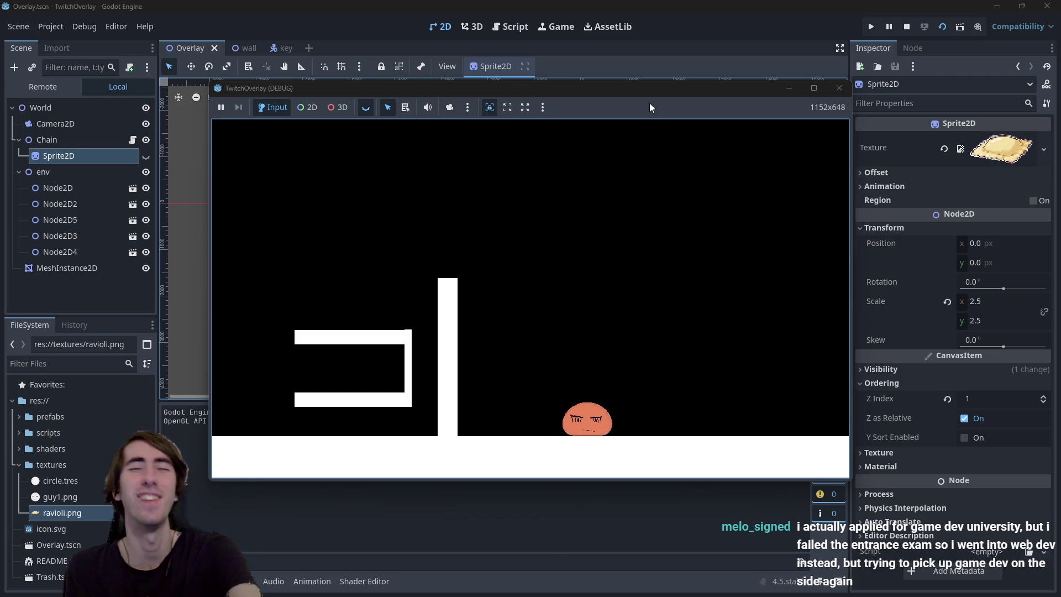
# Step: Maximize the TwitchOverlay window and drag the face ball up onto the left bracket
pyautogui.doubleClick(675, 91)
pyautogui.moveTo(618, 417)
pyautogui.mouseDown()
pyautogui.moveTo(612, 344)
pyautogui.moveTo(588, 284)
pyautogui.moveTo(639, 268)
pyautogui.moveTo(687, 301)
pyautogui.moveTo(672, 313)
pyautogui.moveTo(634, 274)
pyautogui.moveTo(697, 285)
pyautogui.moveTo(687, 332)
pyautogui.moveTo(667, 282)
pyautogui.moveTo(709, 307)
pyautogui.moveTo(690, 313)
pyautogui.moveTo(660, 274)
pyautogui.moveTo(665, 258)
pyautogui.mouseUp()
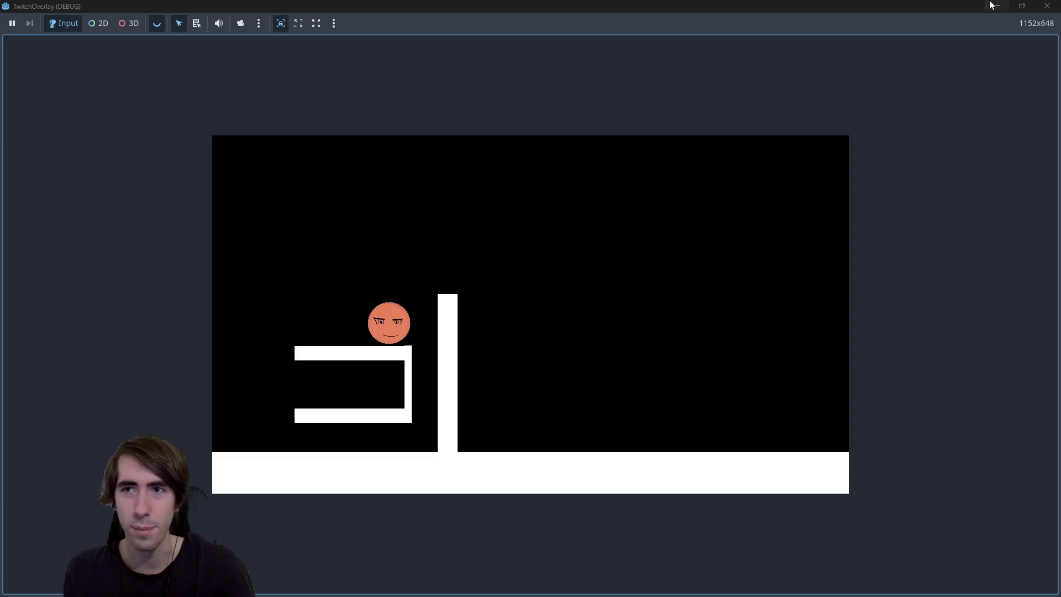
# Step: Close the running game and open scripts/creature.gd from the FileSystem dock
pyautogui.click(1048, 6)
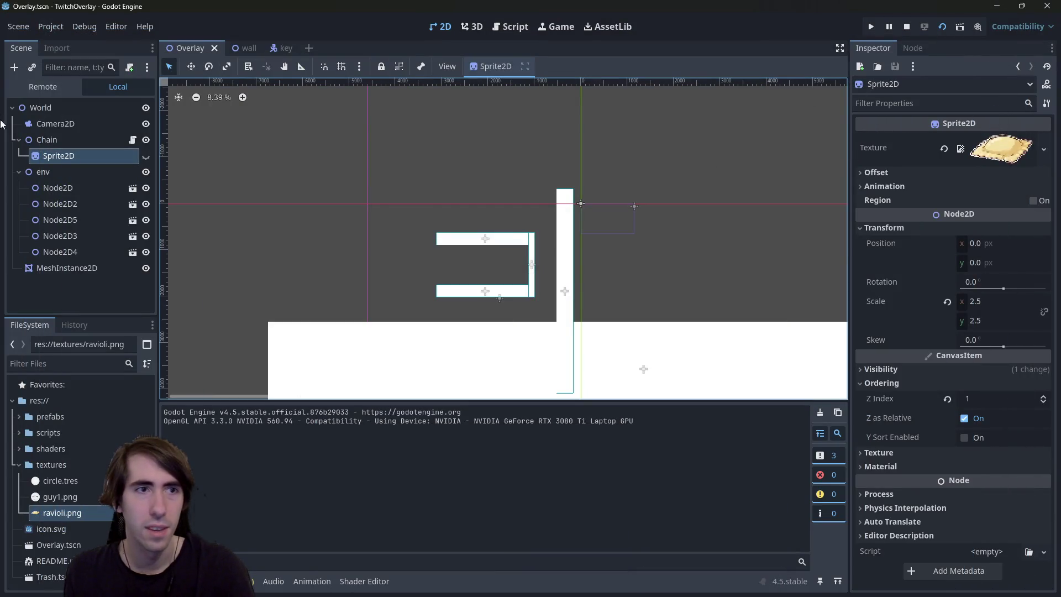
pyautogui.doubleClick(50, 434)
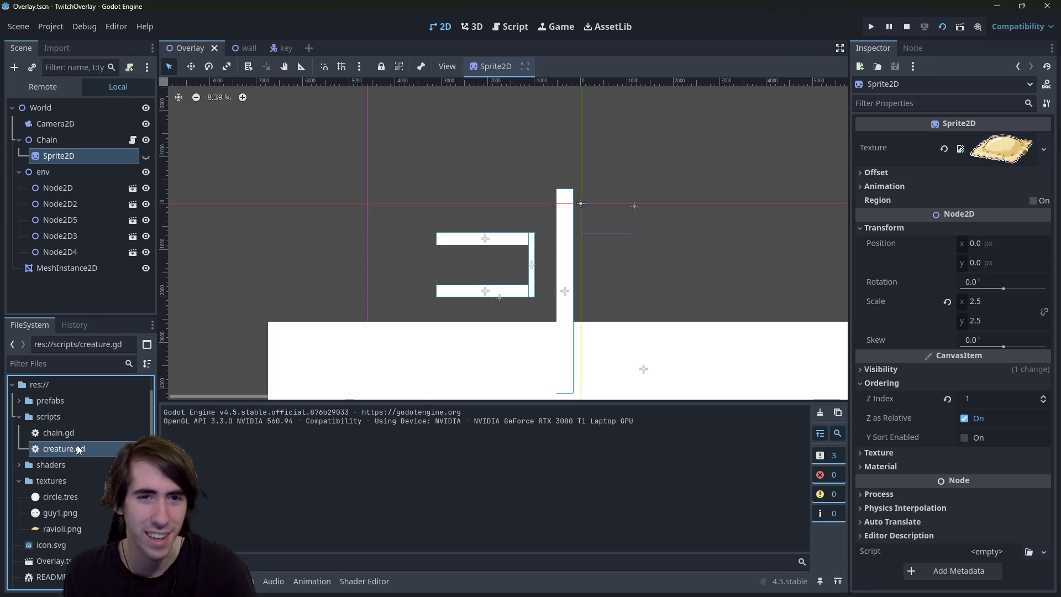
pyautogui.doubleClick(77, 448)
pyautogui.scroll(8, 448, 199)
pyautogui.scroll(-8, 448, 199)
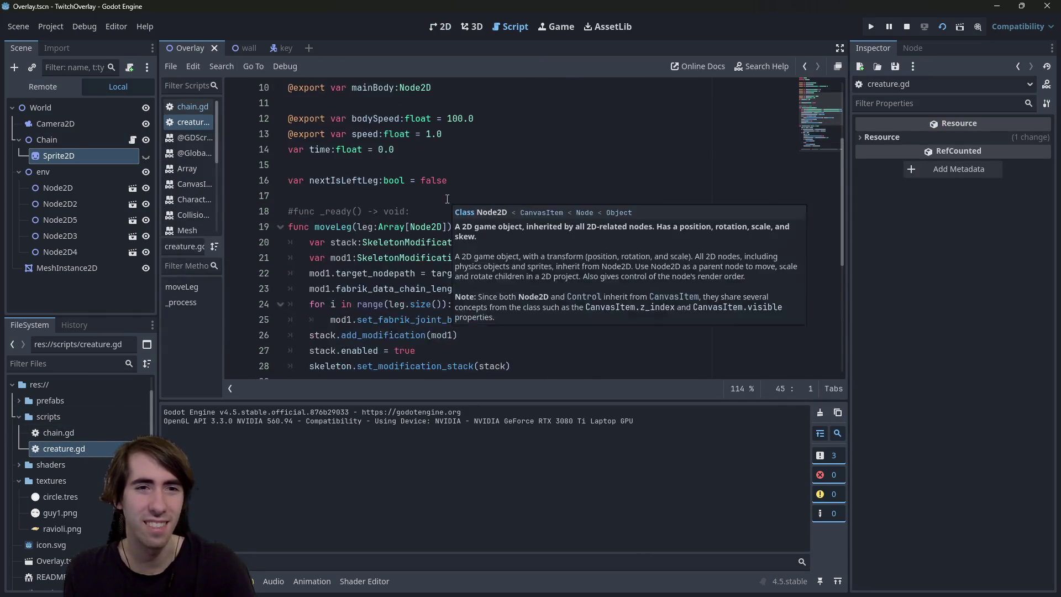
# Step: Open chain.gd and scroll through its mesh-building and physics code
pyautogui.doubleClick(92, 434)
pyautogui.scroll(-8, 476, 239)
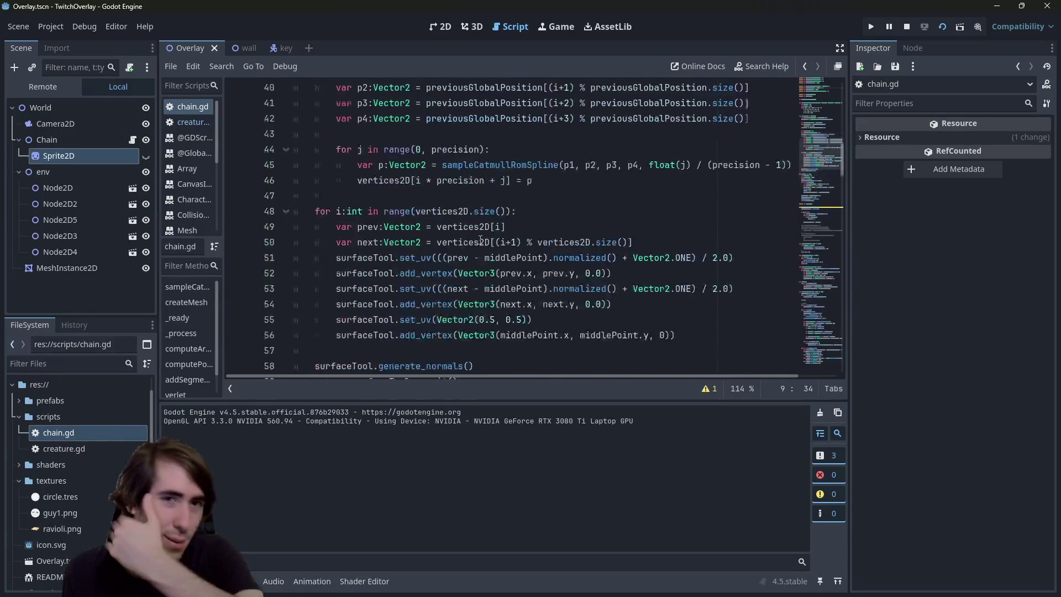
pyautogui.scroll(10, 464, 227)
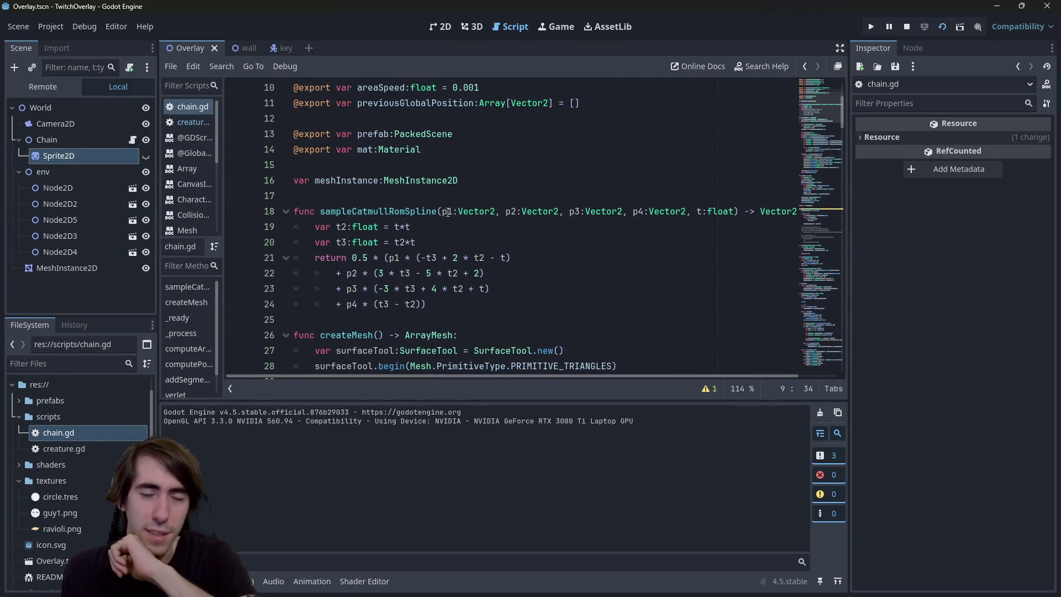
pyautogui.scroll(-10, 451, 218)
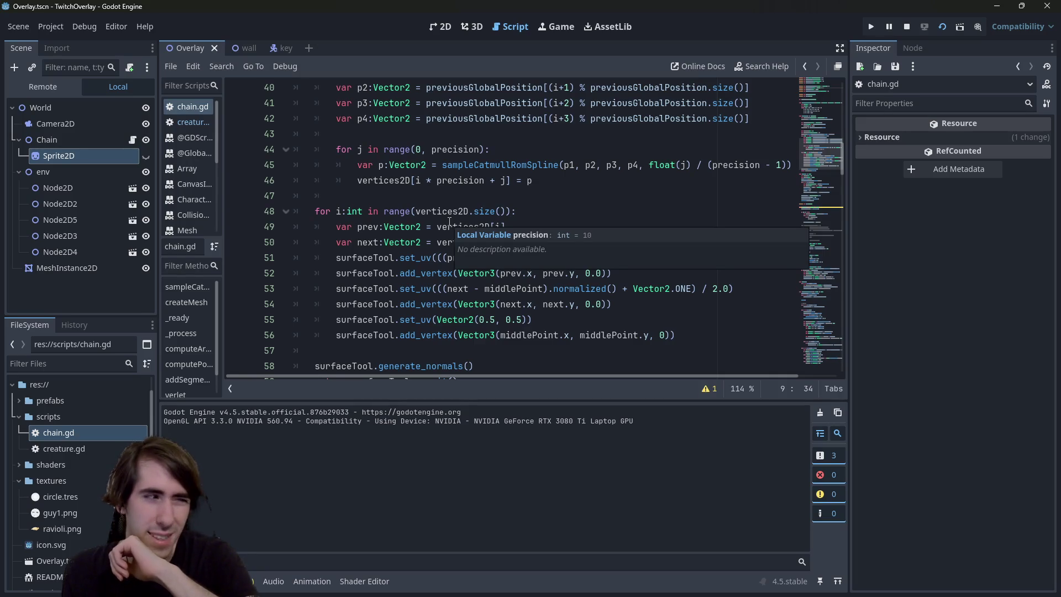
pyautogui.scroll(-9, 448, 221)
pyautogui.scroll(-5, 449, 221)
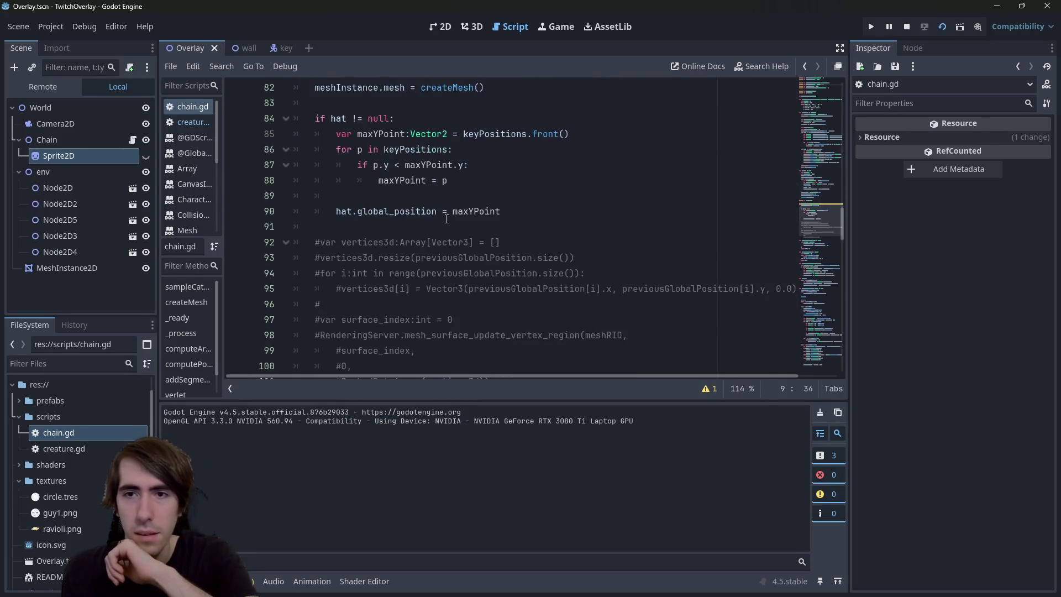
pyautogui.scroll(2, 447, 219)
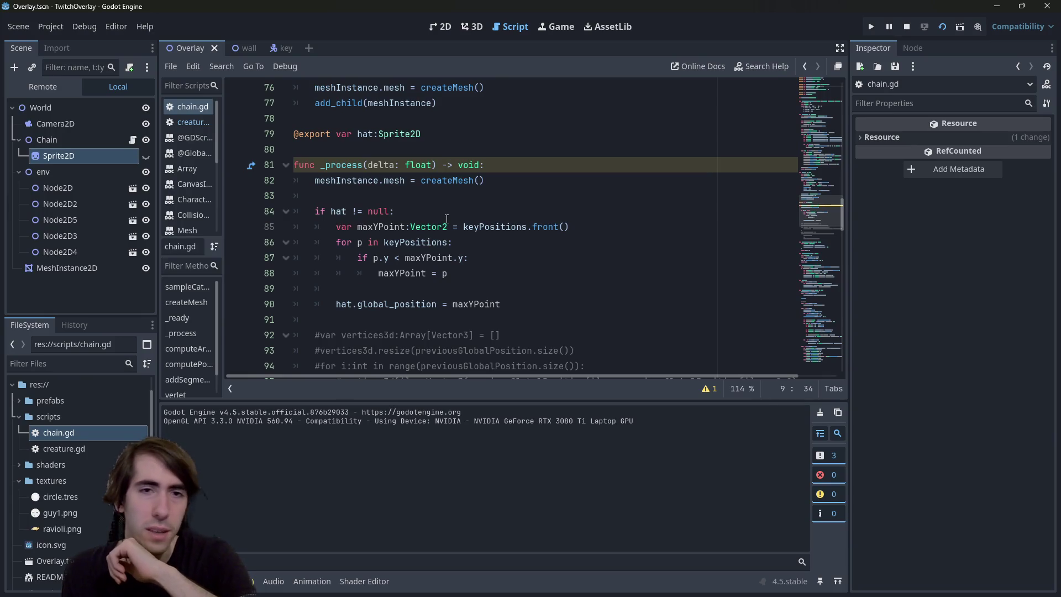
pyautogui.scroll(-1, 443, 212)
pyautogui.scroll(-13, 443, 213)
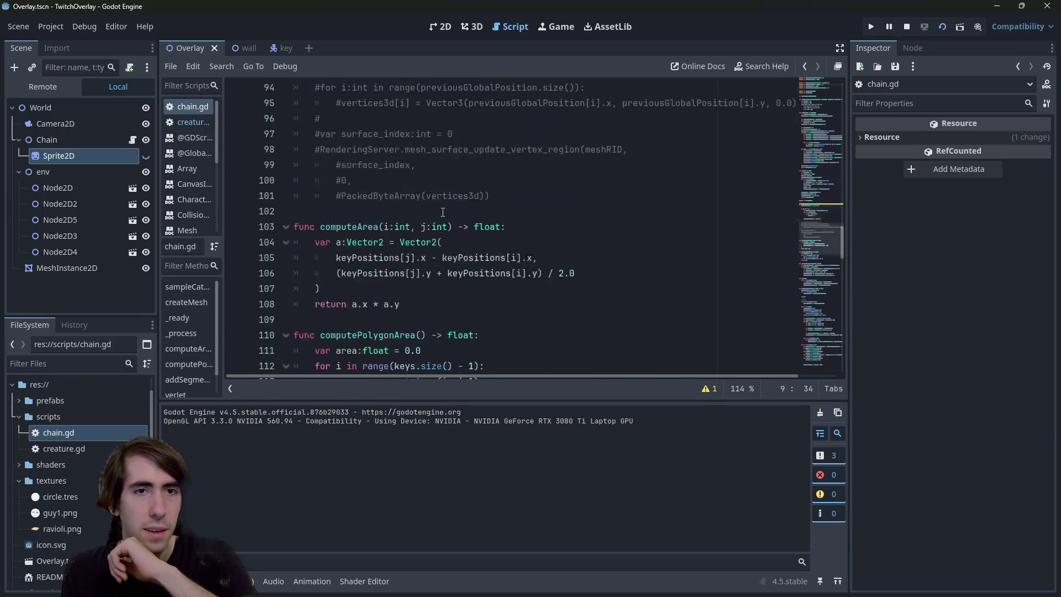
pyautogui.scroll(3, 439, 212)
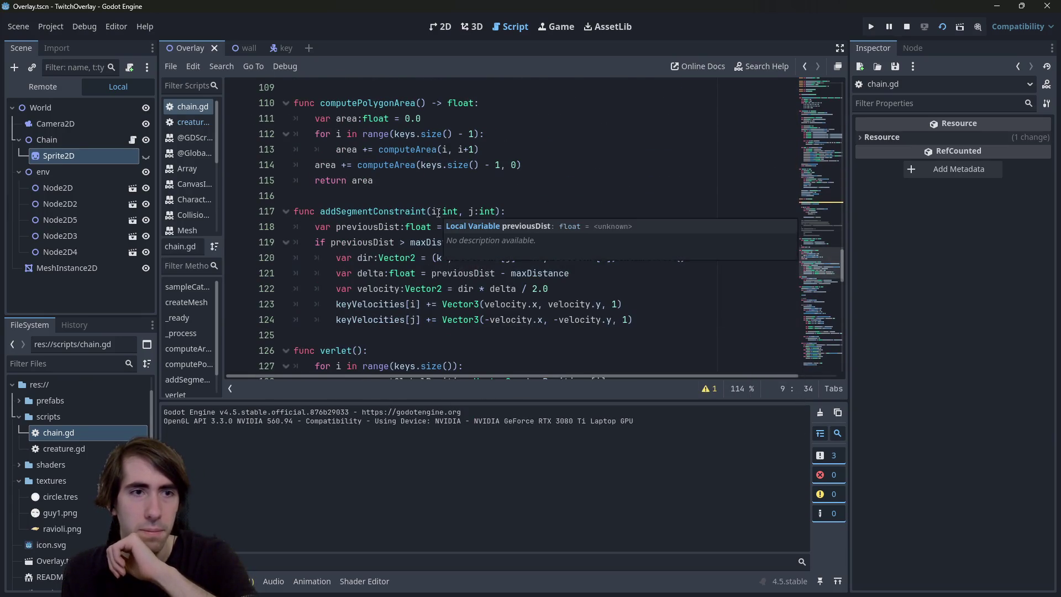
pyautogui.scroll(-4, 479, 238)
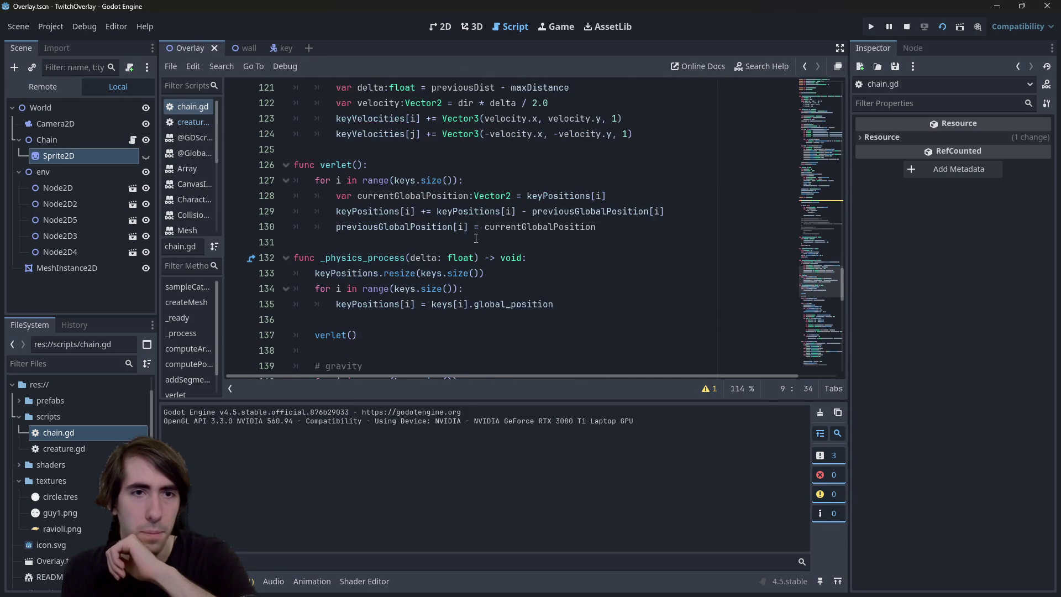
pyautogui.scroll(-14, 479, 240)
pyautogui.scroll(-2, 474, 238)
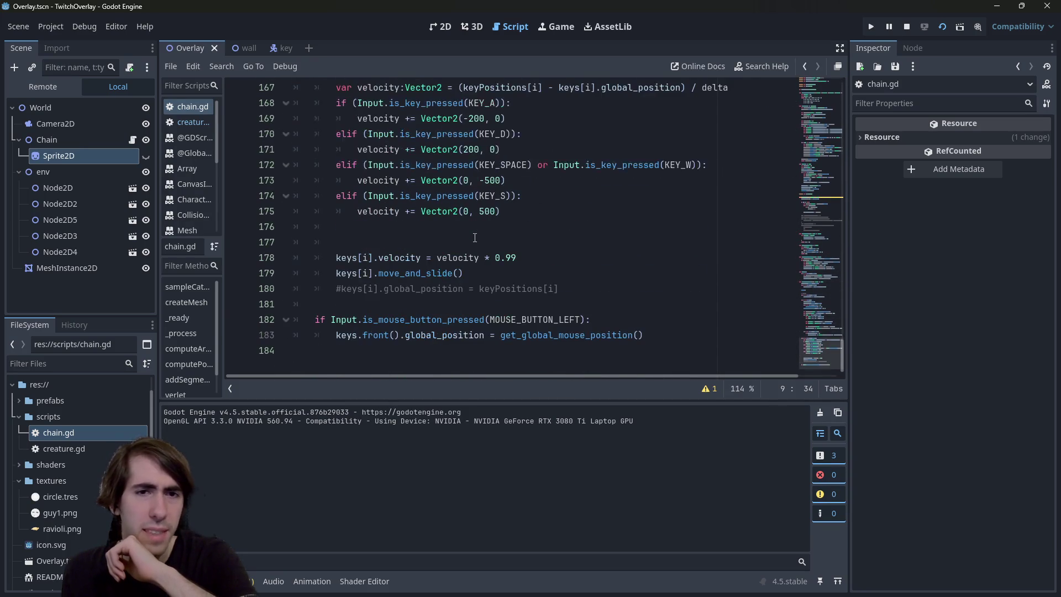
# Step: Glance at creature.gd, then return to chain.gd and scroll back up through it
pyautogui.click(114, 448)
pyautogui.doubleClick(113, 448)
pyautogui.scroll(7, 442, 260)
pyautogui.doubleClick(61, 433)
pyautogui.scroll(-5, 466, 245)
pyautogui.scroll(10, 466, 245)
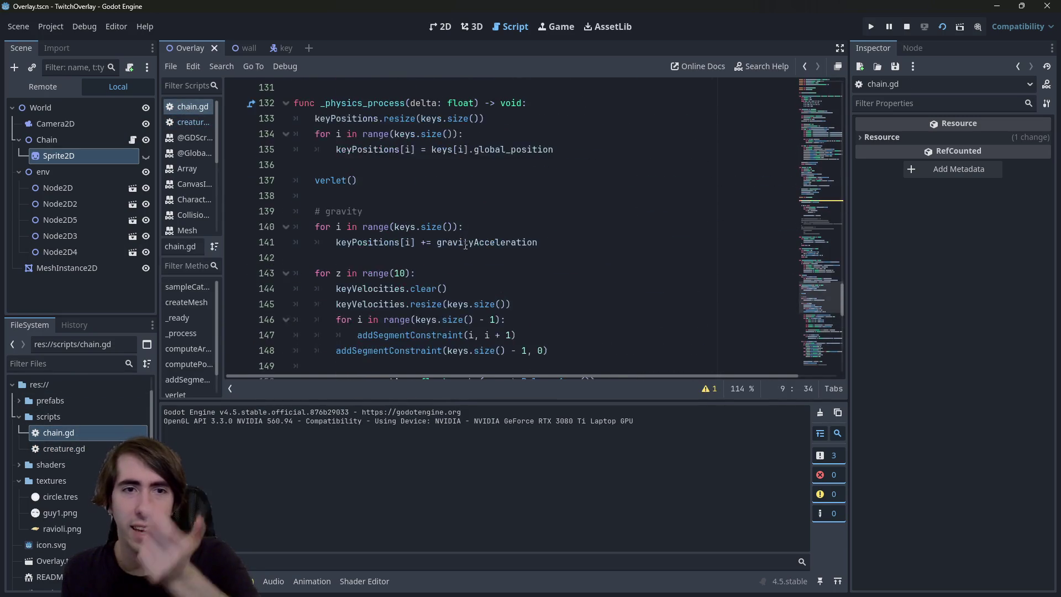
pyautogui.scroll(4, 466, 245)
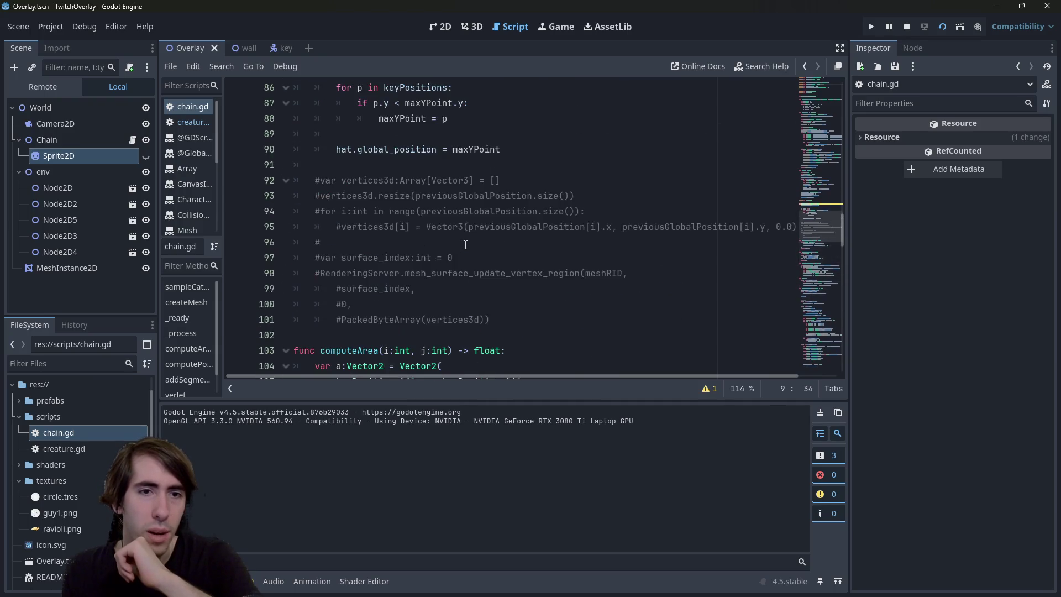
pyautogui.scroll(-4, 466, 245)
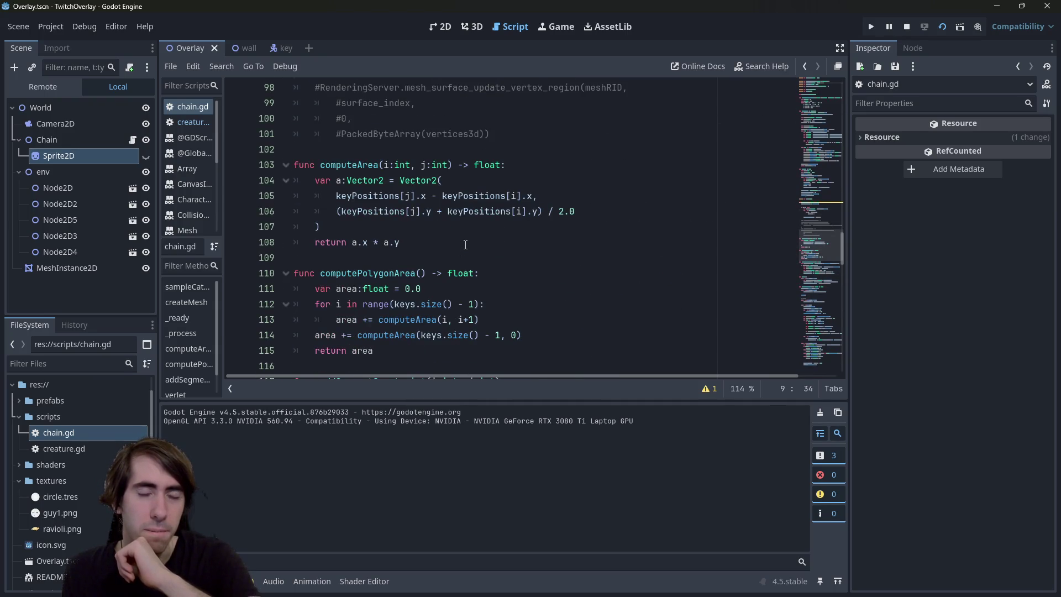
pyautogui.scroll(3, 466, 245)
pyautogui.scroll(3, 466, 245)
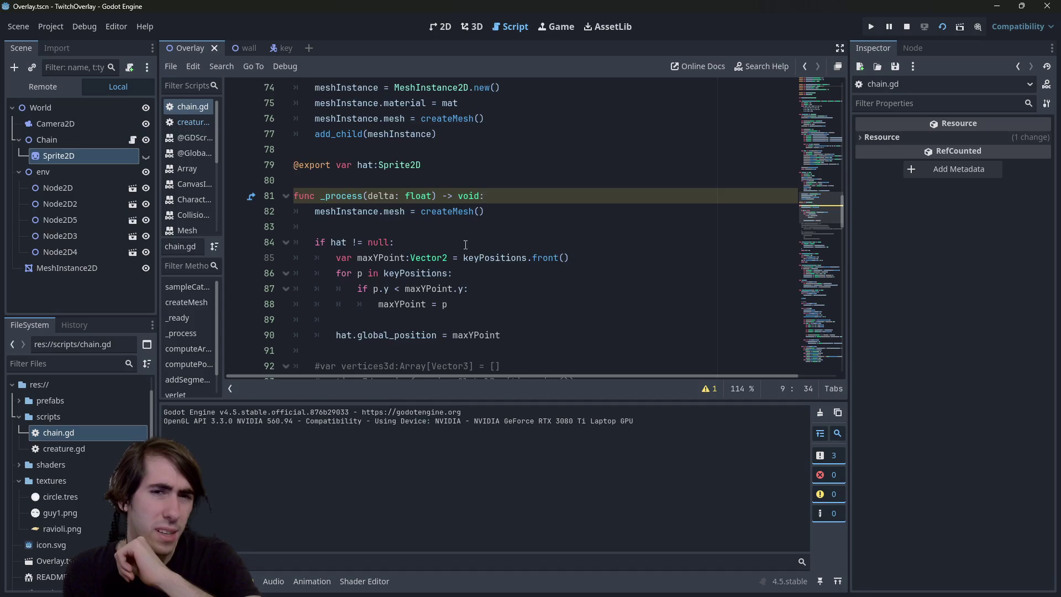
pyautogui.scroll(1, 466, 245)
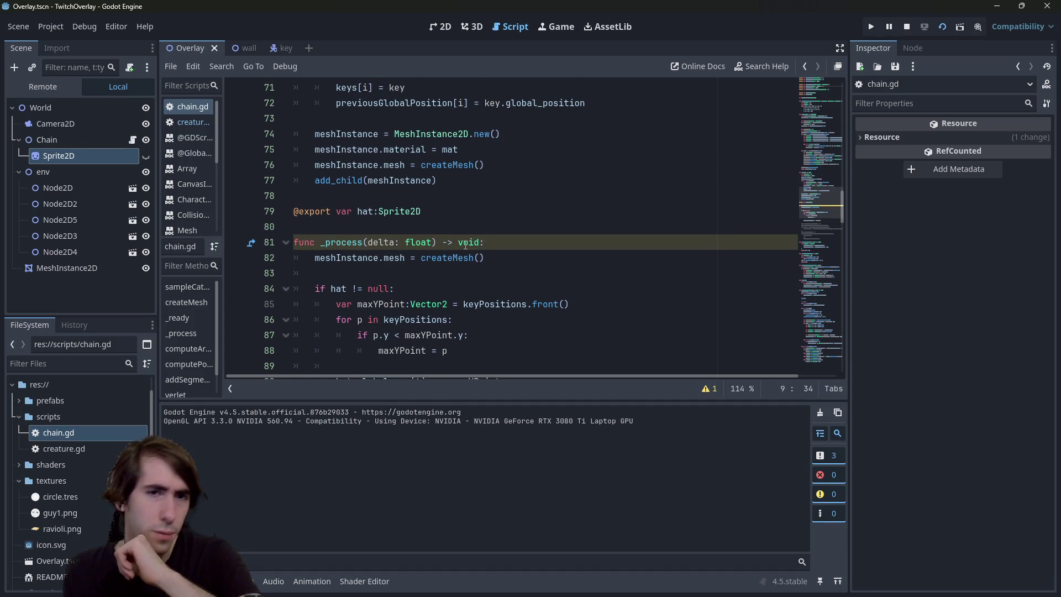
pyautogui.scroll(3, 466, 245)
pyautogui.scroll(1, 466, 245)
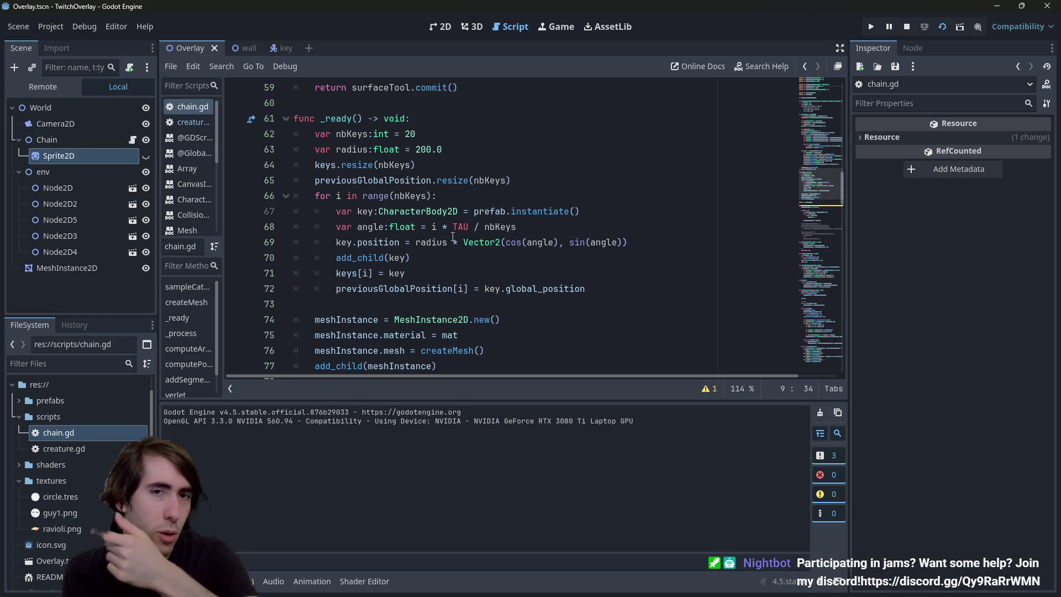
# Step: Select a block of lines in chain.gd, then clear the selection
pyautogui.moveTo(509, 367); pyautogui.dragTo(296, 165)
pyautogui.scroll(-1, 461, 320)
pyautogui.click(449, 304)
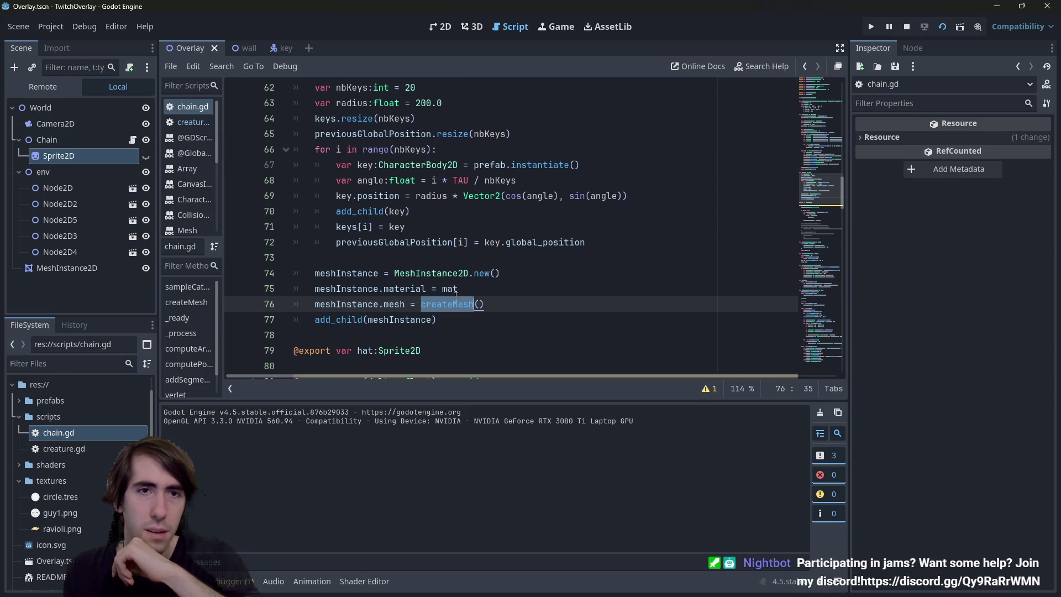
pyautogui.scroll(1, 456, 293)
pyautogui.scroll(-1, 478, 271)
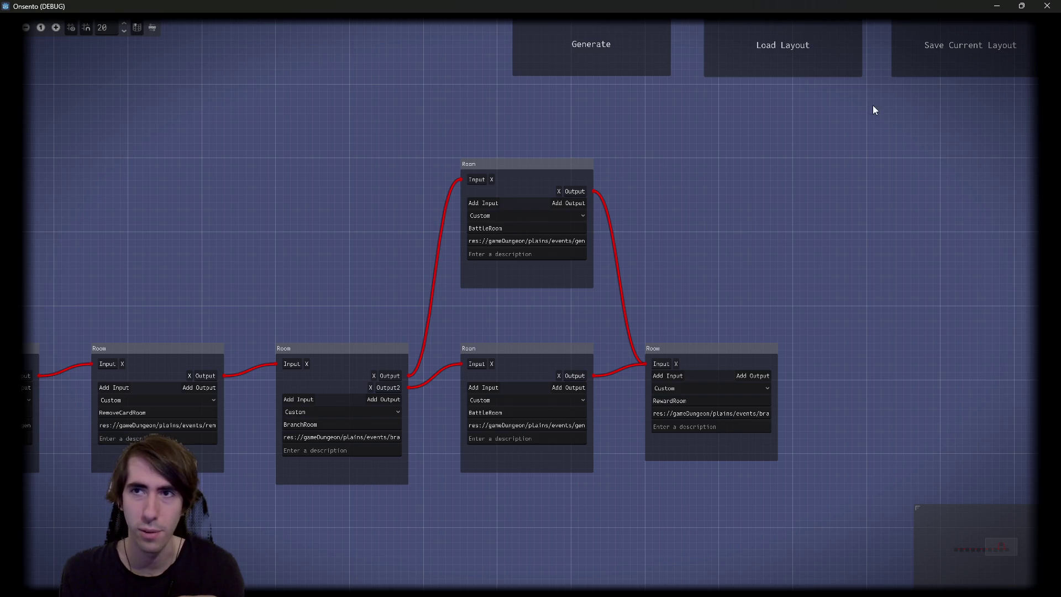
# Step: Minimize the Onsento window and run the TwitchOverlay game again with F5
pyautogui.click(997, 6)
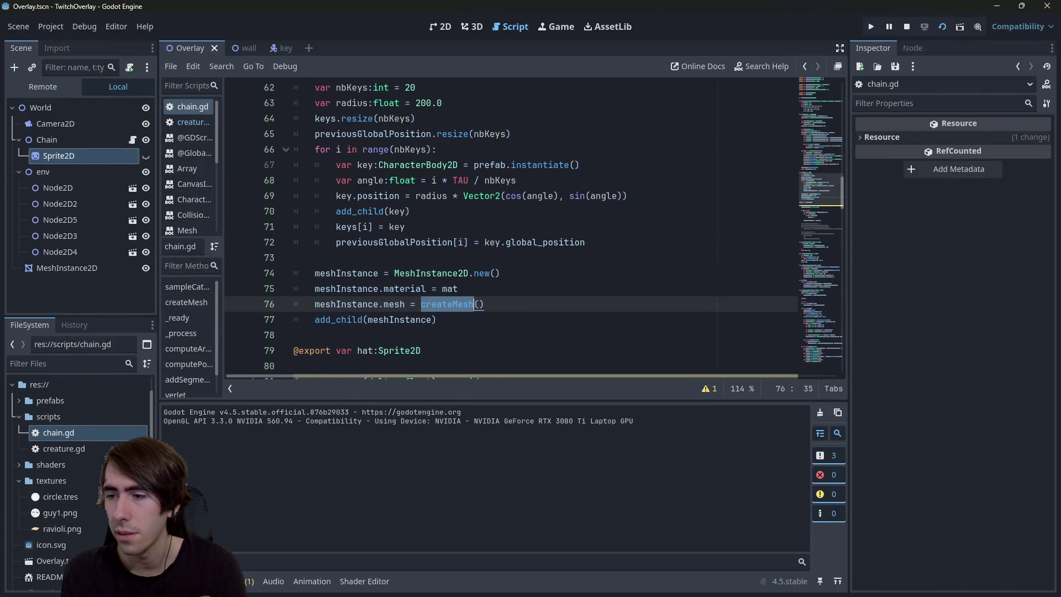
pyautogui.press('F5')
# Step: Fling the orange ball around the game scene, then switch to the Chrome search
pyautogui.moveTo(391, 326)
pyautogui.mouseDown()
pyautogui.moveTo(376, 289)
pyautogui.moveTo(435, 233)
pyautogui.moveTo(569, 241)
pyautogui.mouseUp()
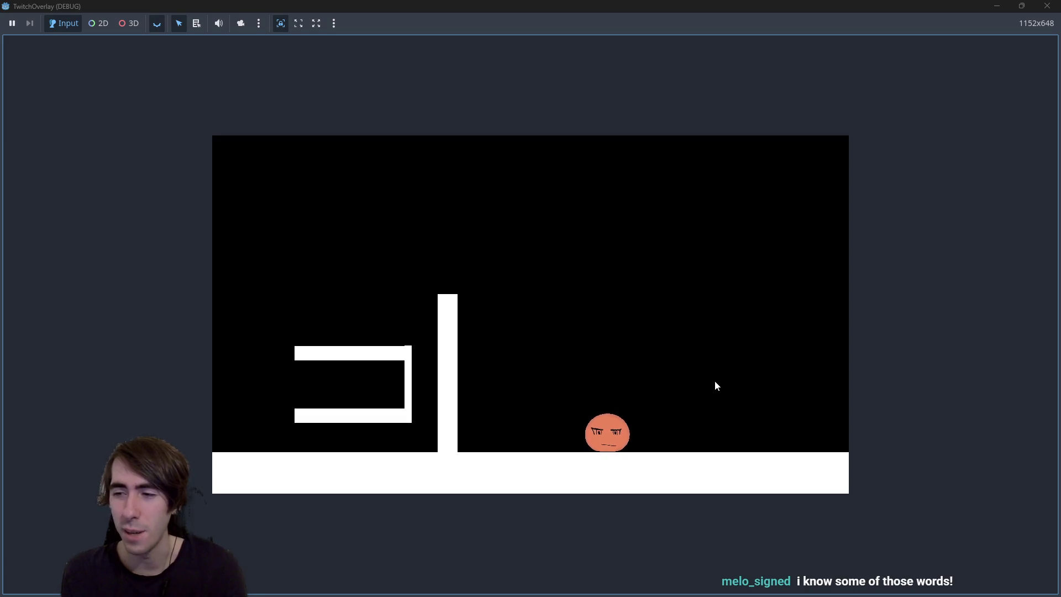
pyautogui.moveTo(502, 290)
pyautogui.mouseDown()
pyautogui.moveTo(406, 307)
pyautogui.moveTo(416, 457)
pyautogui.moveTo(403, 462)
pyautogui.moveTo(404, 289)
pyautogui.moveTo(405, 328)
pyautogui.moveTo(439, 256)
pyautogui.moveTo(423, 320)
pyautogui.moveTo(429, 431)
pyautogui.moveTo(421, 326)
pyautogui.moveTo(409, 450)
pyautogui.moveTo(436, 376)
pyautogui.moveTo(427, 337)
pyautogui.moveTo(433, 391)
pyautogui.moveTo(306, 287)
pyautogui.moveTo(253, 401)
pyautogui.moveTo(267, 386)
pyautogui.mouseUp()
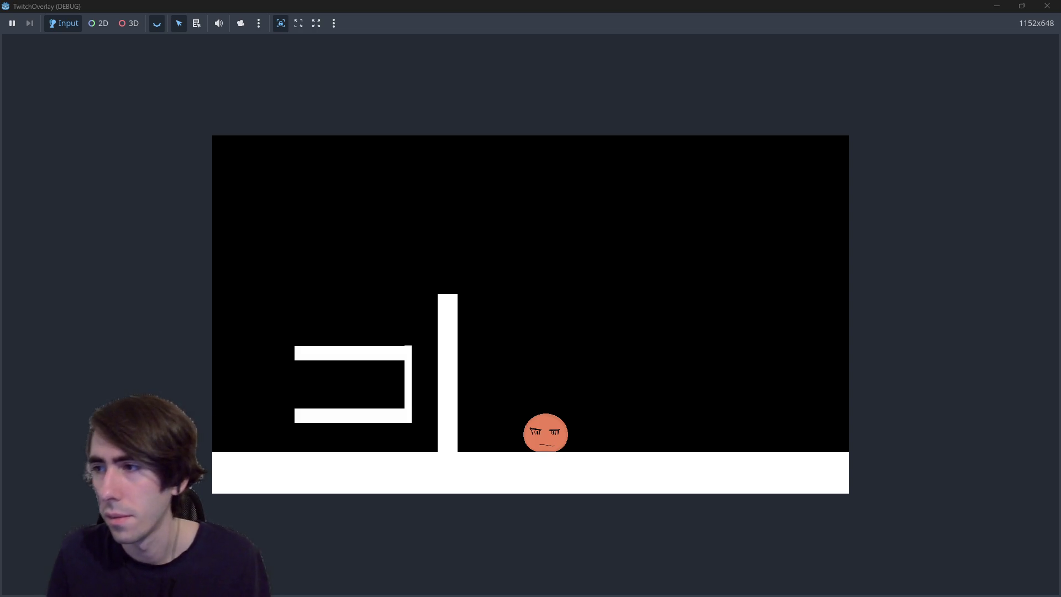
pyautogui.hotkey('alt', 'Tab')
# Step: Maximize the browser and read the expanded AI overview for the SDL custom sprite shape search
pyautogui.doubleClick(507, 235)
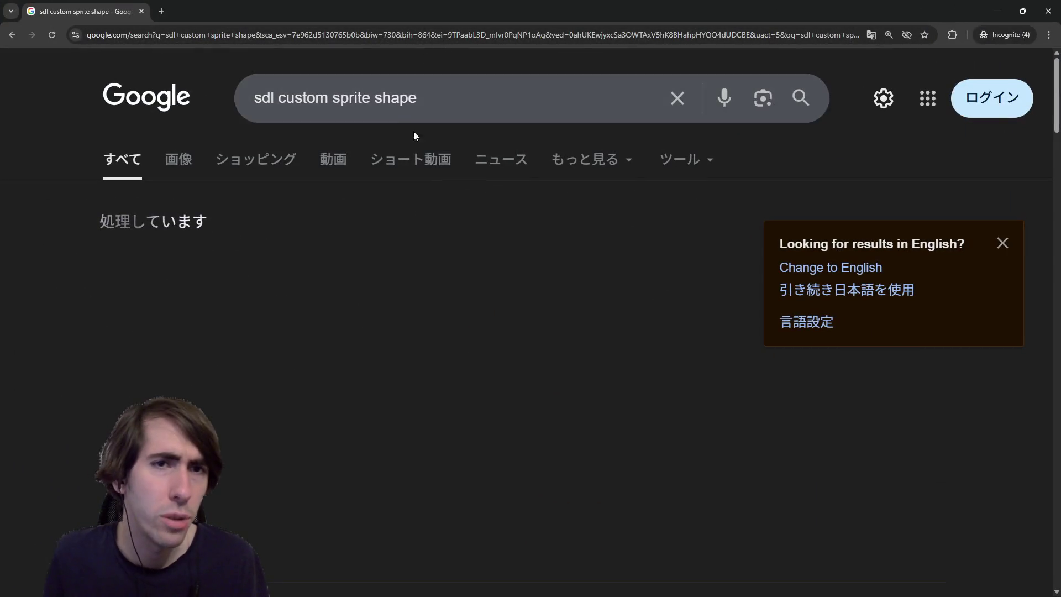
pyautogui.scroll(-1, 429, 281)
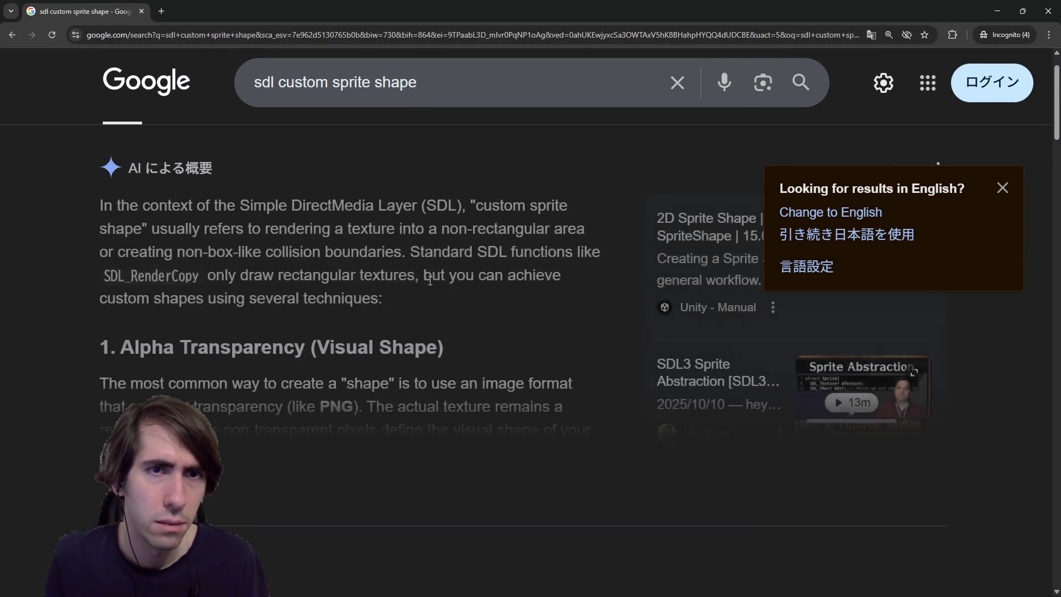
pyautogui.click(370, 492)
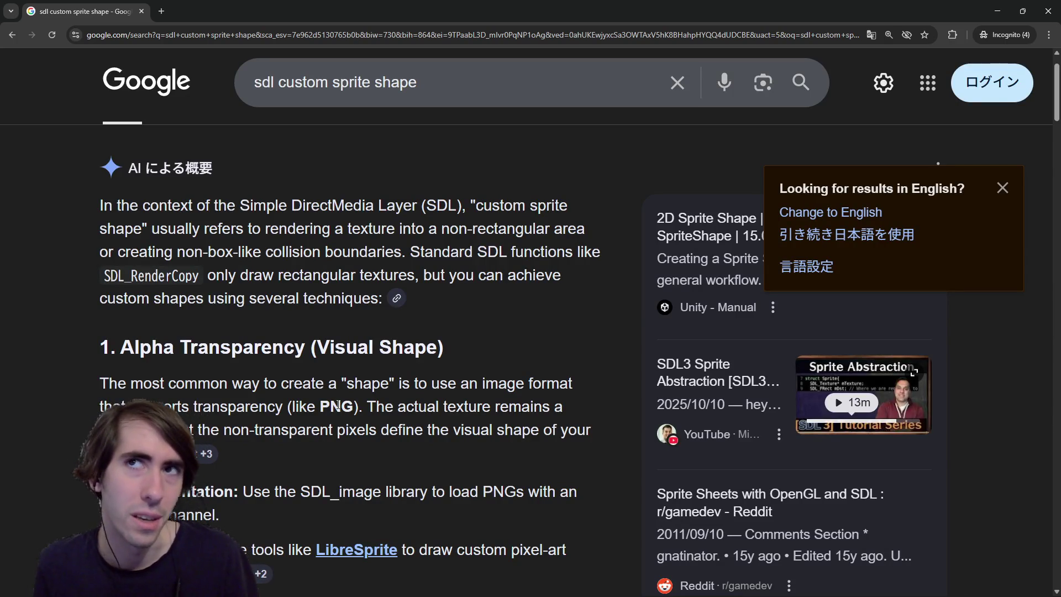
pyautogui.scroll(-1, 339, 405)
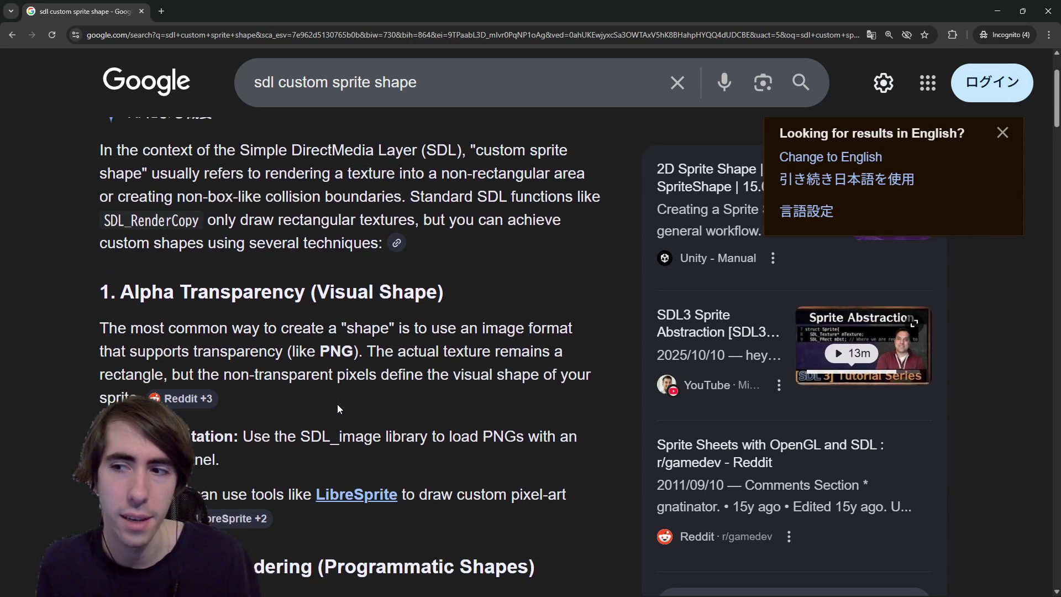
pyautogui.scroll(-2, 369, 397)
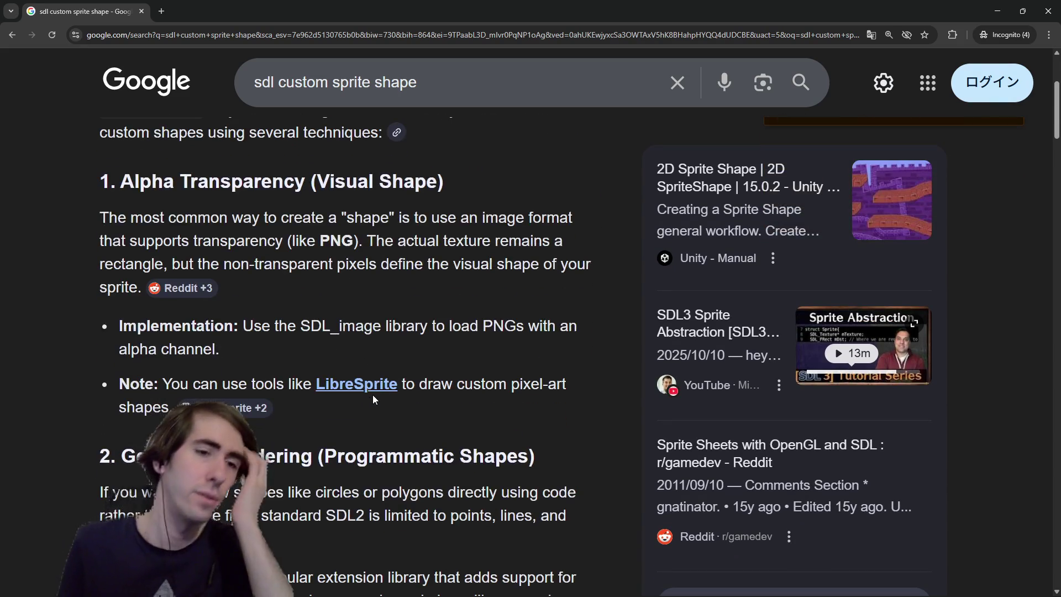
pyautogui.scroll(-3, 373, 395)
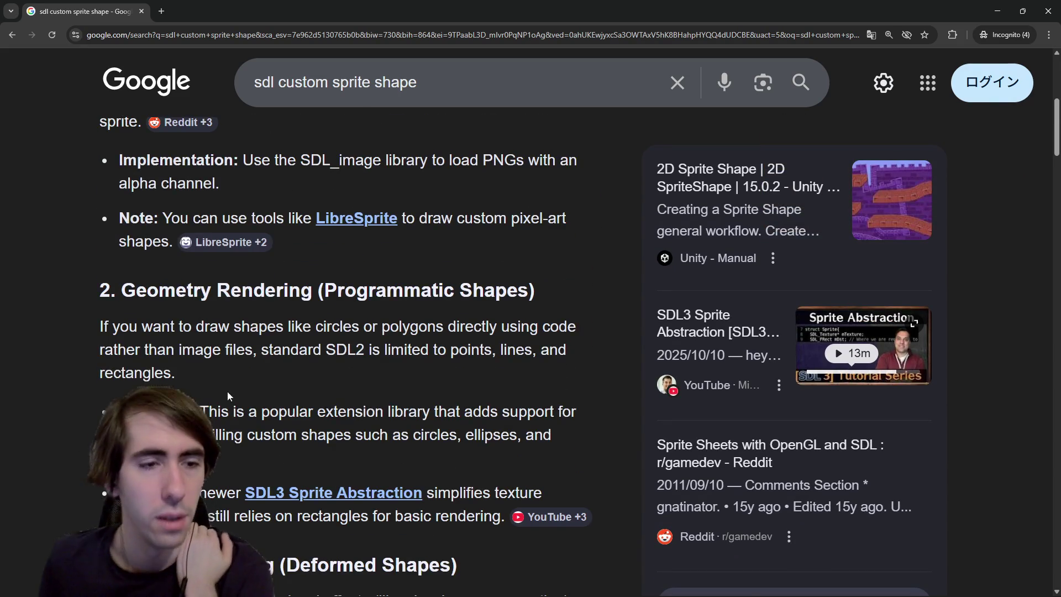
pyautogui.scroll(-1, 234, 398)
pyautogui.scroll(-2, 234, 402)
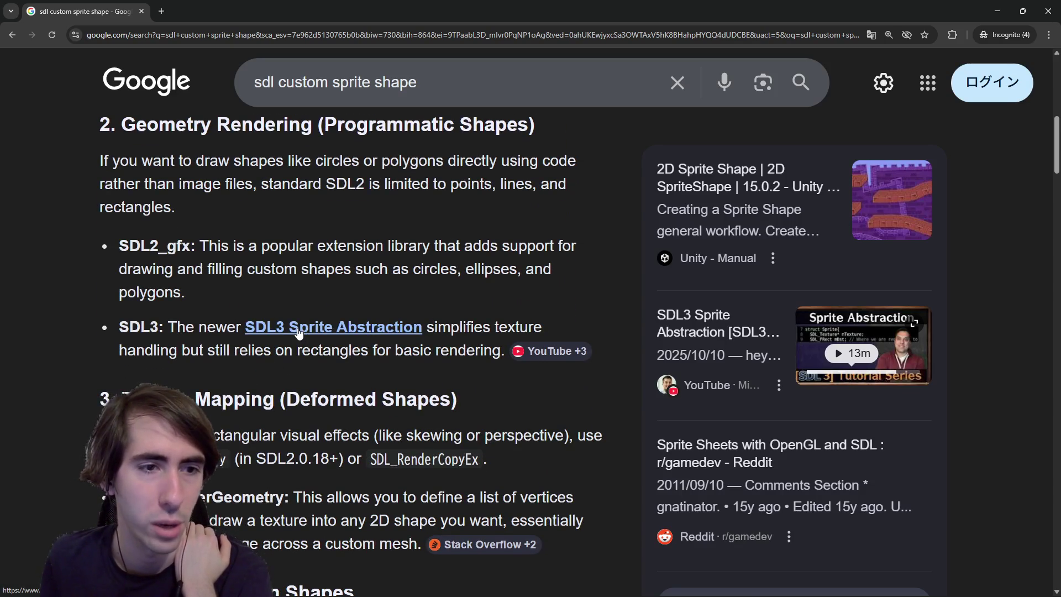
pyautogui.scroll(-1, 292, 354)
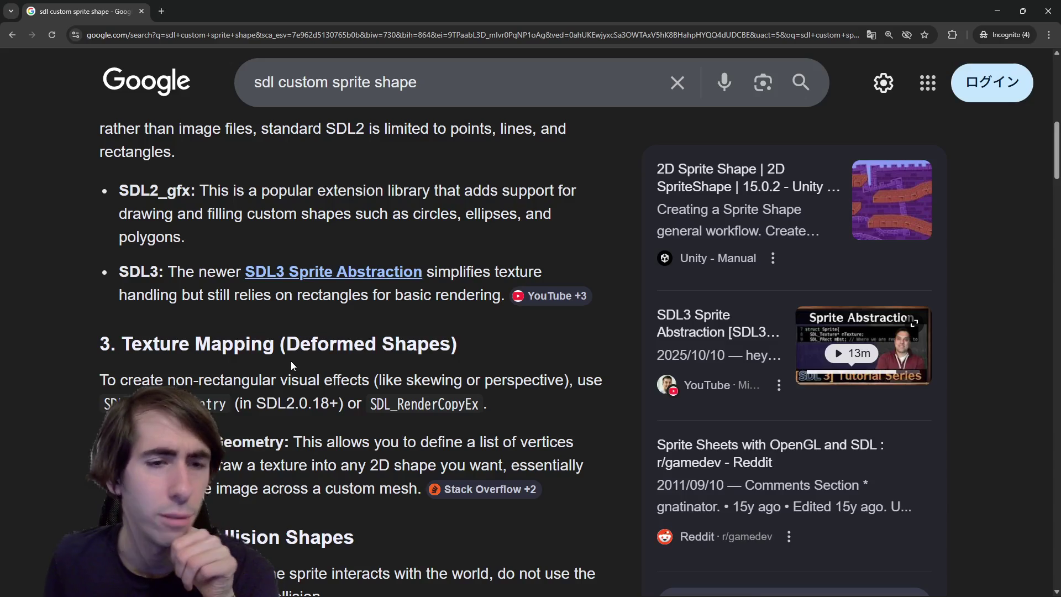
pyautogui.scroll(-3, 291, 363)
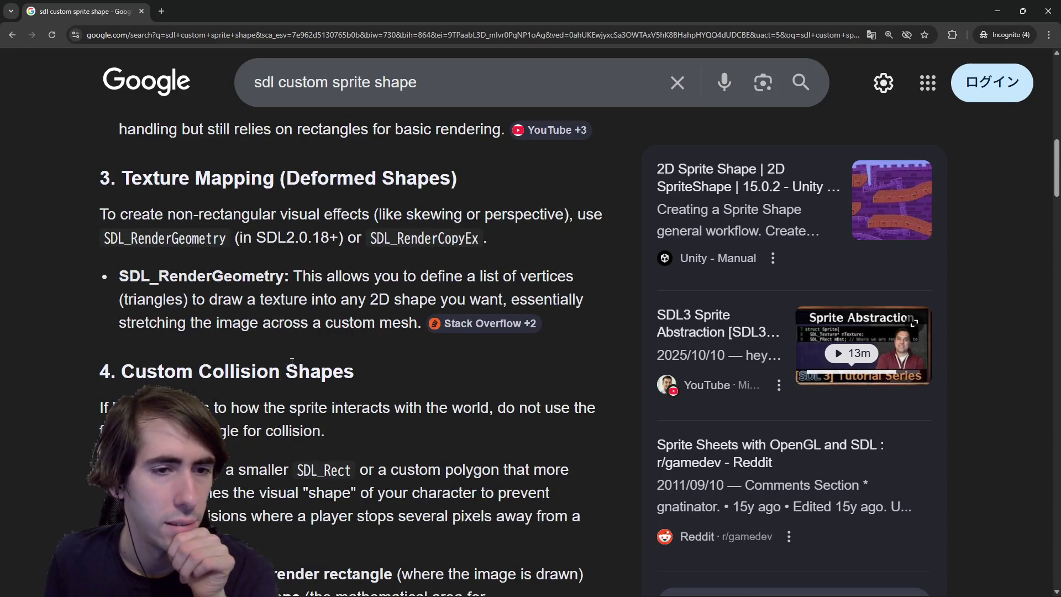
pyautogui.scroll(-2, 287, 362)
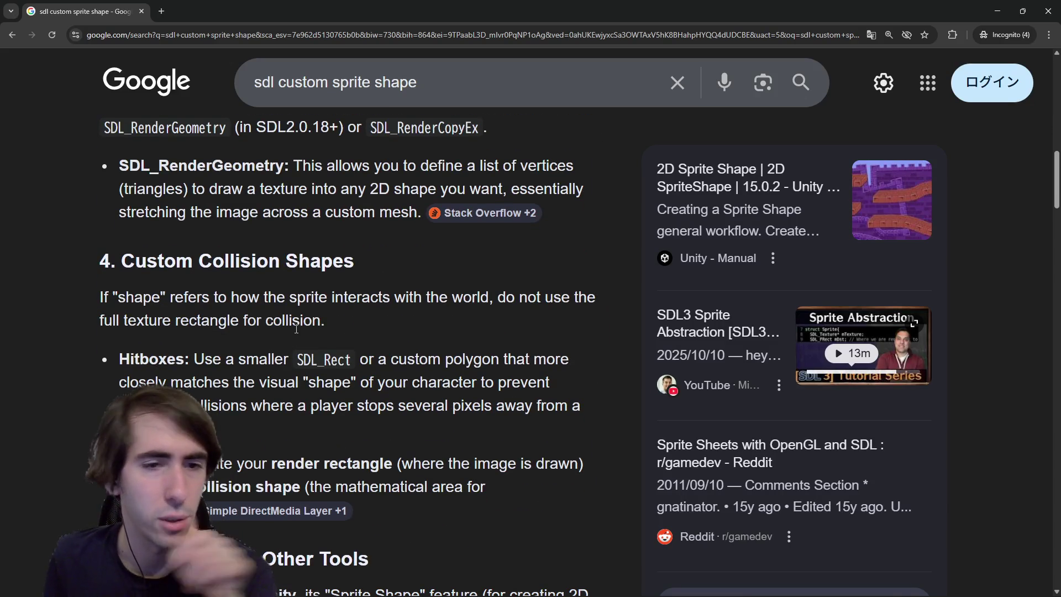
pyautogui.scroll(-3, 299, 321)
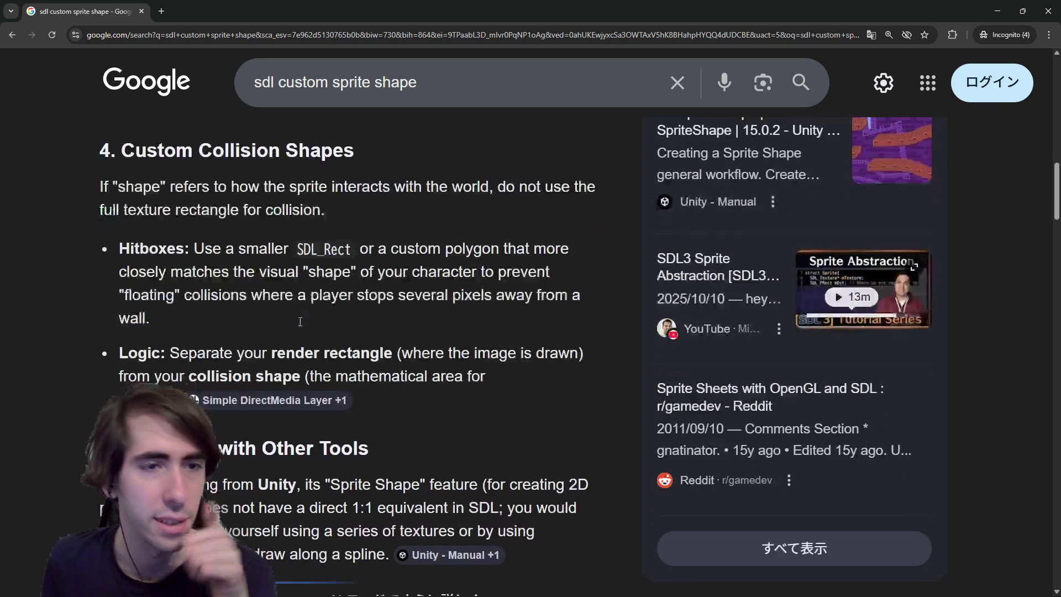
pyautogui.scroll(10, 280, 374)
pyautogui.scroll(8, 280, 374)
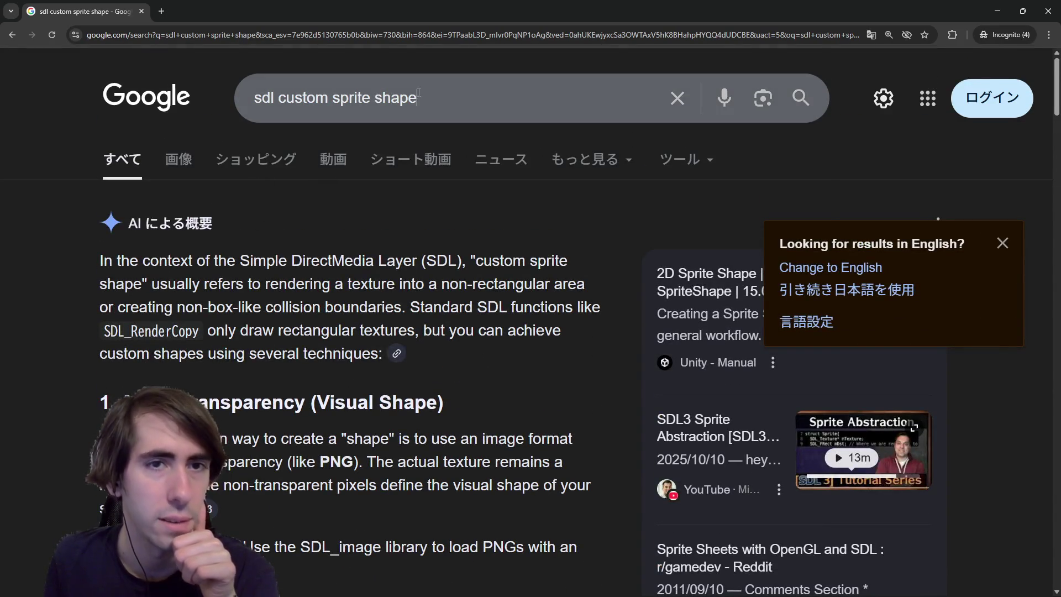
# Step: Refine the search with ' do it' and read the overview about transparent pixels
pyautogui.doubleClick(409, 97)
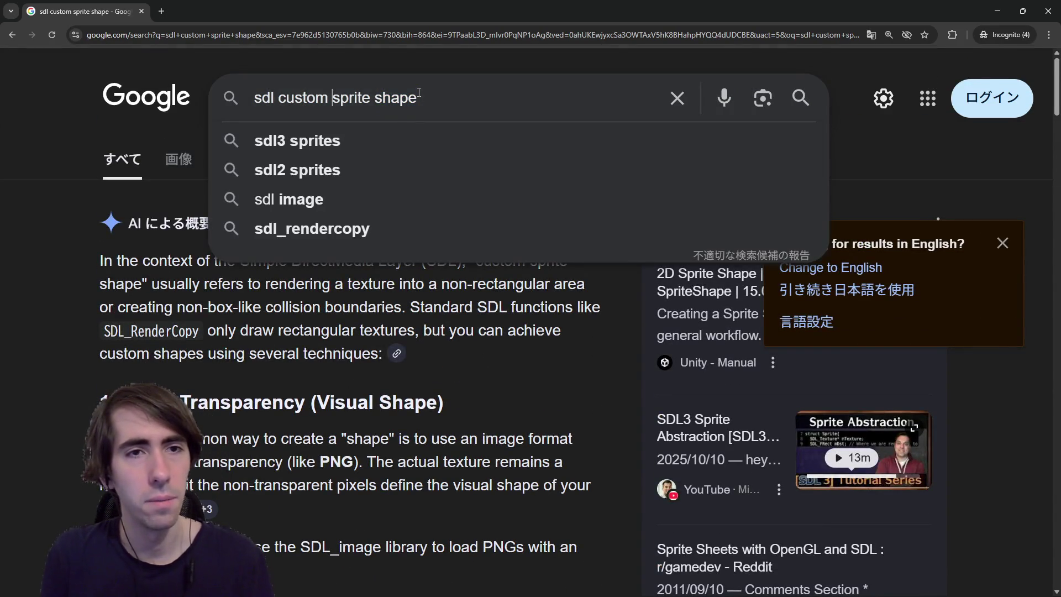
pyautogui.write('do it')
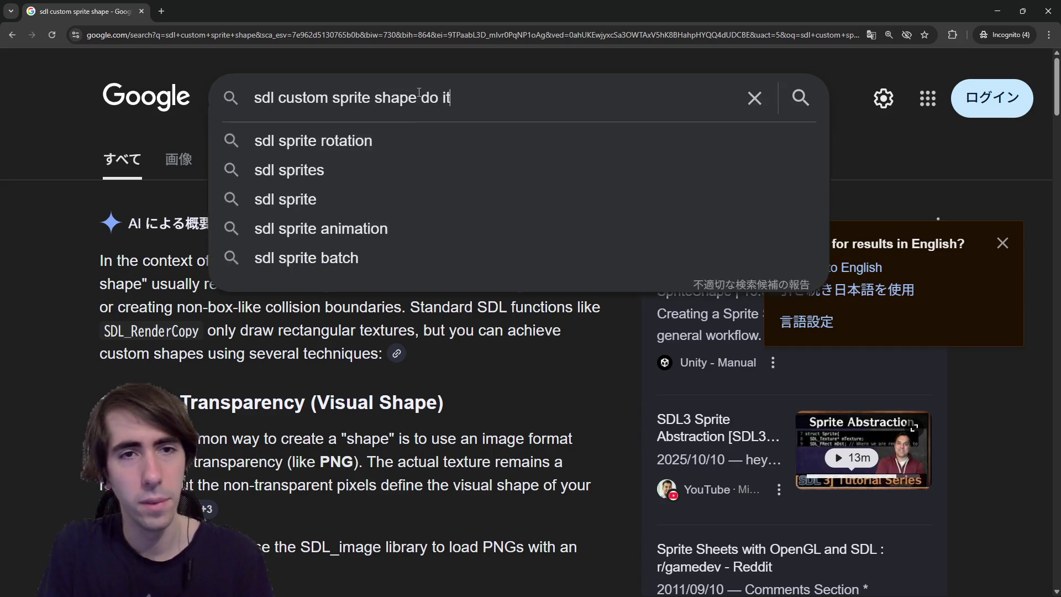
pyautogui.press('Return')
pyautogui.scroll(-7, 391, 343)
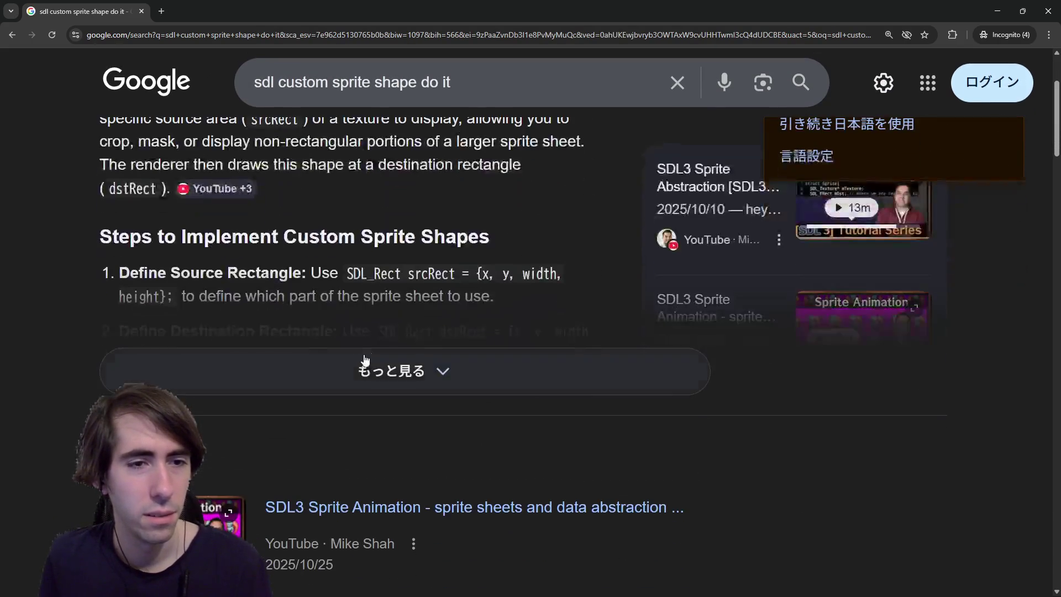
pyautogui.scroll(-5, 354, 352)
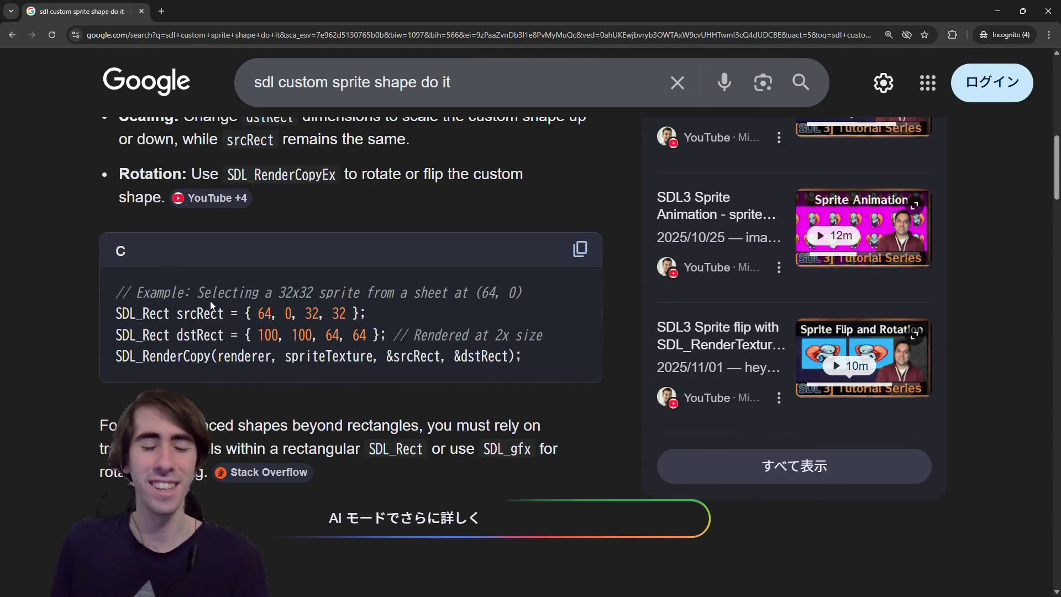
pyautogui.scroll(-2, 478, 360)
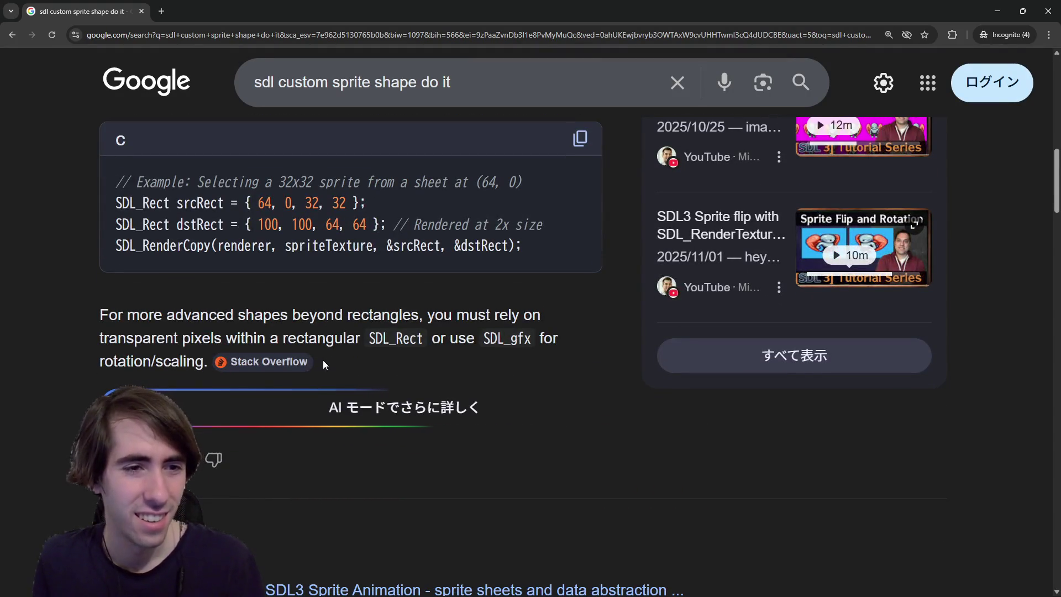
pyautogui.moveTo(267, 338)
pyautogui.mouseDown()
pyautogui.moveTo(370, 325)
pyautogui.moveTo(437, 337)
pyautogui.mouseUp()
pyautogui.click(504, 341)
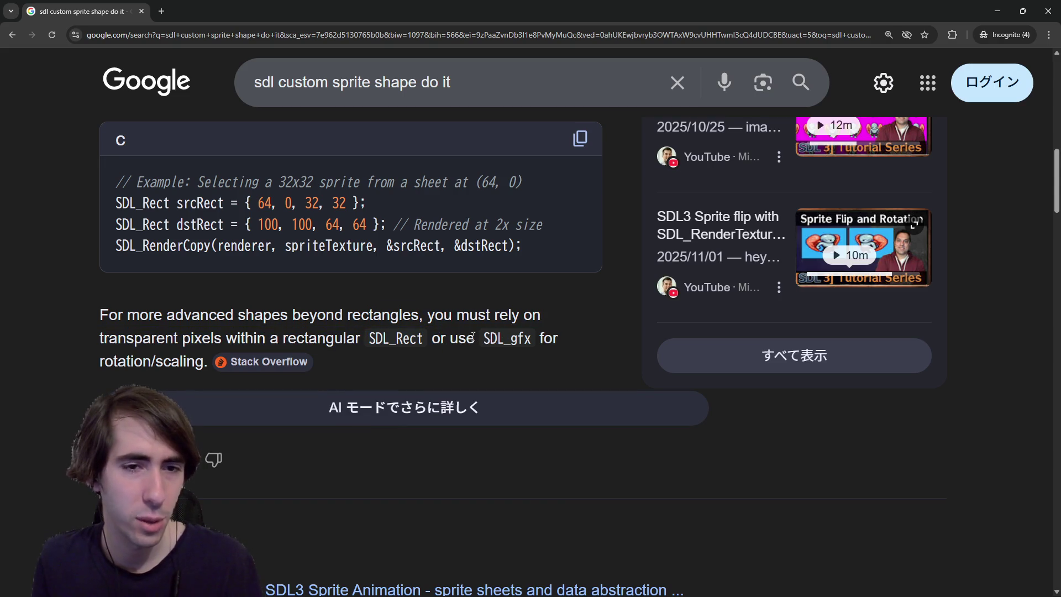
pyautogui.scroll(-2, 474, 337)
pyautogui.scroll(4, 468, 341)
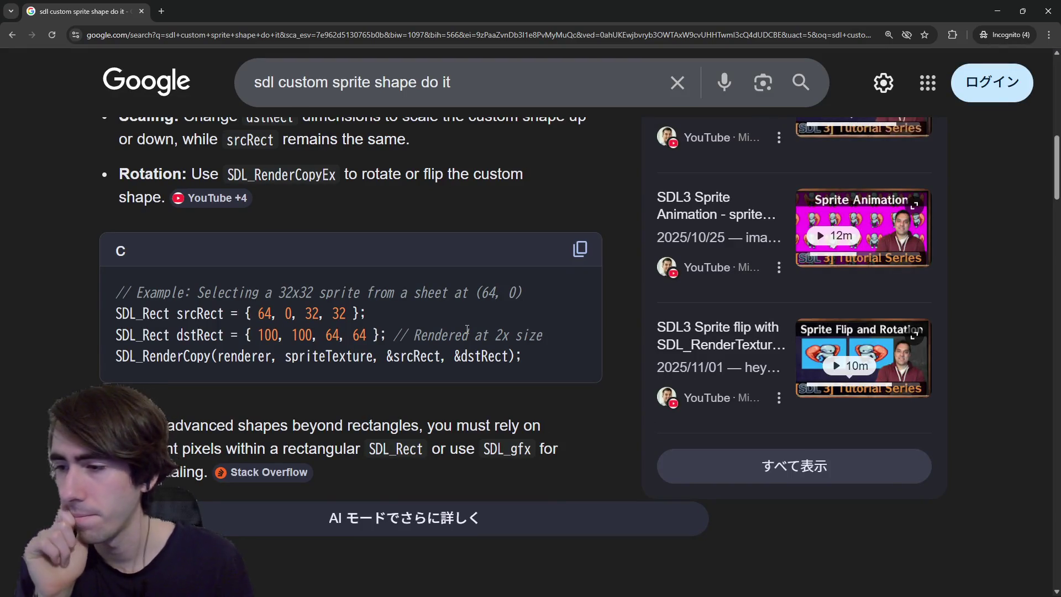
# Step: Search again with 'opengl' added, giving 'sdl custom sprite shape do it opengl'
pyautogui.click(492, 83)
pyautogui.write('opengl')
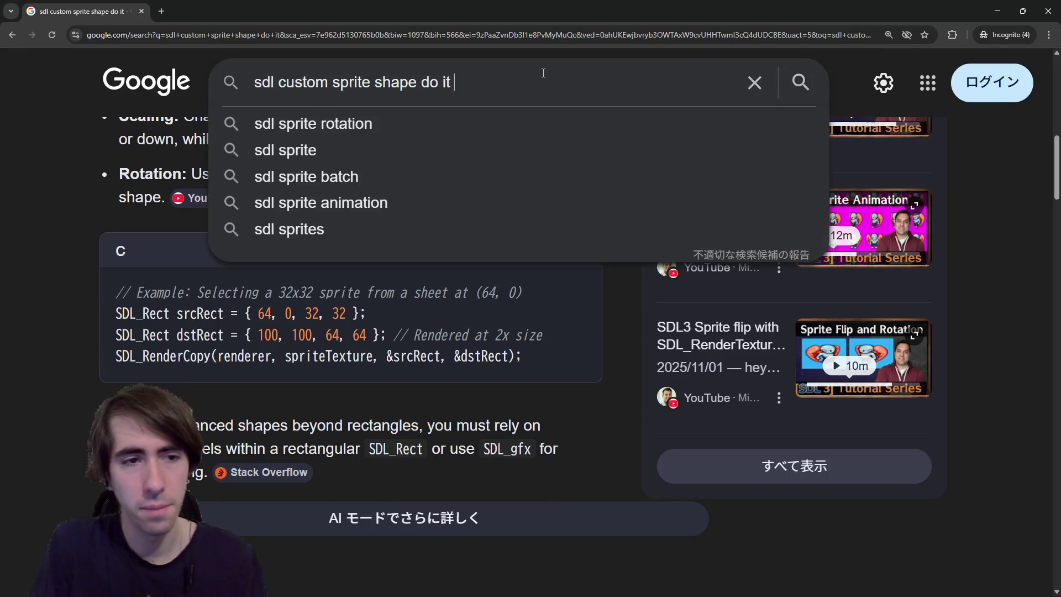
pyautogui.press('Return')
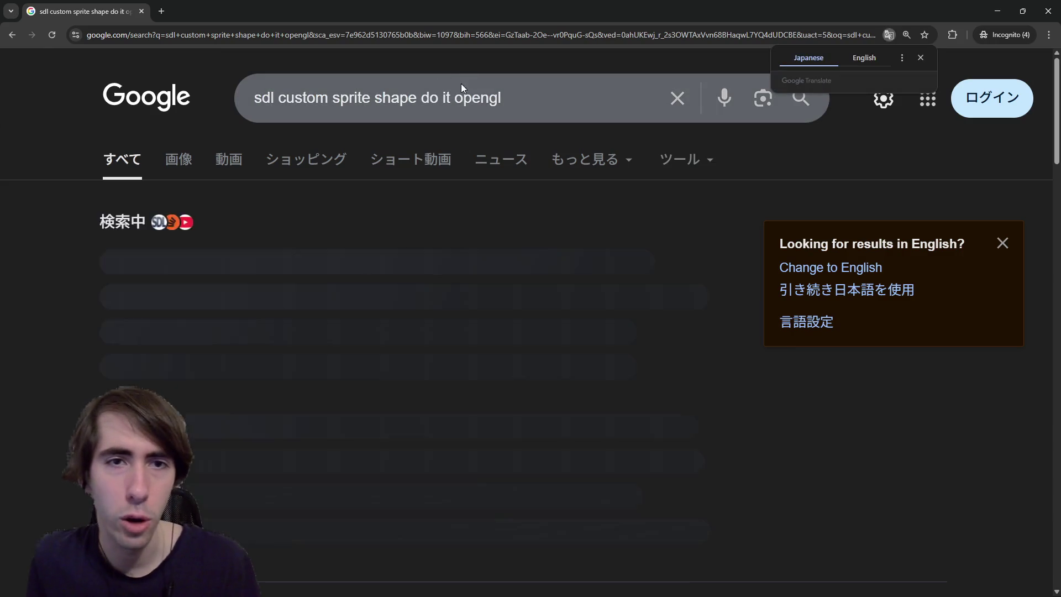
# Step: Trim the query down to just 'opengl' and search for it
pyautogui.moveTo(454, 98); pyautogui.dragTo(197, 99)
pyautogui.press('BackSpace')
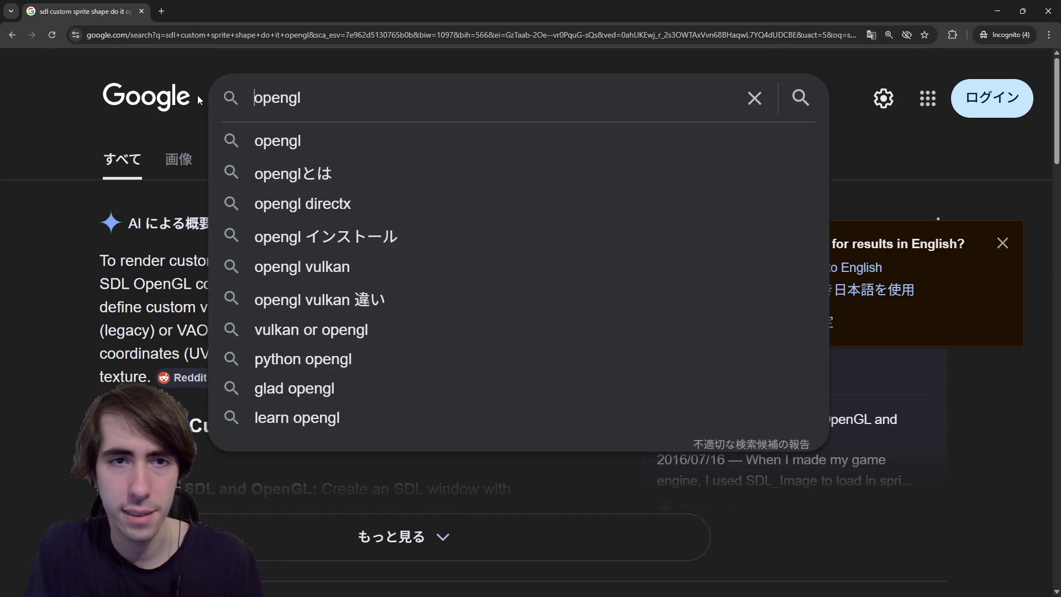
pyautogui.press('Return')
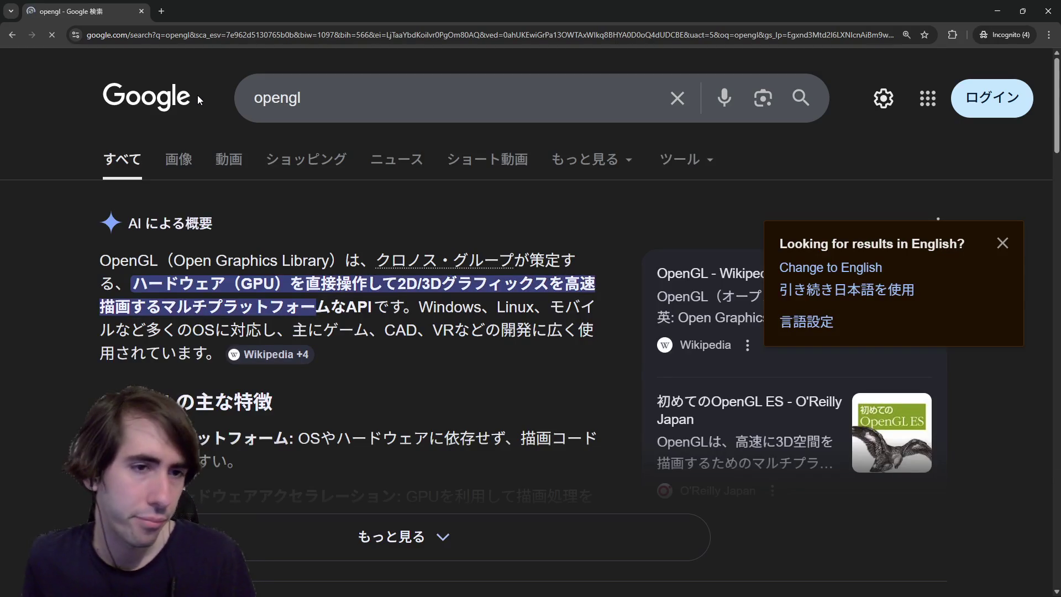
# Step: Glance at the opengl image results, then bring the Google Drive compendium window forward
pyautogui.click(185, 159)
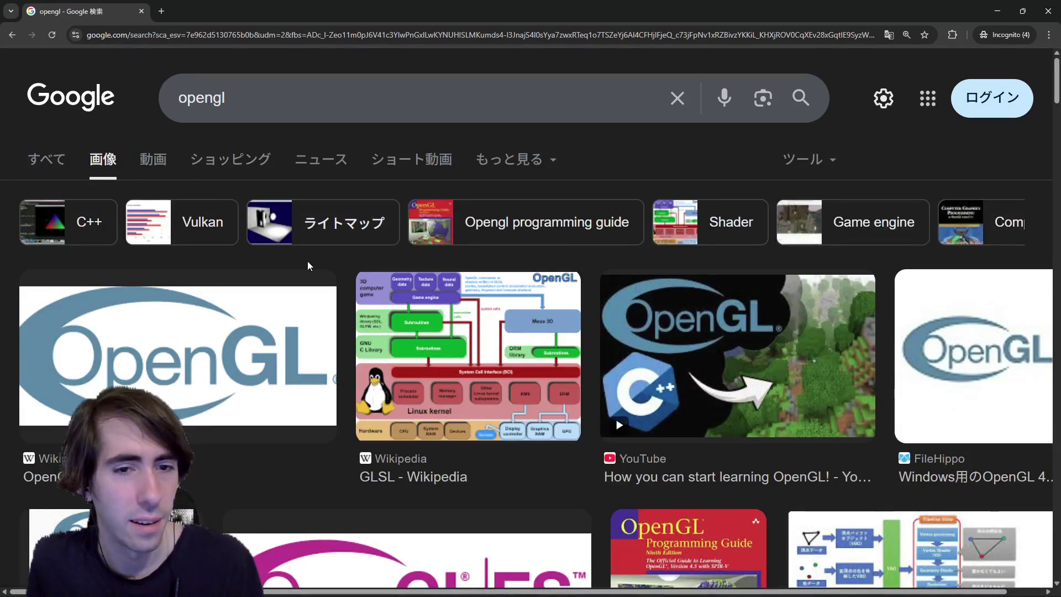
pyautogui.click(55, 161)
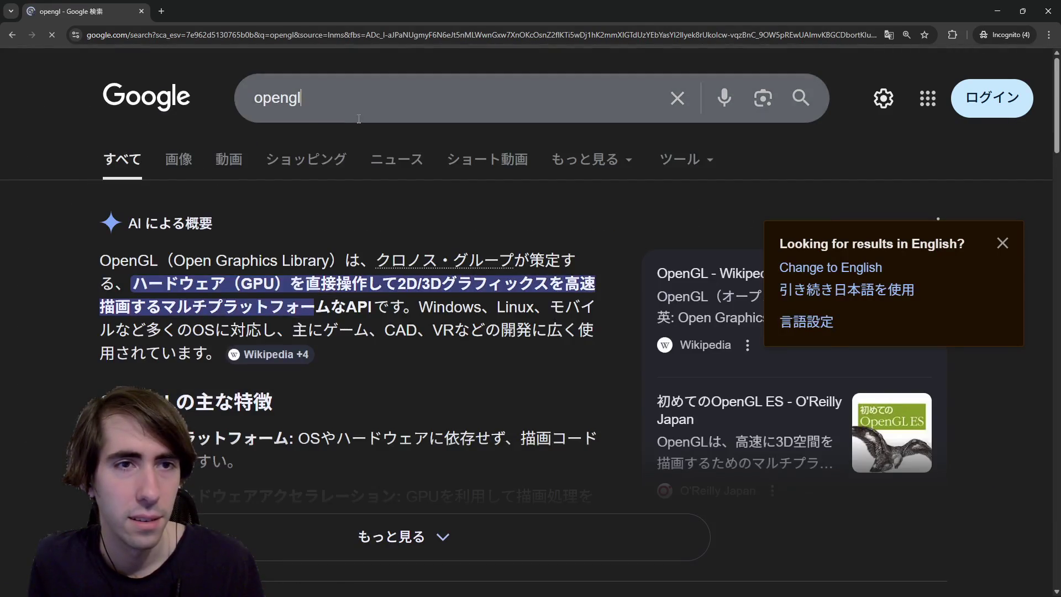
pyautogui.click(356, 117)
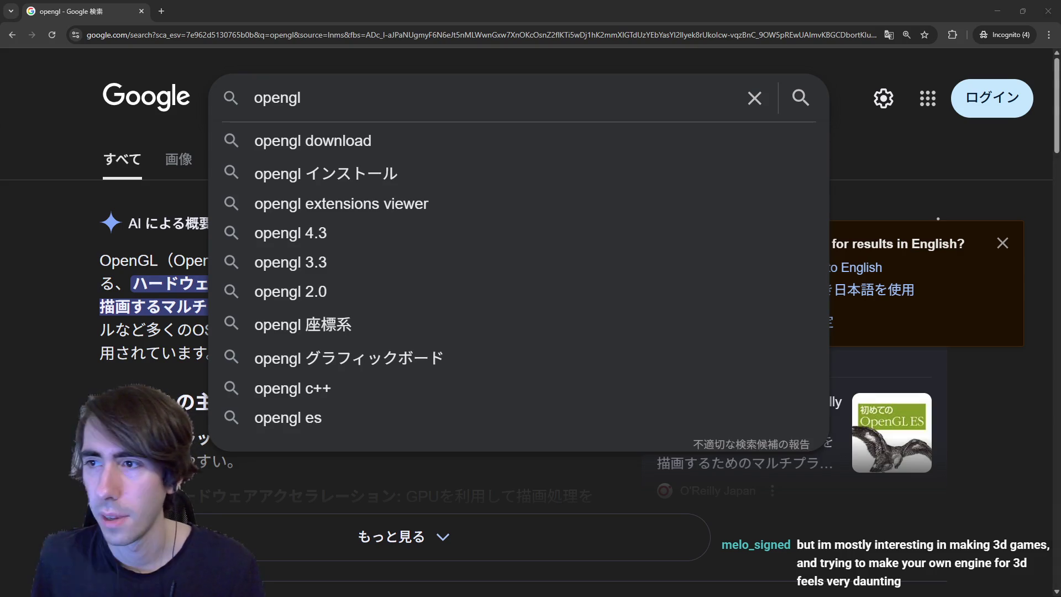
pyautogui.moveTo(1060, 126)
pyautogui.mouseDown()
pyautogui.moveTo(940, 125)
pyautogui.moveTo(609, 5)
pyautogui.mouseUp()
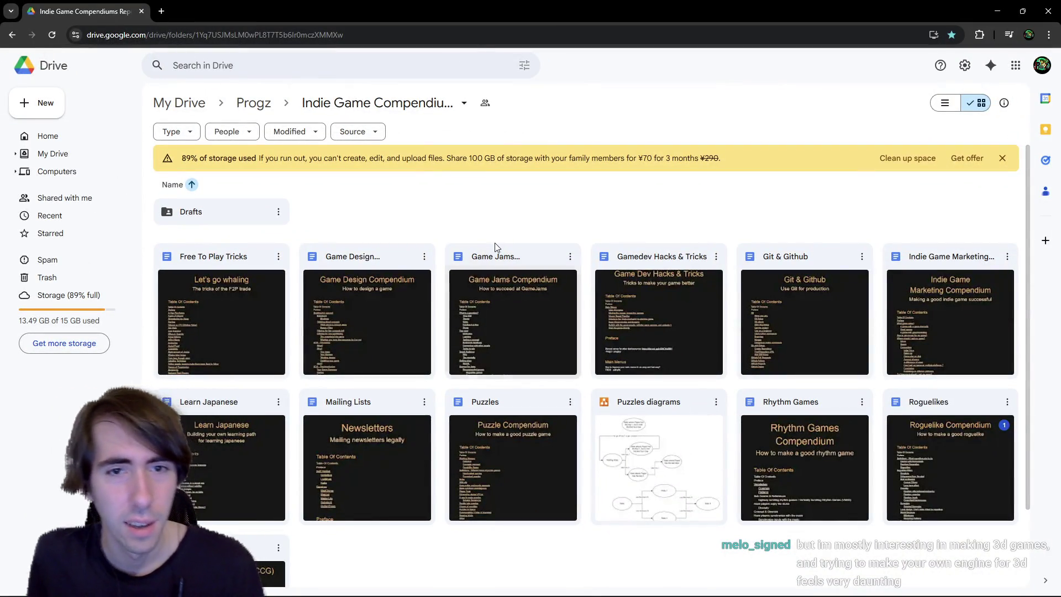
# Step: Skim the Indie Game Marketing document, then return to the compendium folder
pyautogui.doubleClick(907, 300)
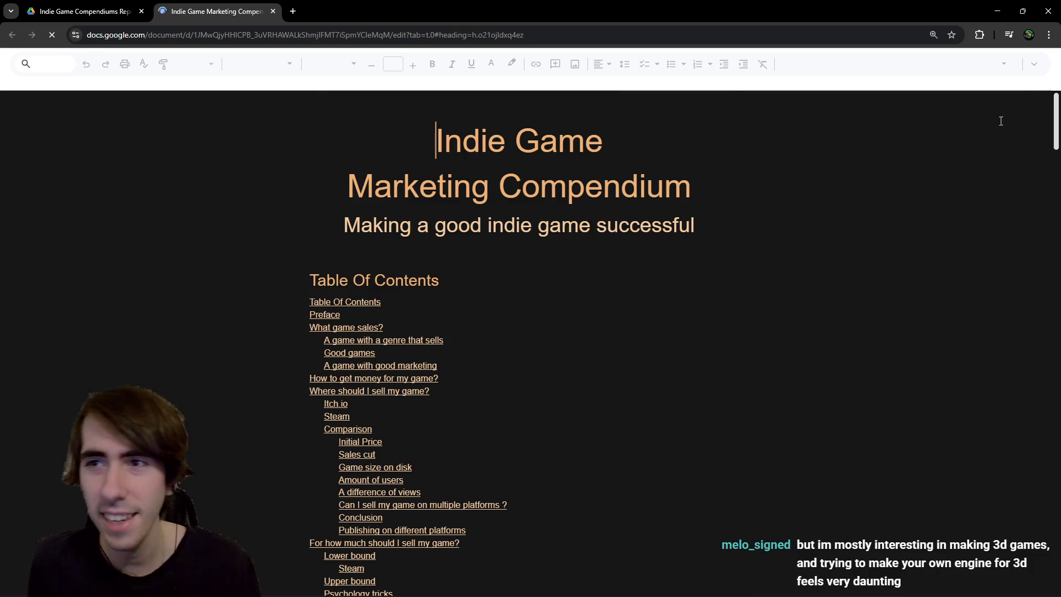
pyautogui.scroll(-2, 998, 118)
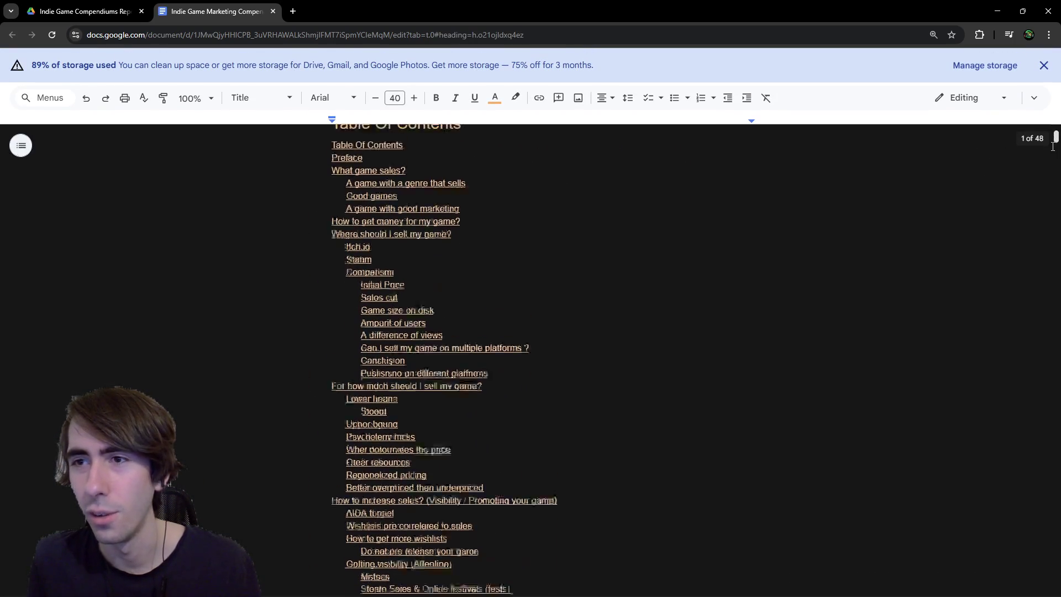
pyautogui.scroll(-20, 481, 354)
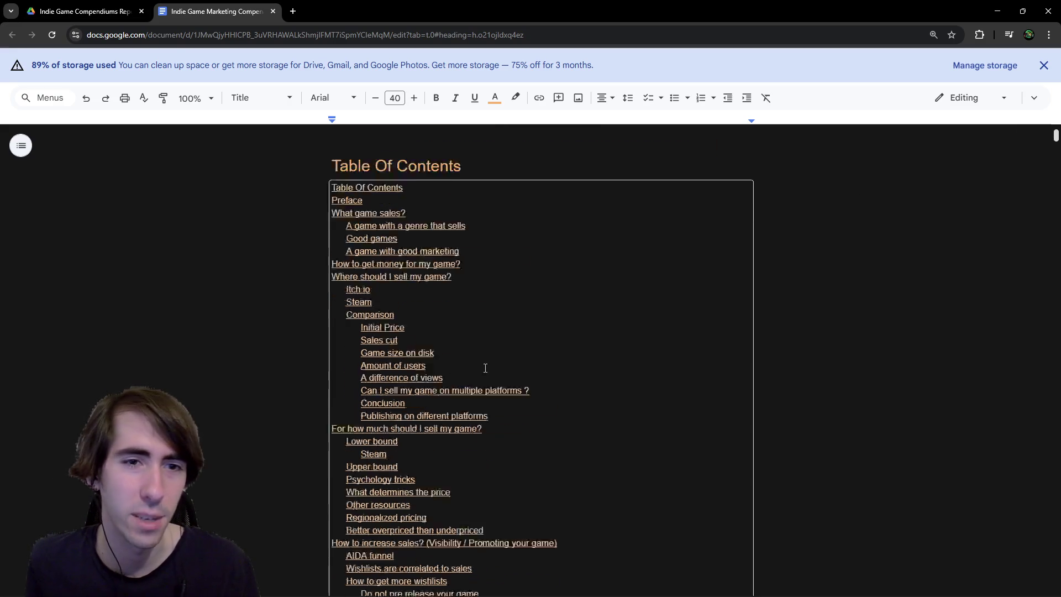
pyautogui.scroll(-5, 474, 330)
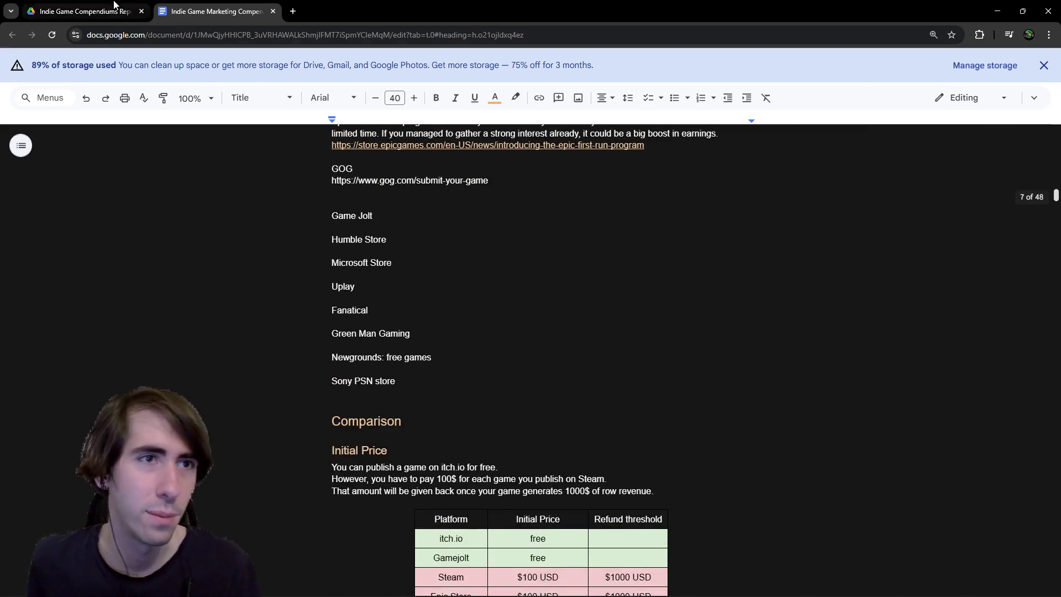
pyautogui.click(83, 11)
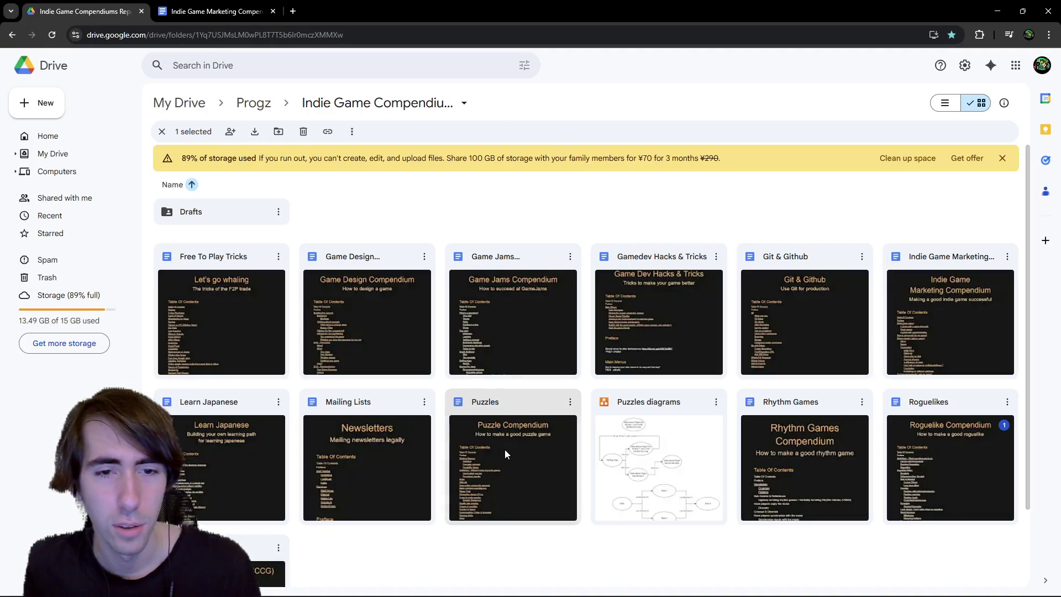
# Step: Open the Puzzles compendium and check the Double take puzzles video link
pyautogui.doubleClick(505, 450)
pyautogui.scroll(-15, 692, 364)
pyautogui.scroll(-20, 669, 387)
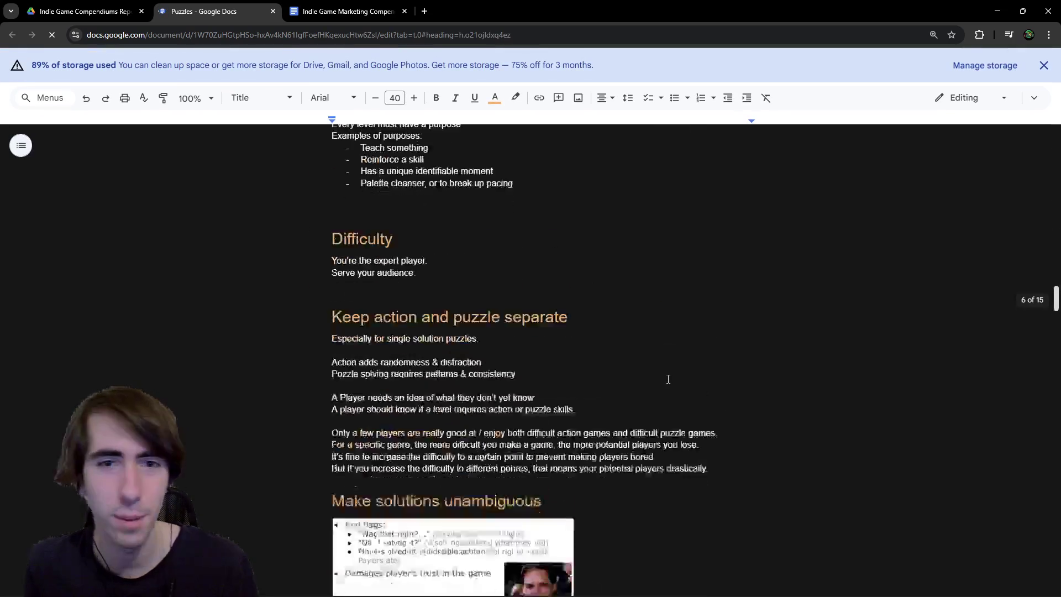
pyautogui.scroll(-14, 624, 399)
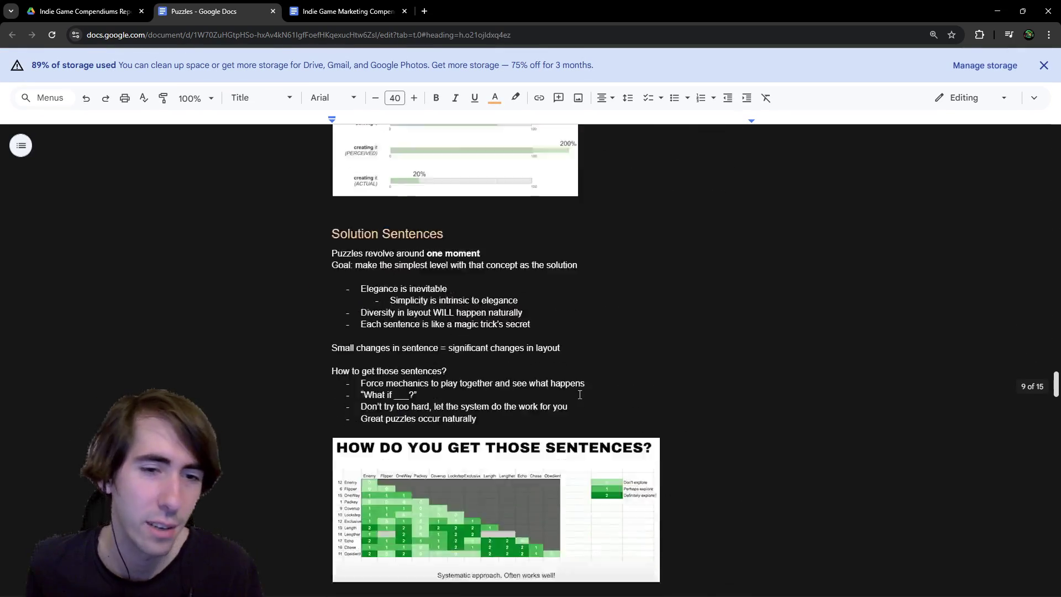
pyautogui.click(437, 256)
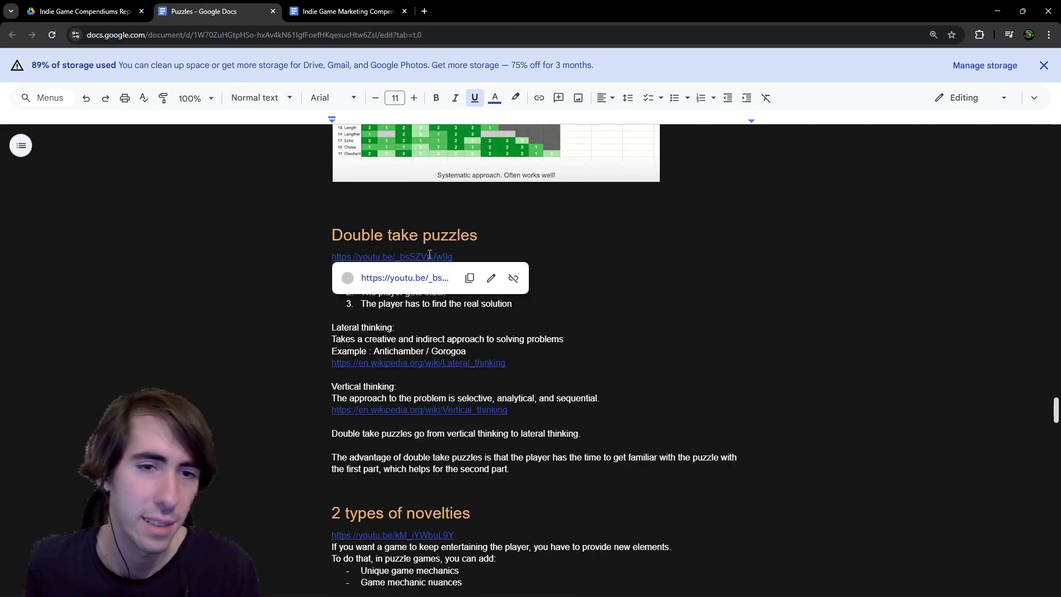
pyautogui.hotkey('ctrl', 'pageup')
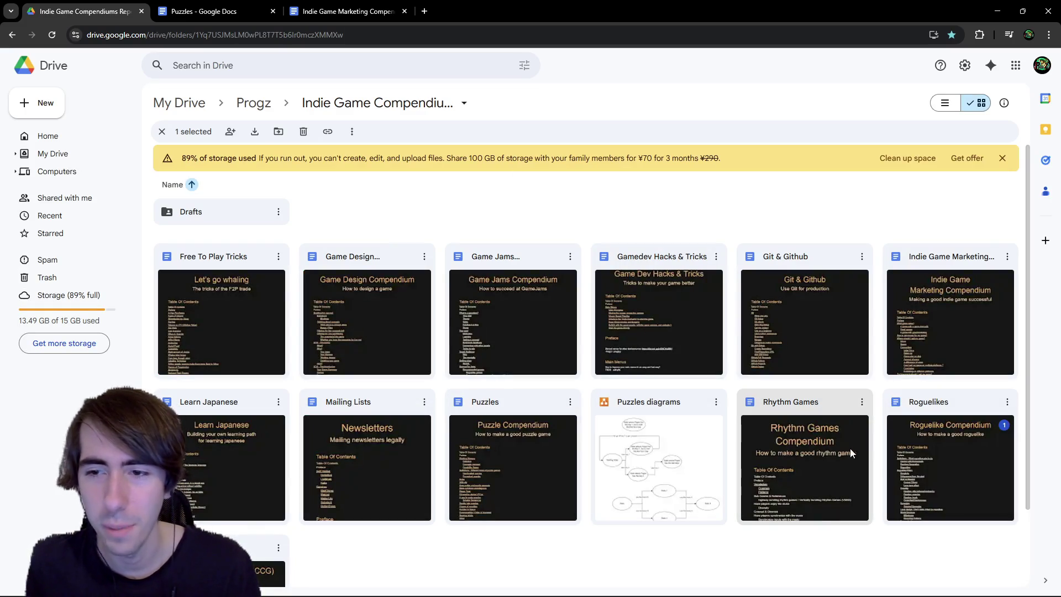
# Step: Open the Roguelikes and Game Jams compendium documents in their own tabs
pyautogui.doubleClick(927, 438)
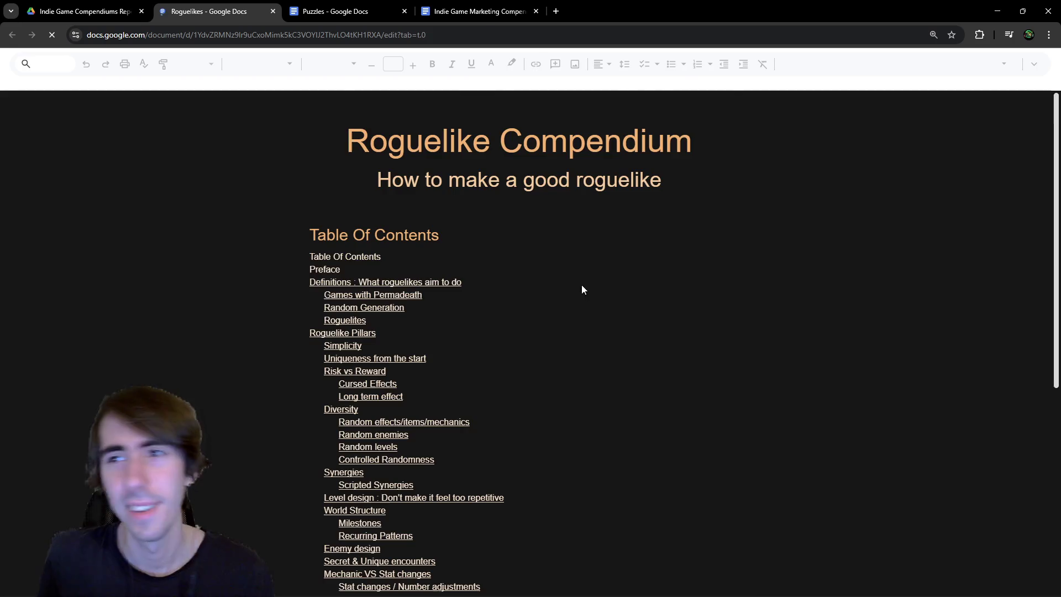
pyautogui.hotkey('ctrl', 'pageup')
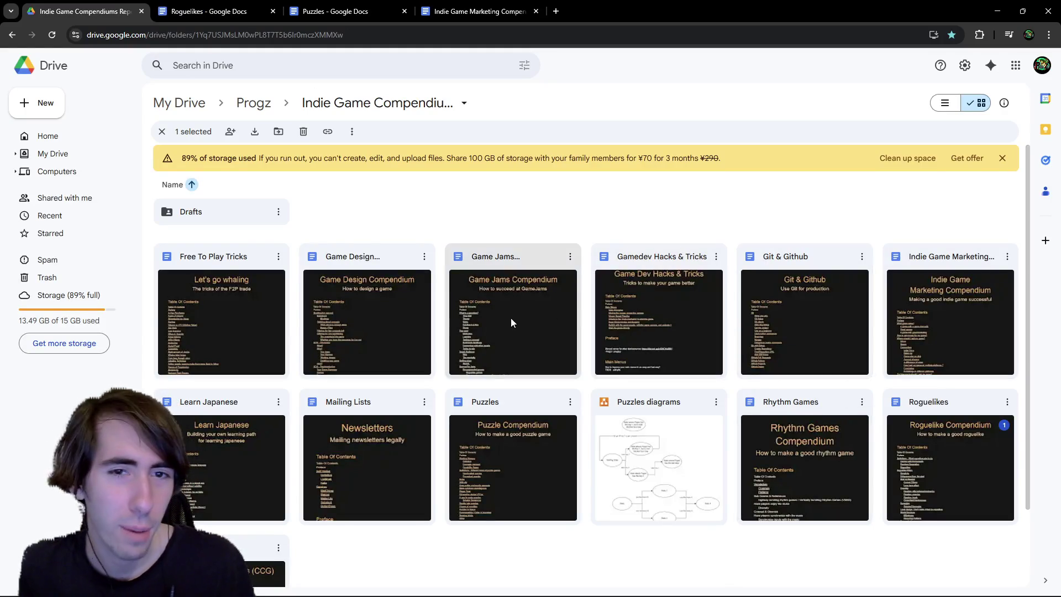
pyautogui.doubleClick(517, 302)
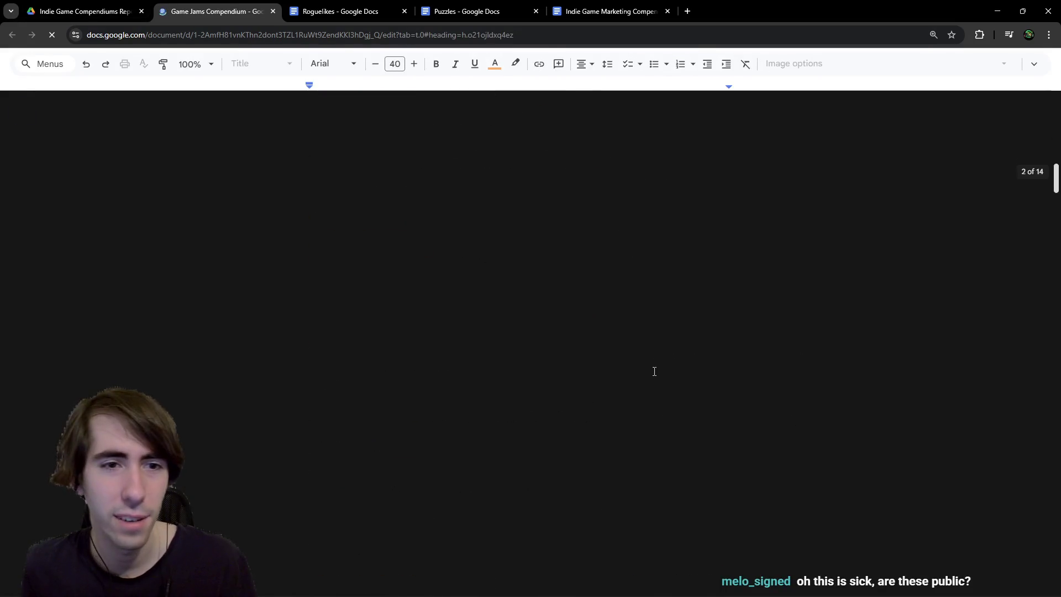
# Step: Scroll through the Game Jams Compendium, selecting and inspecting the WebGL text
pyautogui.scroll(5, 690, 256)
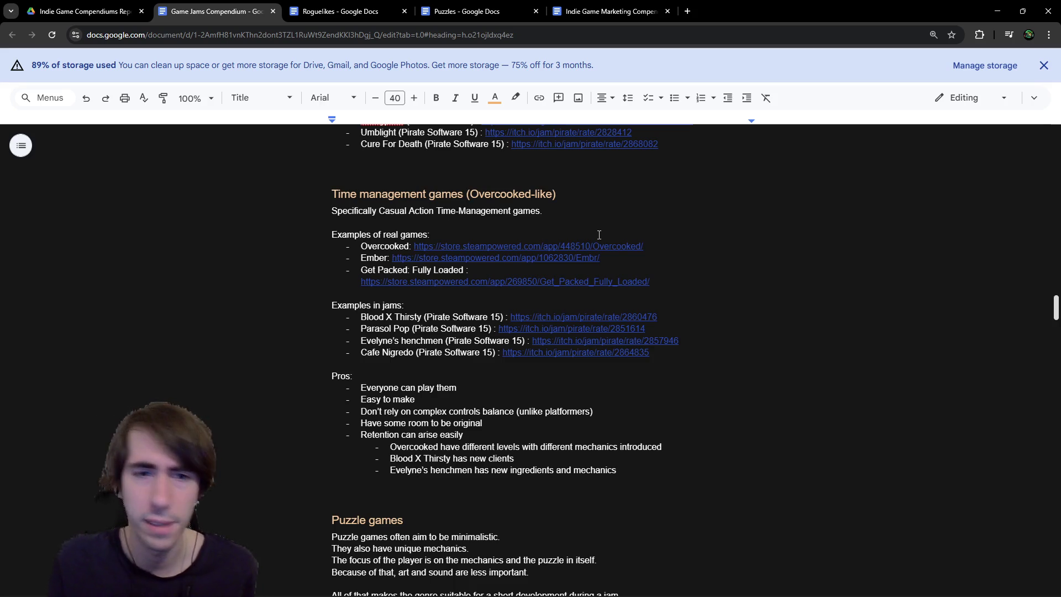
pyautogui.scroll(-9, 599, 235)
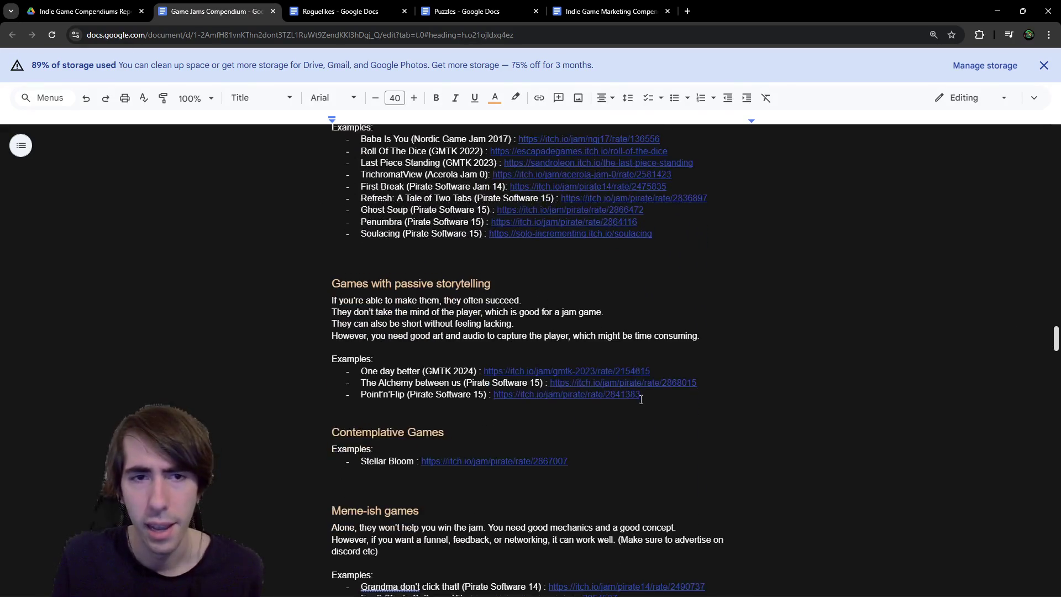
pyautogui.scroll(3, 641, 387)
pyautogui.click(647, 433)
pyautogui.scroll(15, 608, 437)
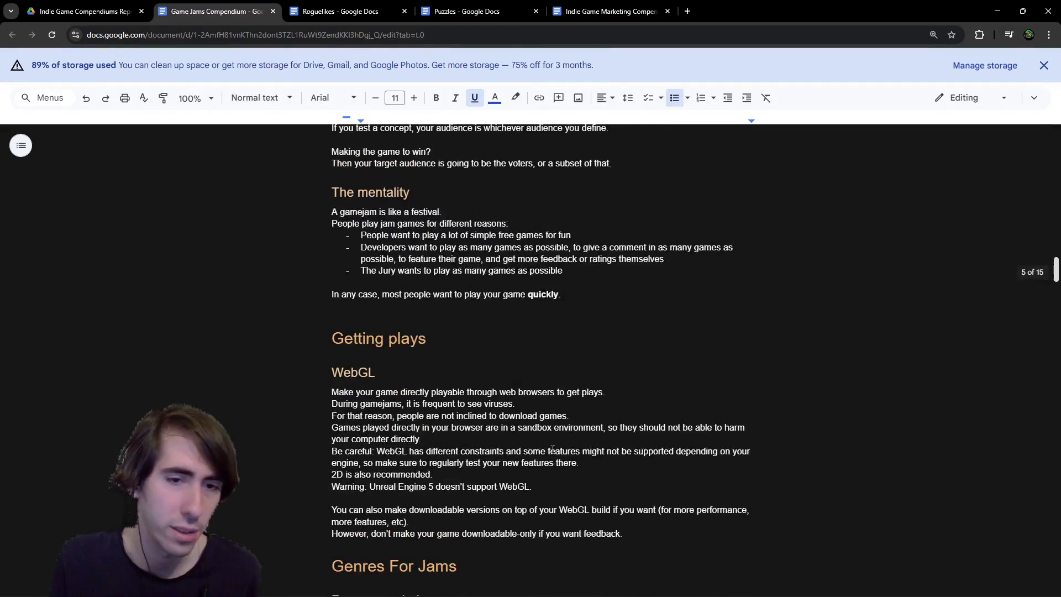
pyautogui.scroll(-4, 578, 443)
pyautogui.scroll(-1, 539, 345)
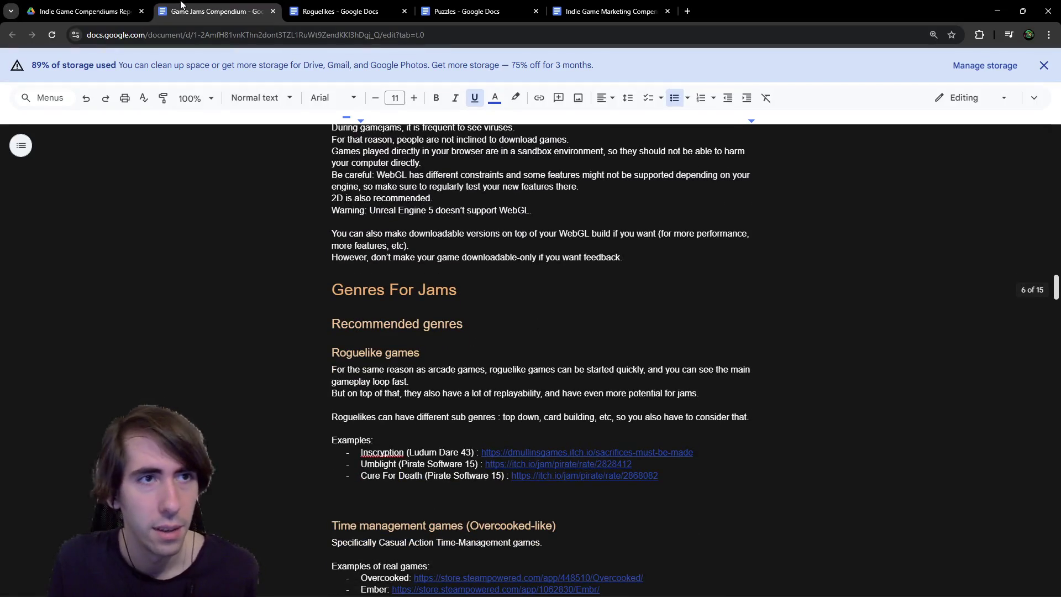
pyautogui.scroll(5, 466, 332)
pyautogui.moveTo(331, 367); pyautogui.dragTo(577, 522)
pyautogui.click(577, 523)
# Step: Read the remaining jam genre sections, then switch back to the Drive folder tab
pyautogui.scroll(-20, 579, 517)
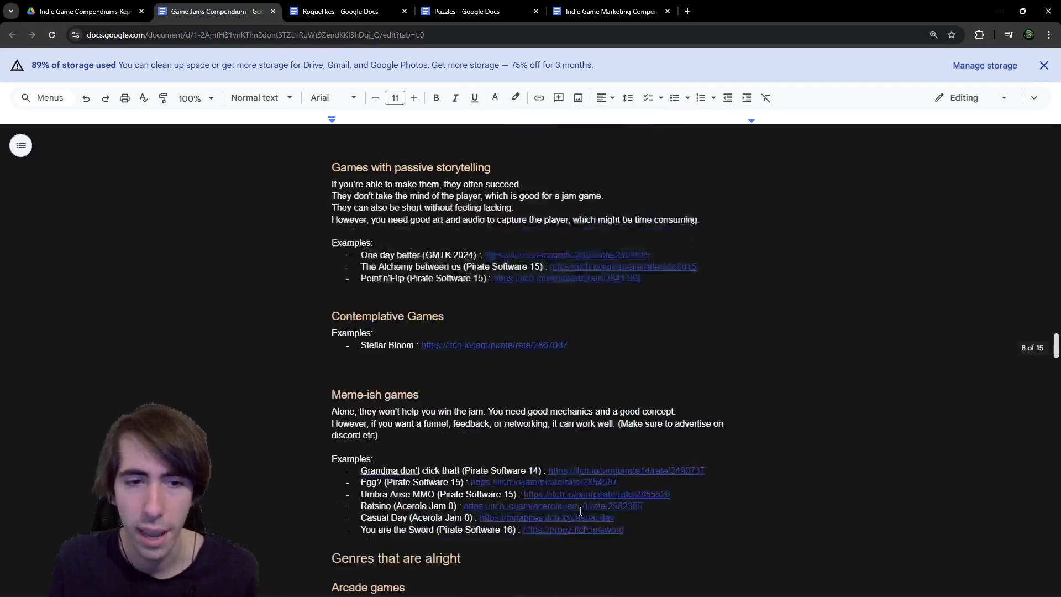
pyautogui.scroll(-11, 581, 514)
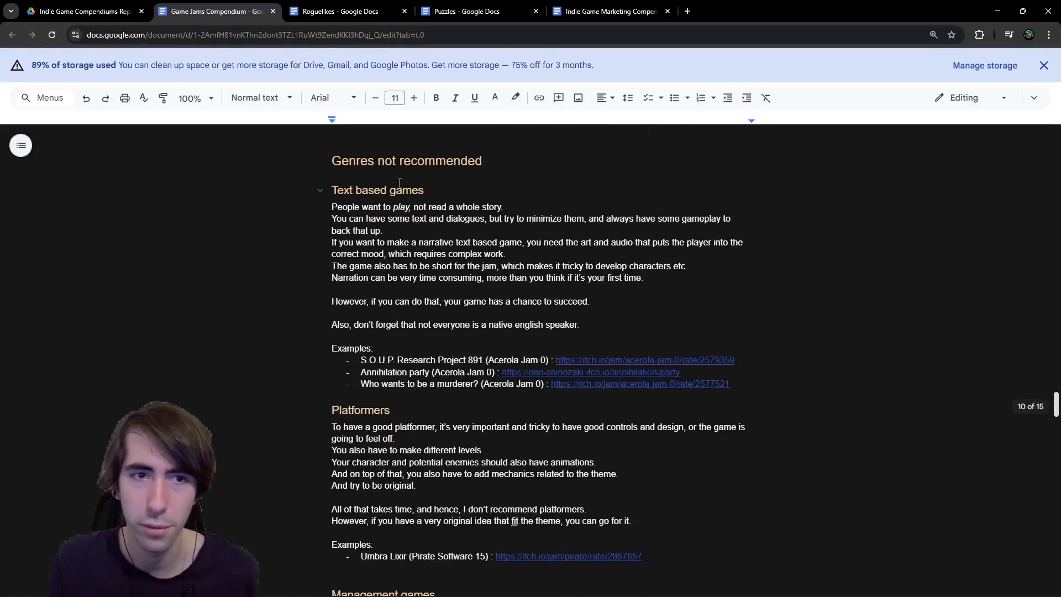
pyautogui.scroll(-15, 414, 202)
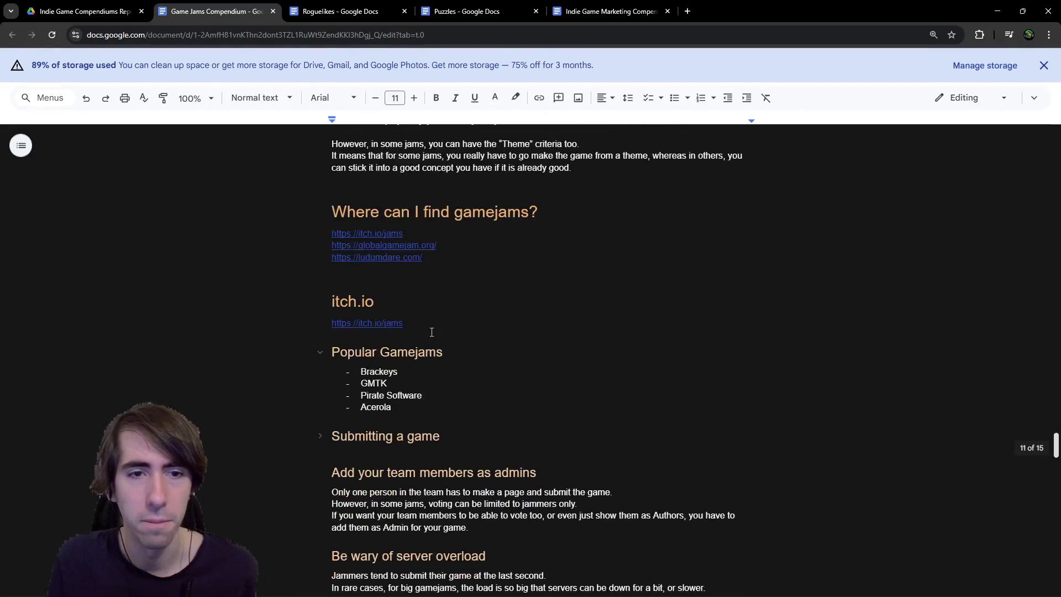
pyautogui.moveTo(334, 270); pyautogui.dragTo(513, 476)
pyautogui.scroll(-10, 412, 327)
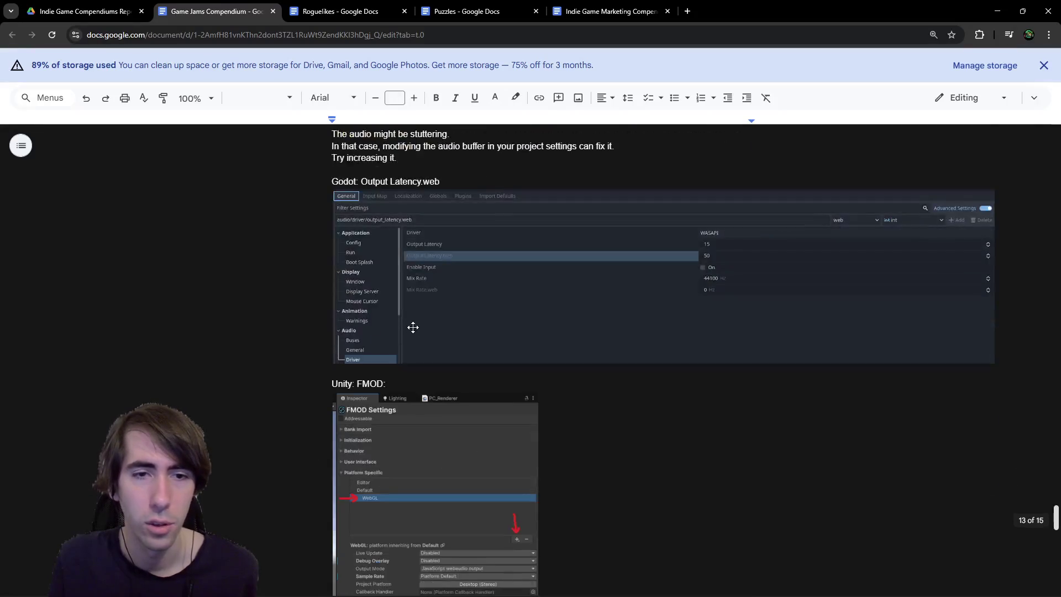
pyautogui.scroll(5, 467, 349)
pyautogui.hotkey('ctrl', 'shift', 'Tab')
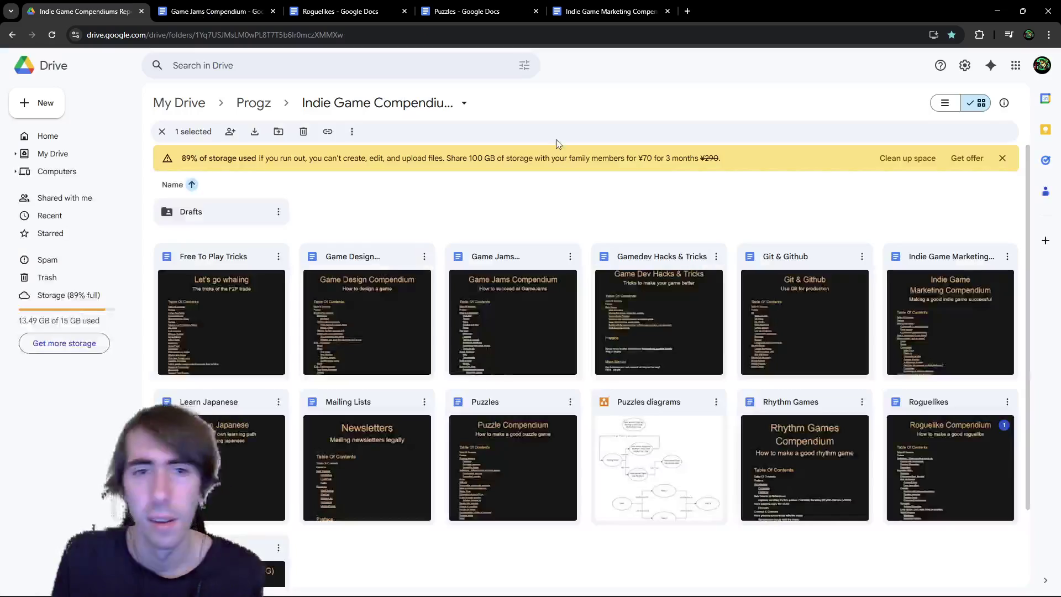
# Step: Briefly look at the Game Design Compendium, then return to the compendium folder
pyautogui.doubleClick(419, 304)
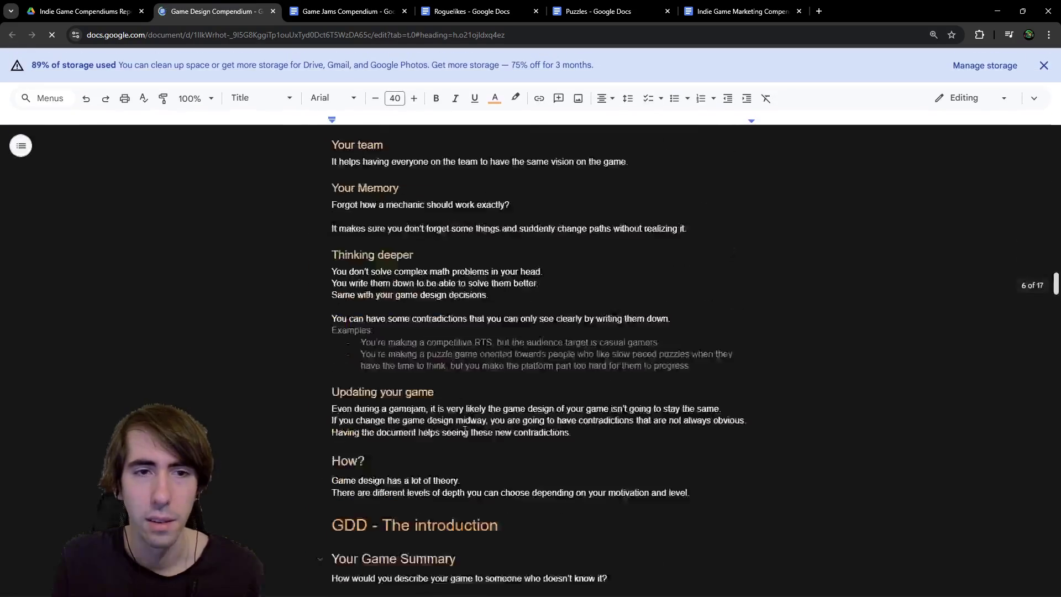
pyautogui.scroll(-20, 442, 357)
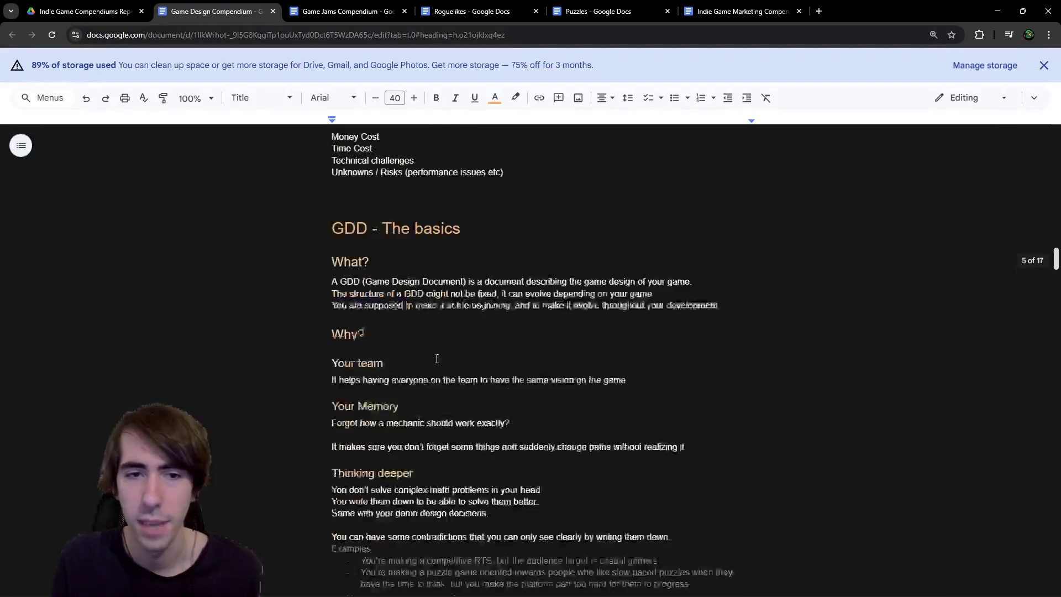
pyautogui.click(114, 6)
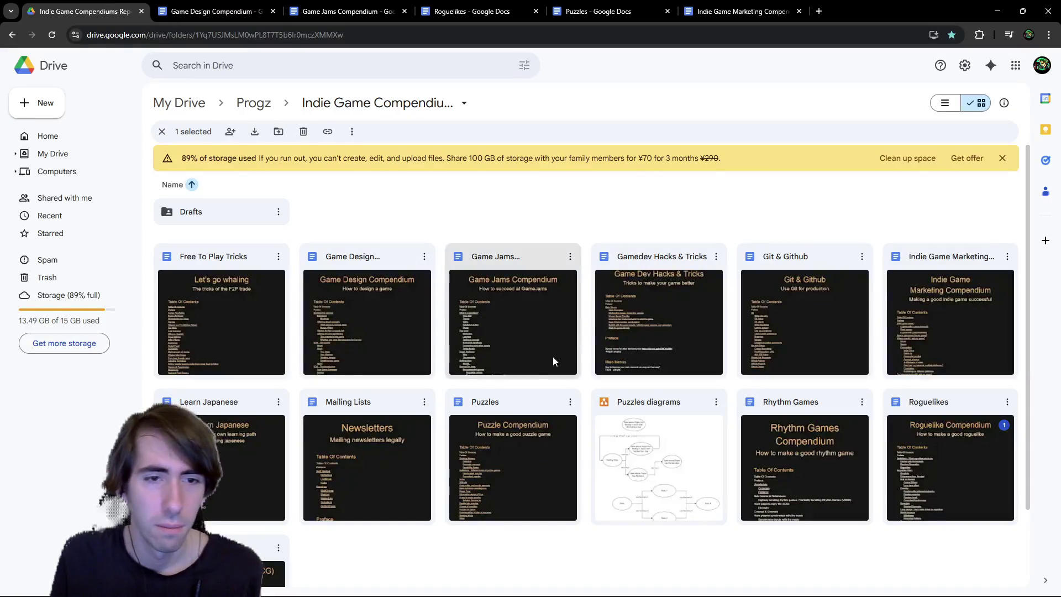
# Step: Go into Drafts › Programming and open the Game Rendering document
pyautogui.doubleClick(236, 210)
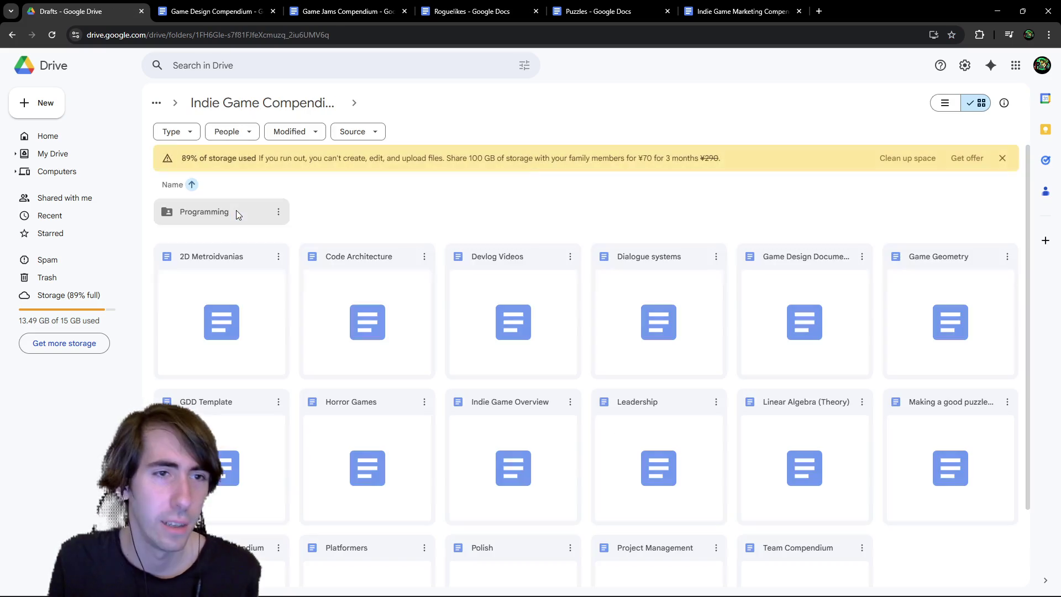
pyautogui.doubleClick(237, 211)
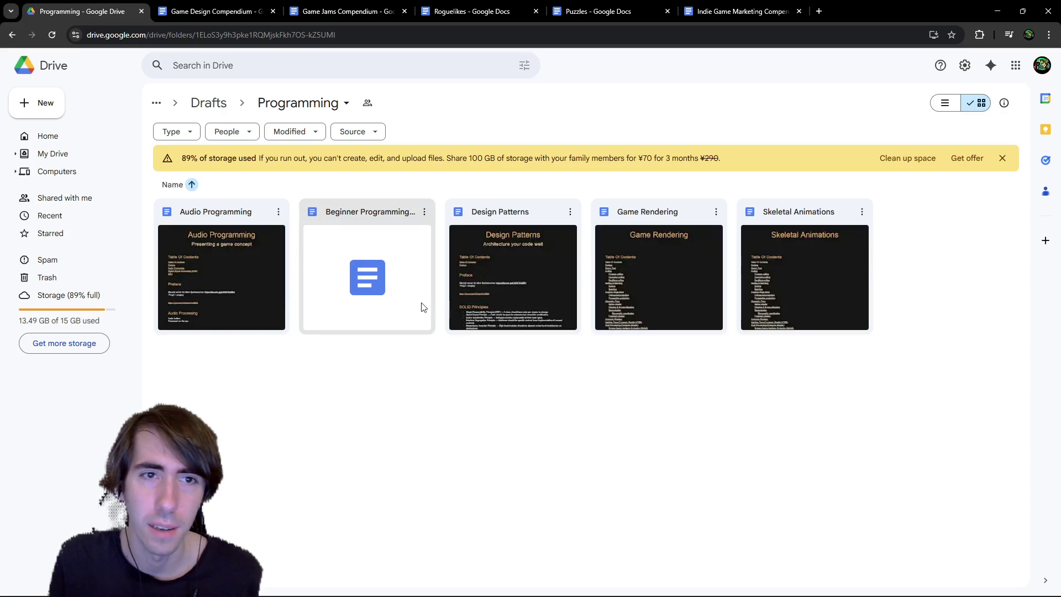
pyautogui.doubleClick(648, 265)
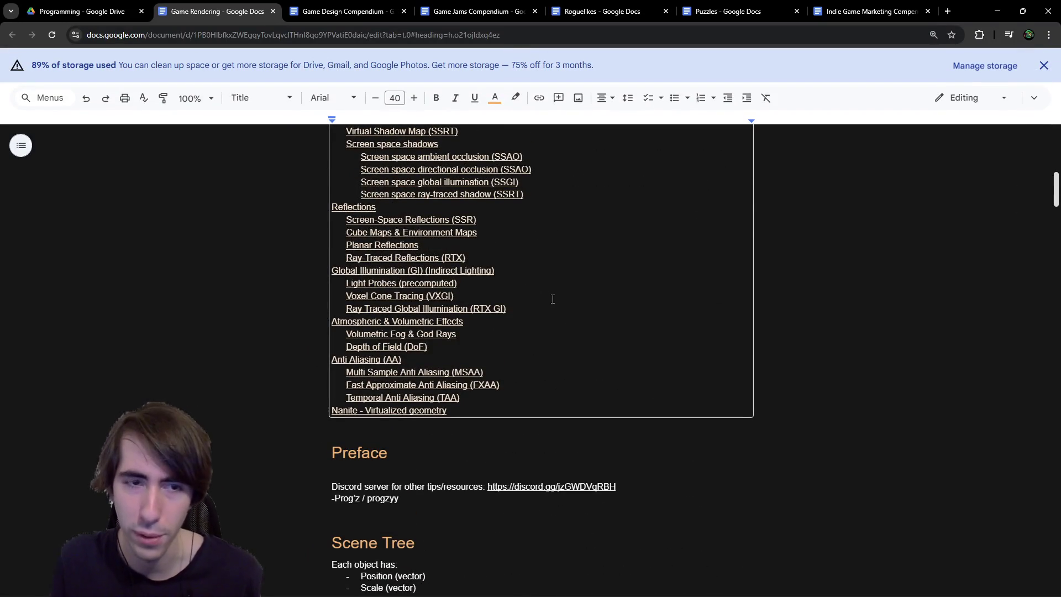
# Step: Scroll to the end of Game Rendering and place the caret below the Nanite notes
pyautogui.scroll(-20, 624, 365)
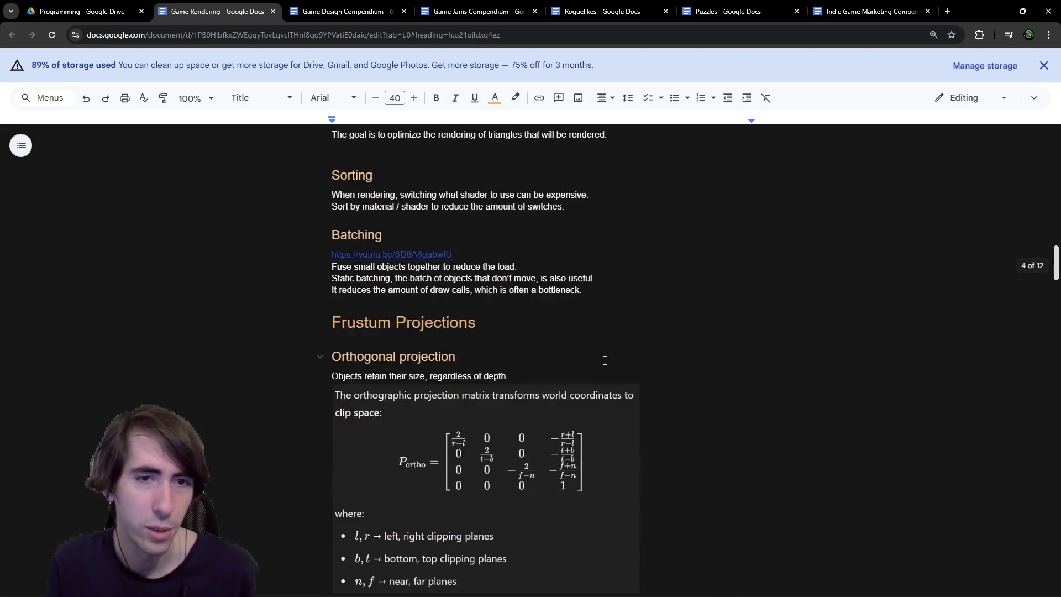
pyautogui.scroll(-20, 541, 345)
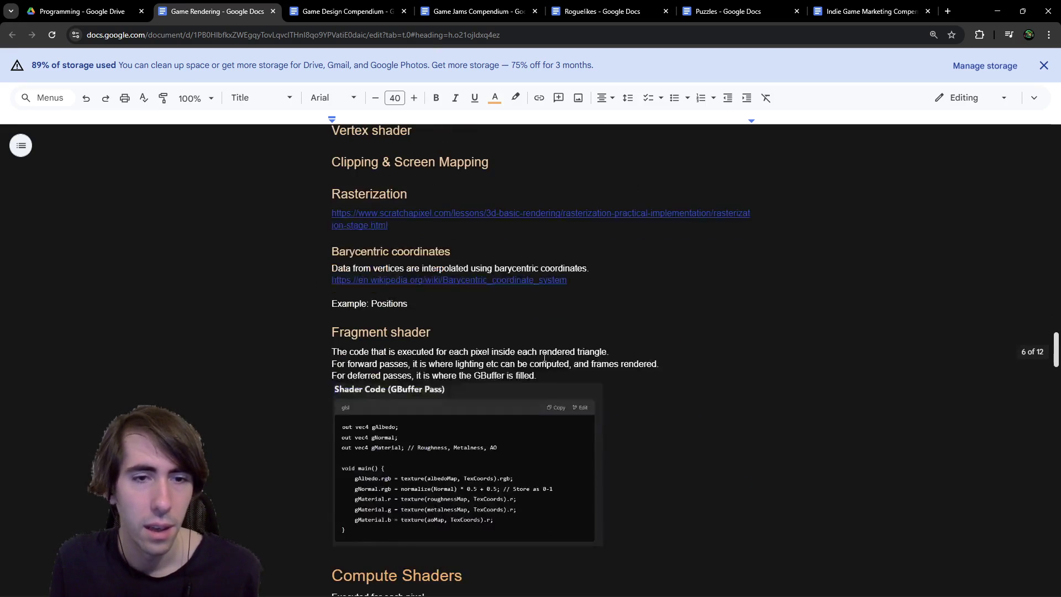
pyautogui.scroll(-7, 545, 357)
pyautogui.scroll(8, 559, 352)
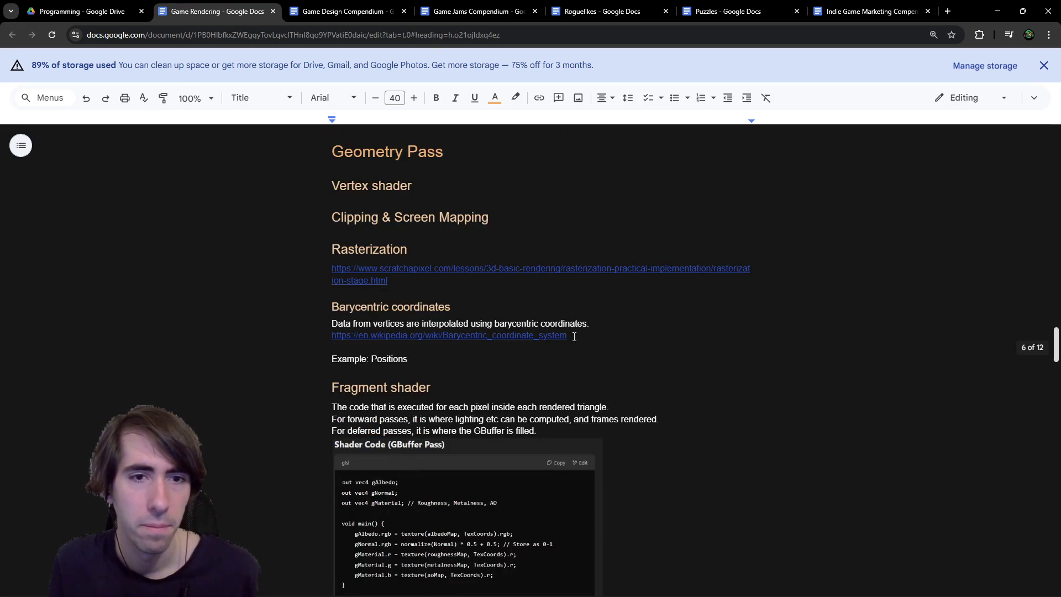
pyautogui.scroll(-20, 563, 337)
pyautogui.scroll(-20, 548, 348)
pyautogui.click(479, 376)
# Step: Copy the 'Nanite - Virtualized geometry' heading for reuse on the empty line below
pyautogui.tripleClick(572, 278)
pyautogui.hotkey('ctrl', 'c')
pyautogui.click(398, 394)
# Step: Paste the copied heading and retype it as 'Nice references'
pyautogui.hotkey('ctrl', 'v')
pyautogui.moveTo(551, 355); pyautogui.dragTo(208, 344)
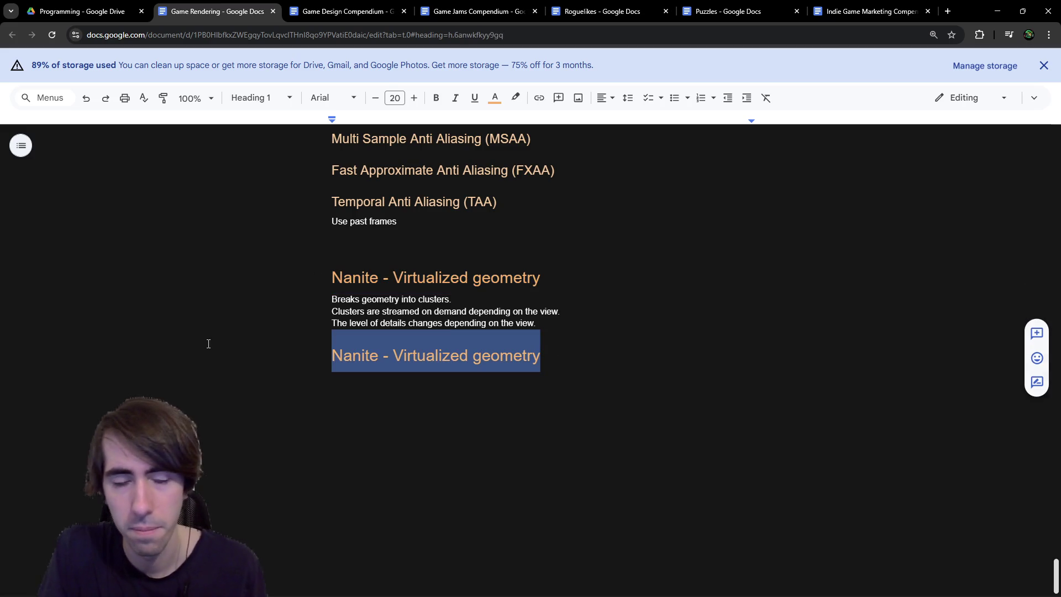
pyautogui.write('Nice refere')
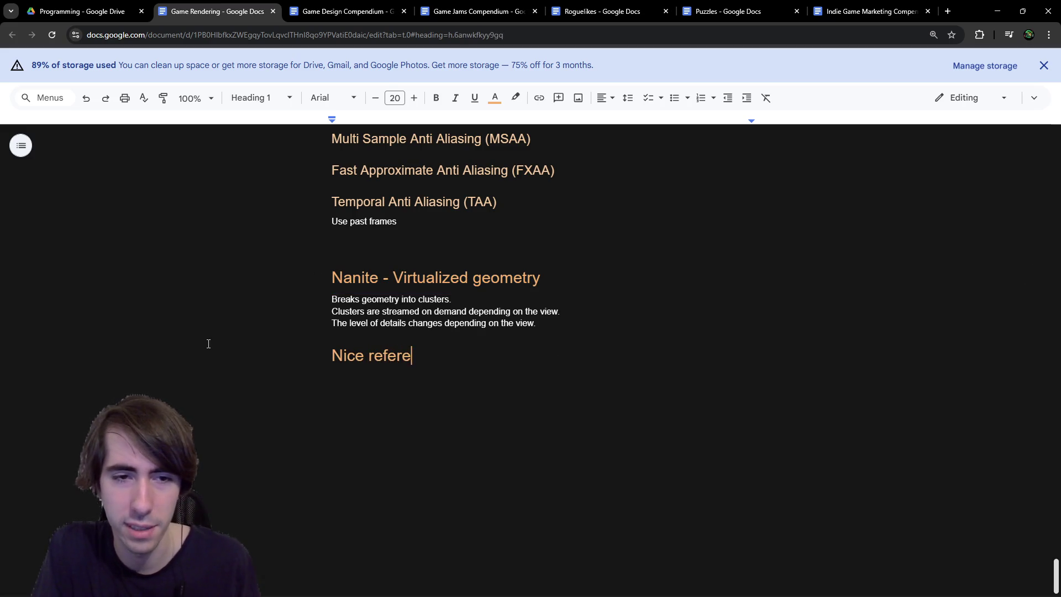
# Step: Put one blank line above 'Nice references' and start an empty line below it
pyautogui.press('Home')
pyautogui.press('Return')
pyautogui.press('Return')
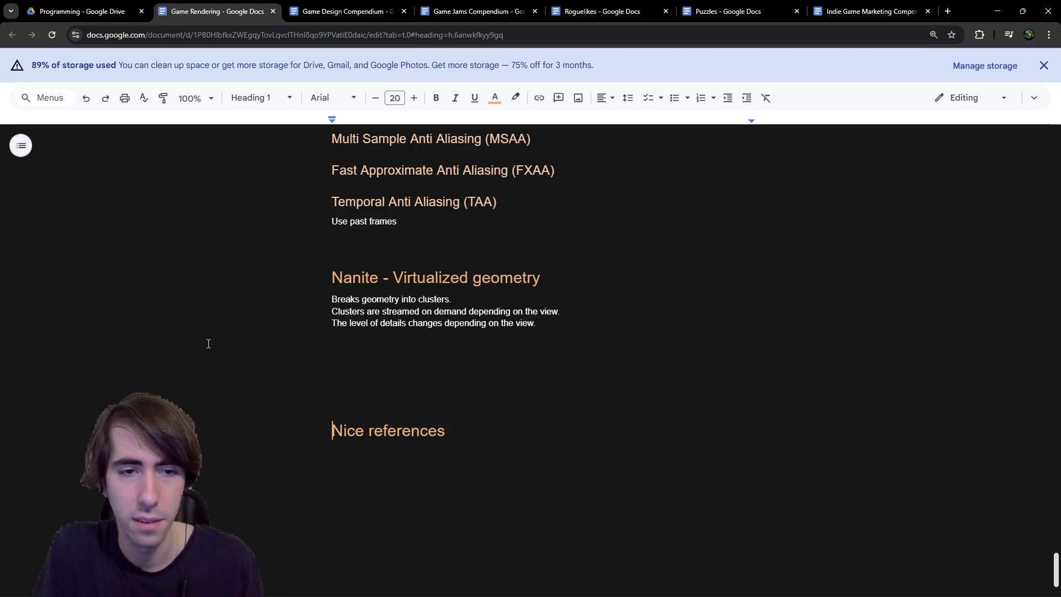
pyautogui.press('BackSpace')
pyautogui.press('BackSpace')
pyautogui.press('Return')
pyautogui.press('Down')
pyautogui.press('End')
pyautogui.press('Return')
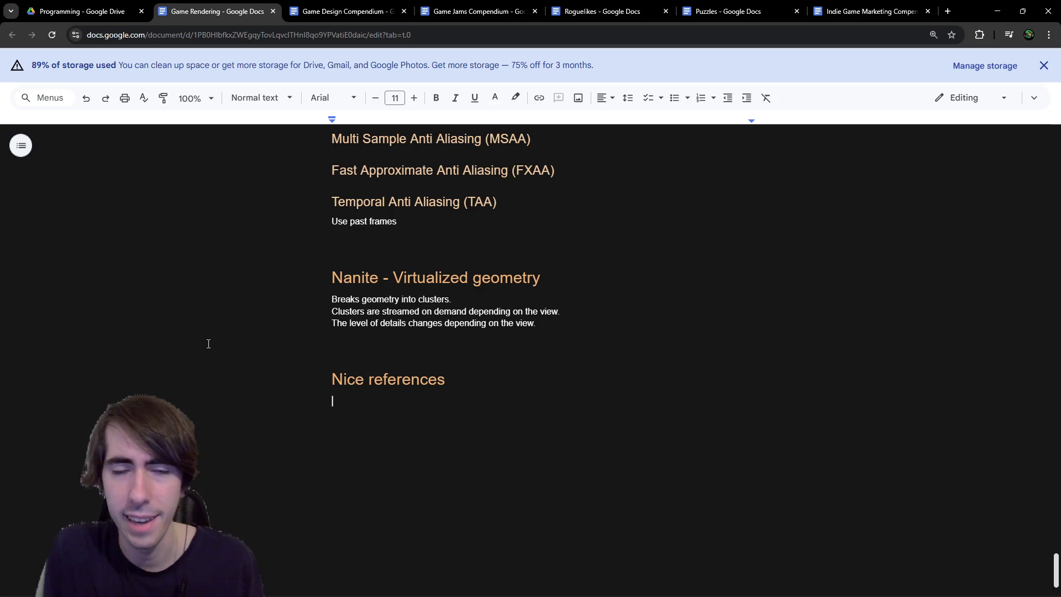
pyautogui.click(88, 12)
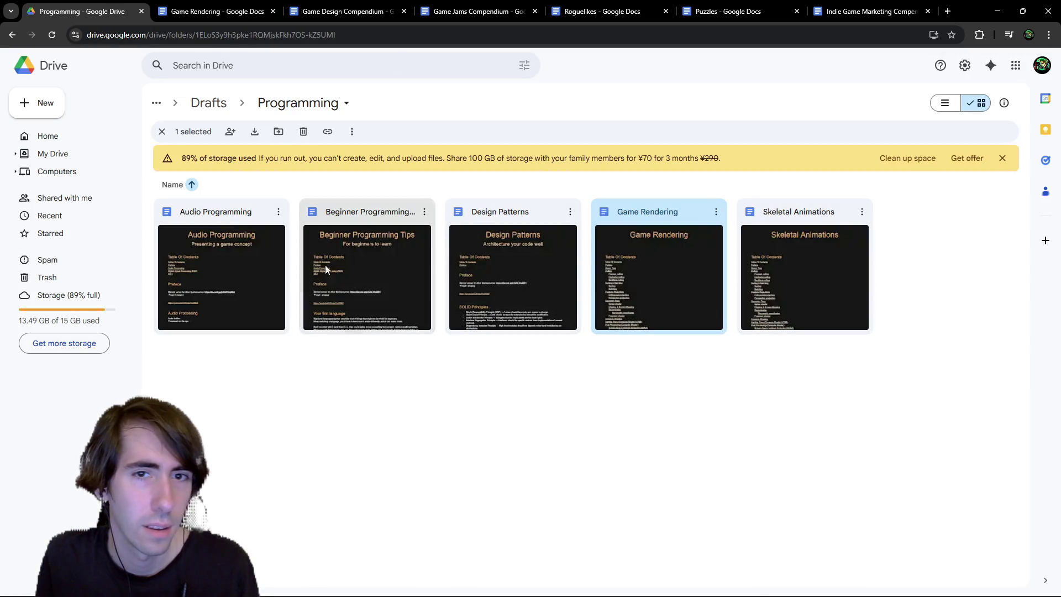
pyautogui.click(244, 7)
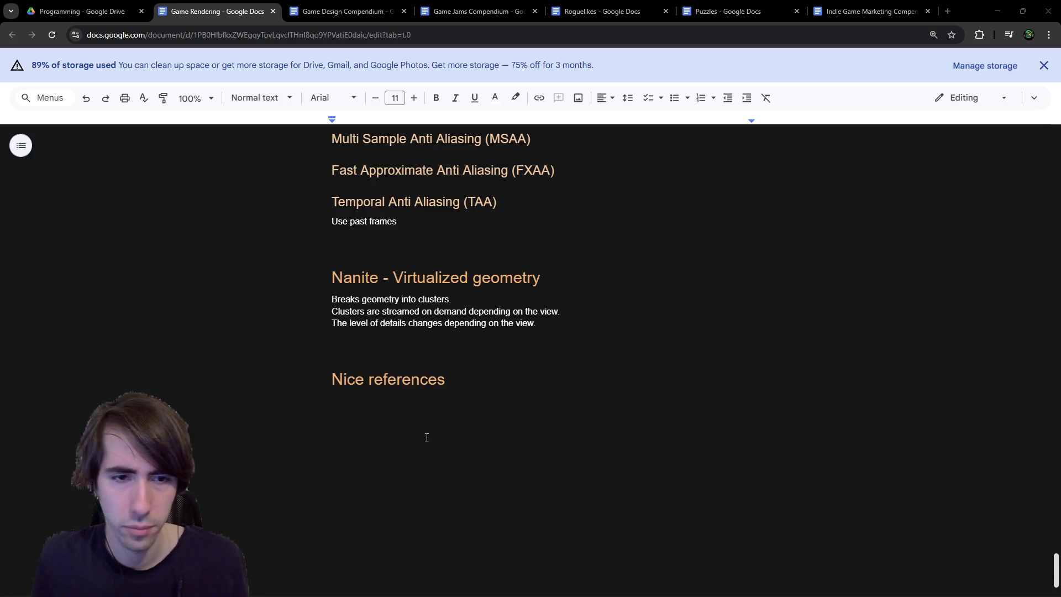
# Step: Paste the learnopengl.com link under the Nice references heading
pyautogui.click(398, 405)
pyautogui.hotkey('ctrl', 'v')
pyautogui.press('Return')
pyautogui.press('Return')
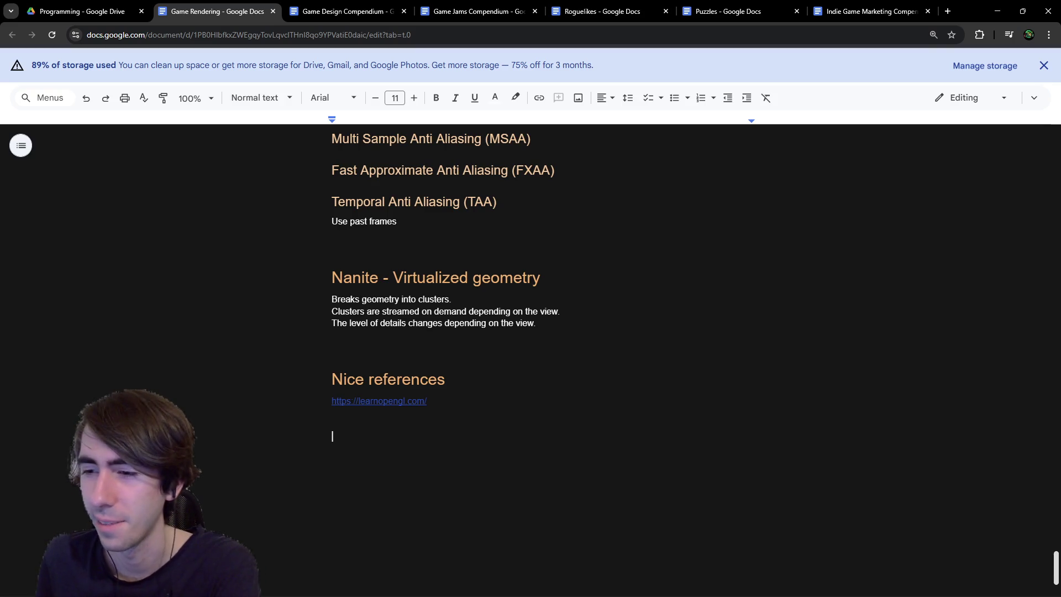
# Step: Label the link with 'OpenGL / Learn the basics about rendering at a low level'
pyautogui.click(465, 381)
pyautogui.press('Return')
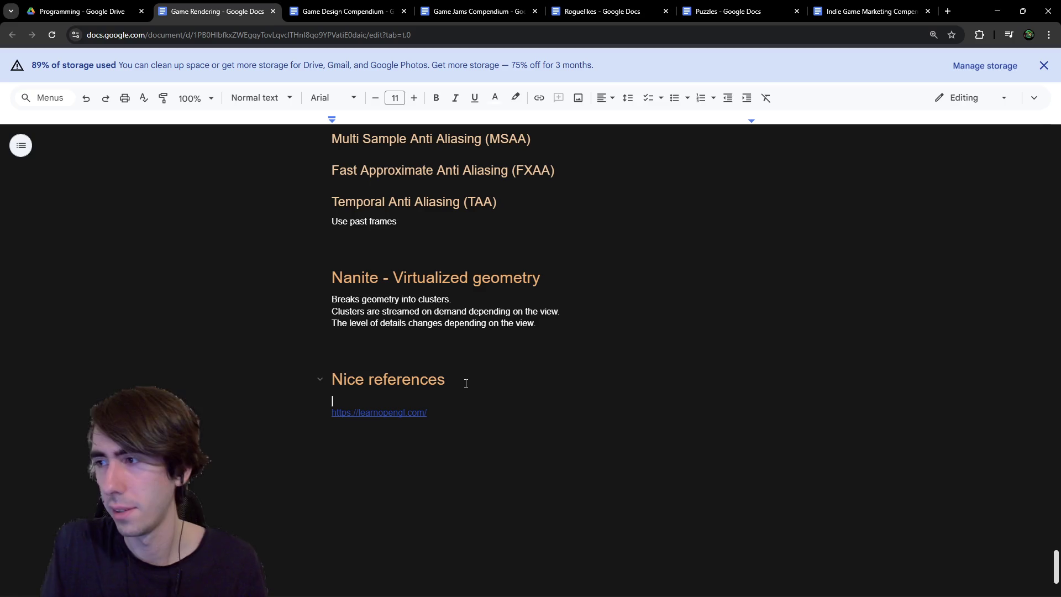
pyautogui.write('OpenGL / ')
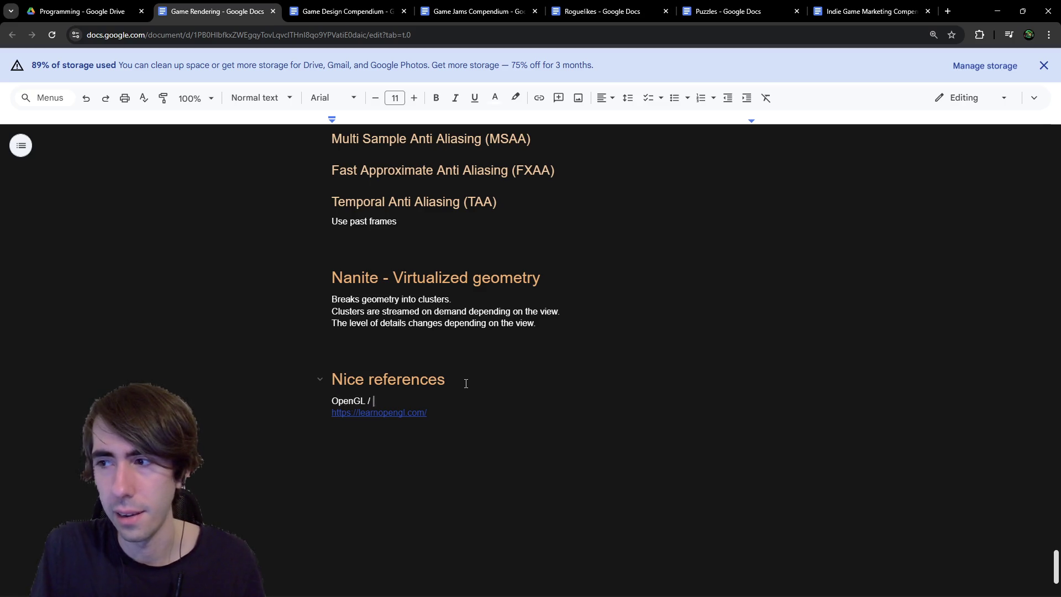
pyautogui.write('Learn the basics ')
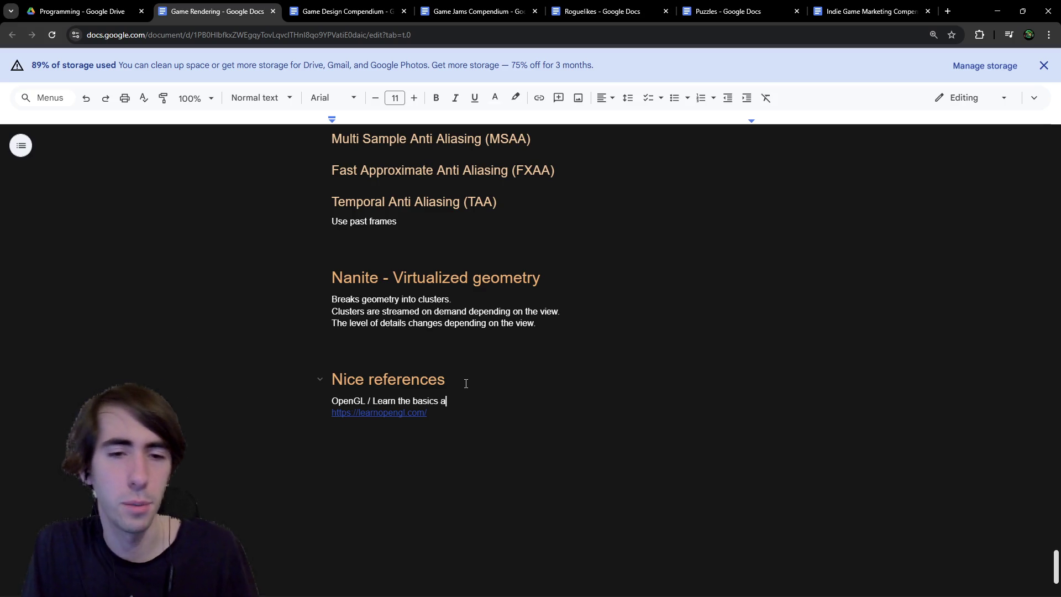
pyautogui.write('about rendering ')
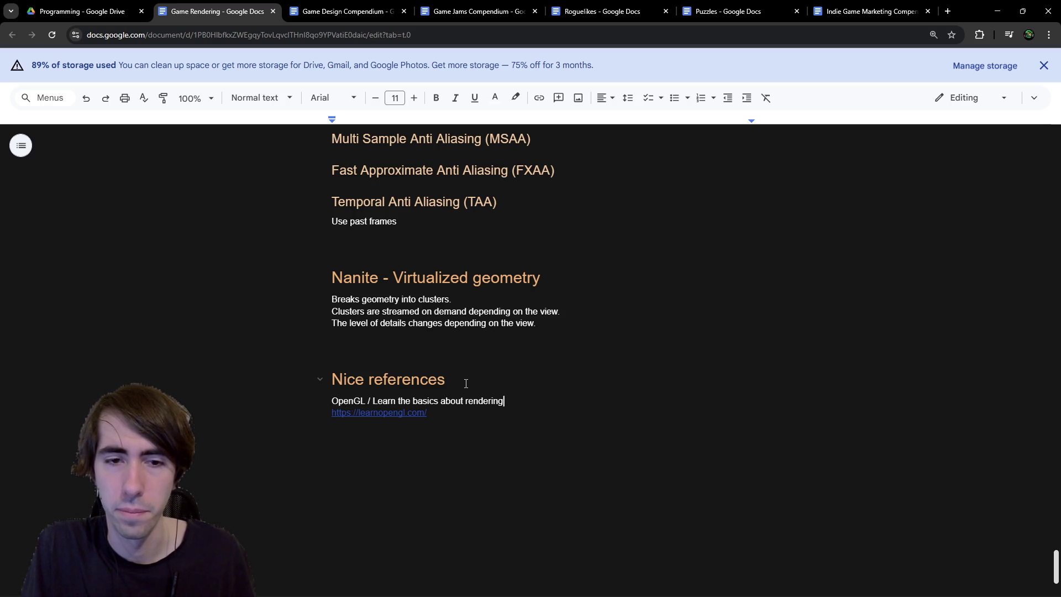
pyautogui.write('at a low level')
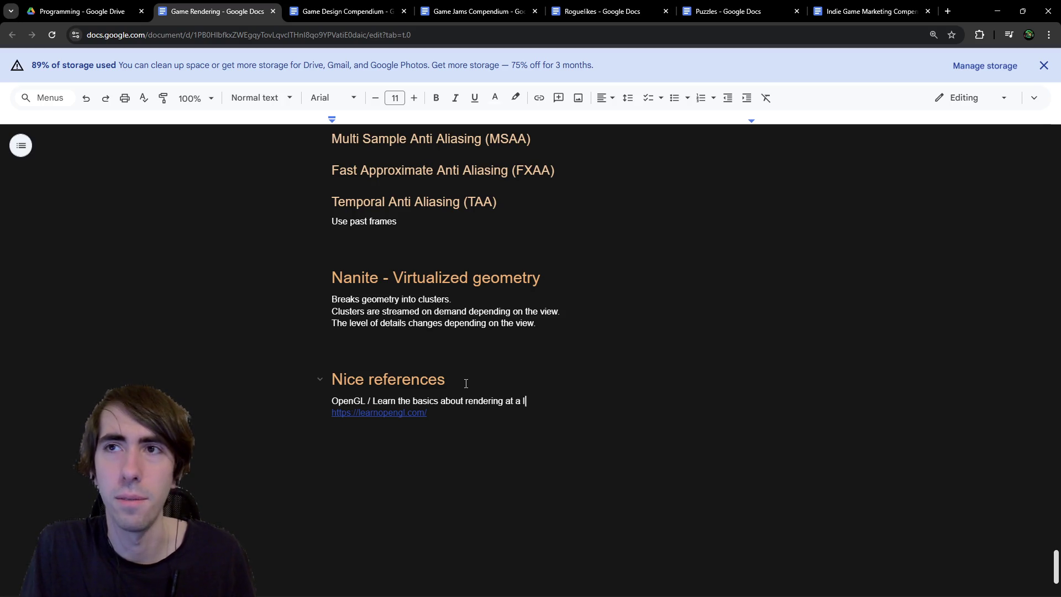
pyautogui.press('Down')
pyautogui.press('Down')
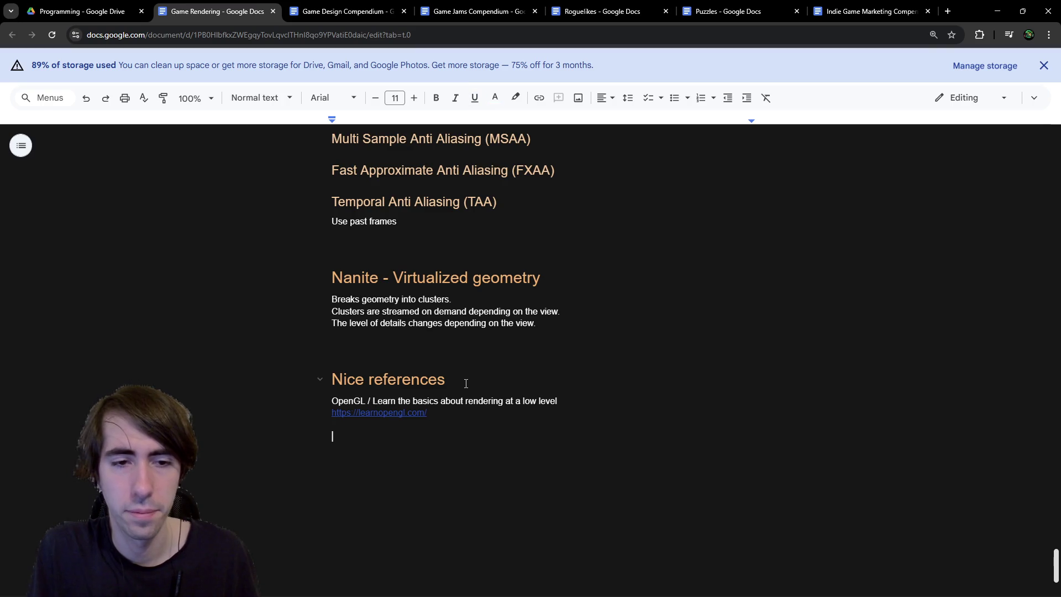
pyautogui.press('BackSpace')
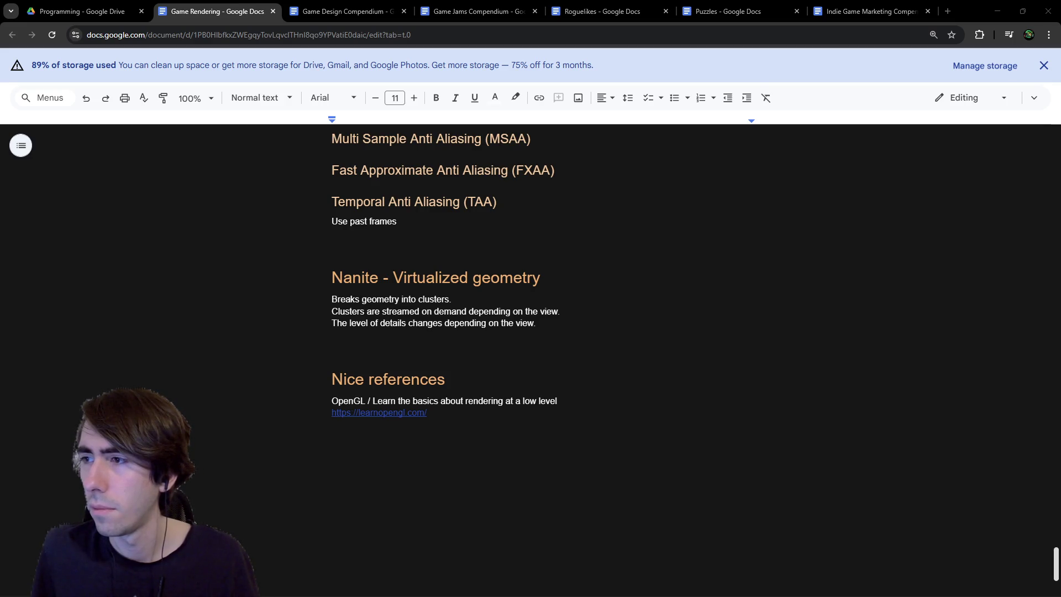
pyautogui.hotkey('alt', 'Tab')
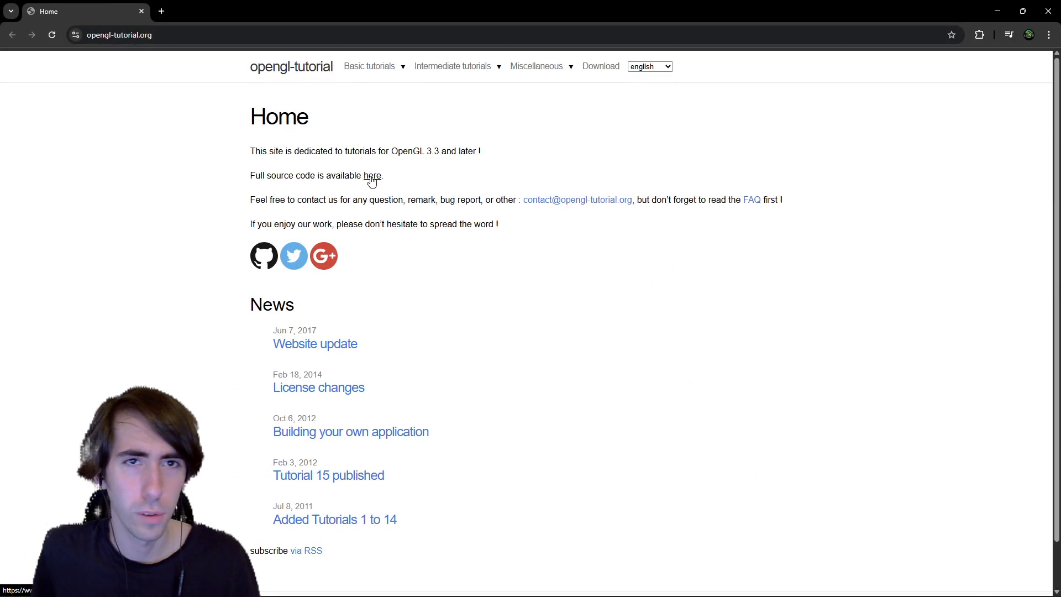
# Step: Open opengl-tutorial.org's 'Tutorial 1: Opening a window' and scroll through the page
pyautogui.scroll(-2, 406, 185)
pyautogui.scroll(2, 381, 243)
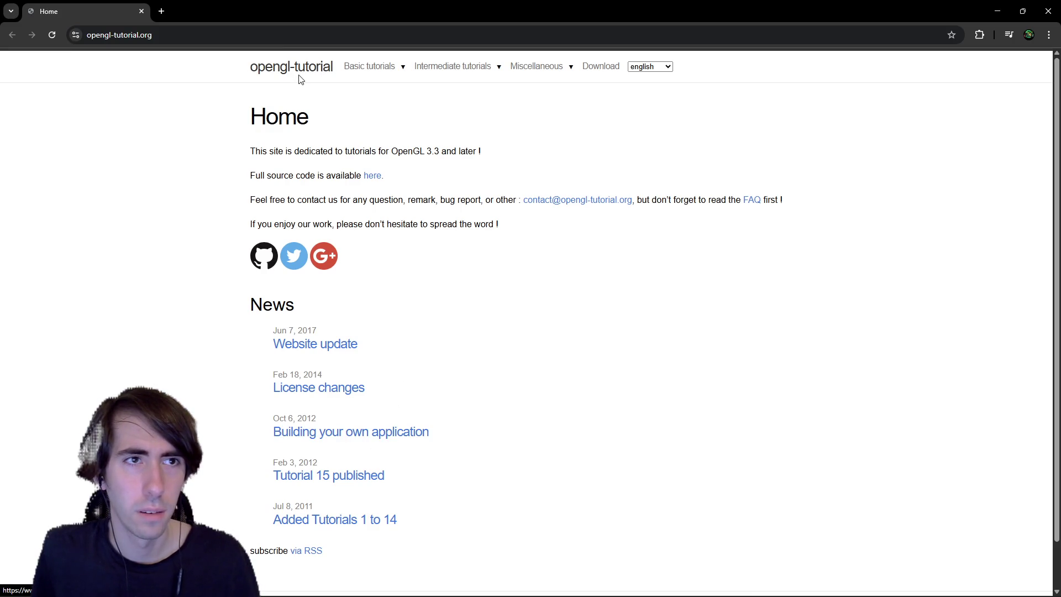
pyautogui.moveTo(387, 77)
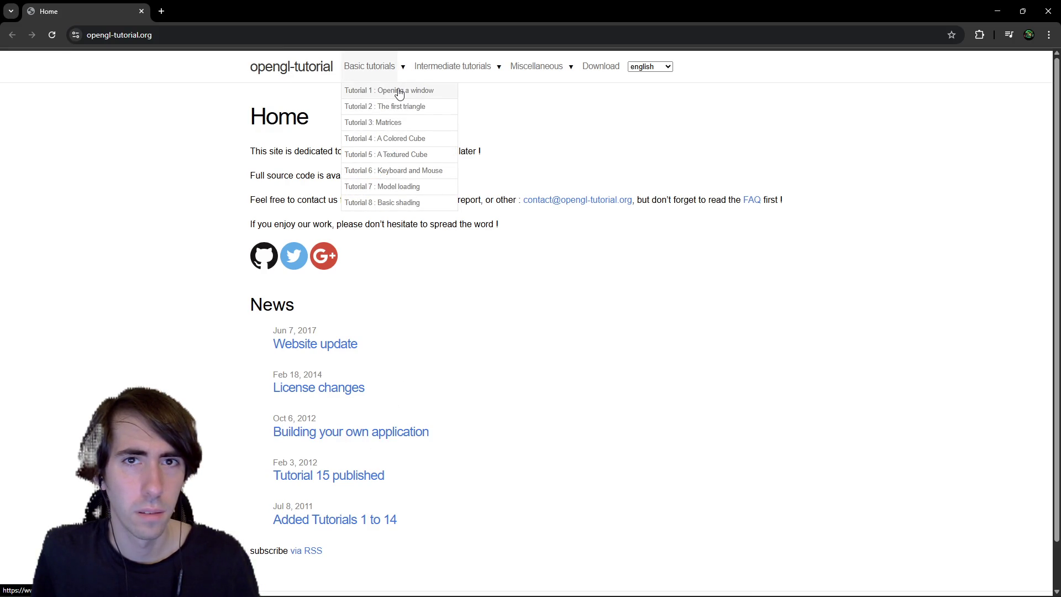
pyautogui.click(399, 91)
pyautogui.scroll(-15, 387, 303)
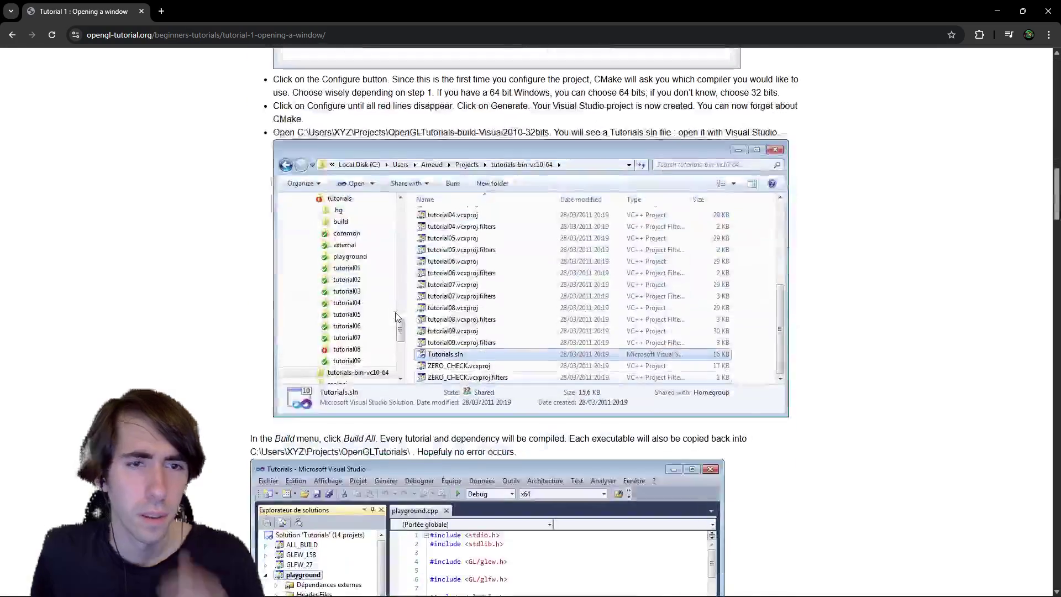
pyautogui.scroll(-20, 396, 317)
pyautogui.scroll(-15, 645, 319)
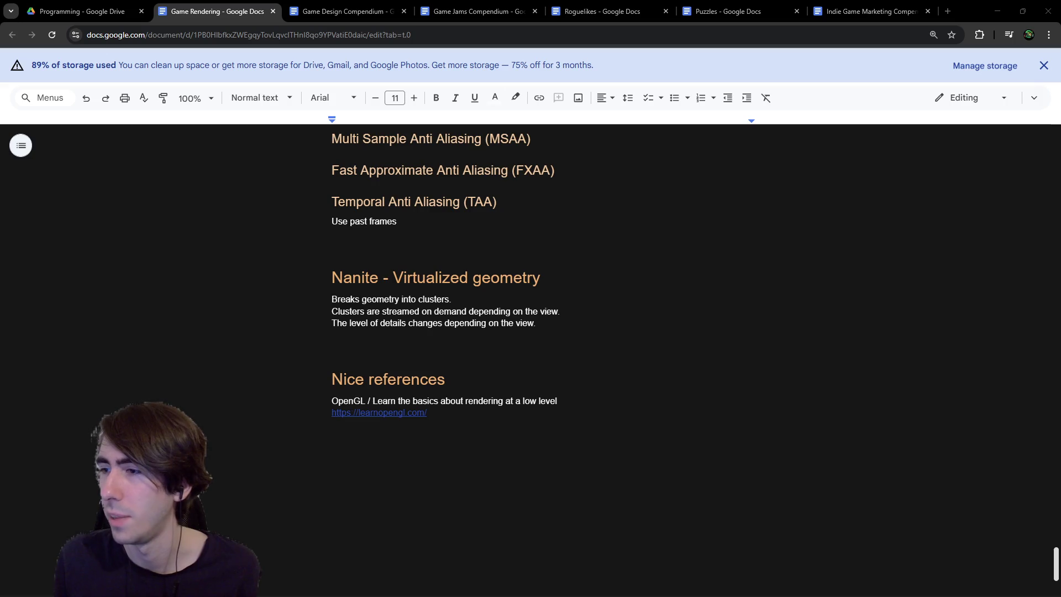
# Step: Browse the ogldev.org table of contents, opening one tutorial in a background tab
pyautogui.scroll(-15, 588, 294)
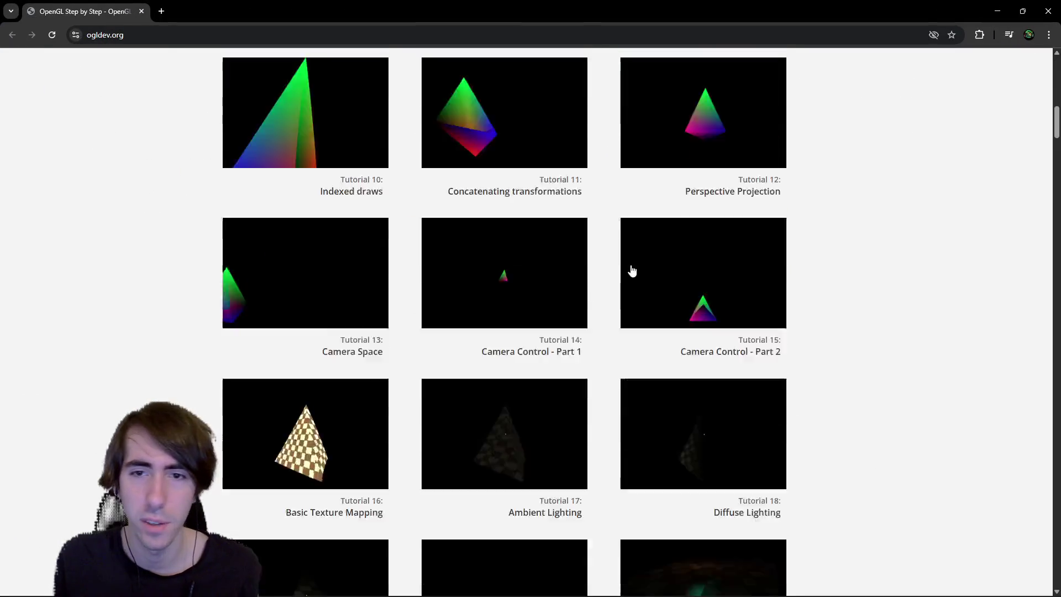
pyautogui.scroll(-8, 554, 286)
pyautogui.scroll(3, 502, 284)
pyautogui.middleClick(515, 276)
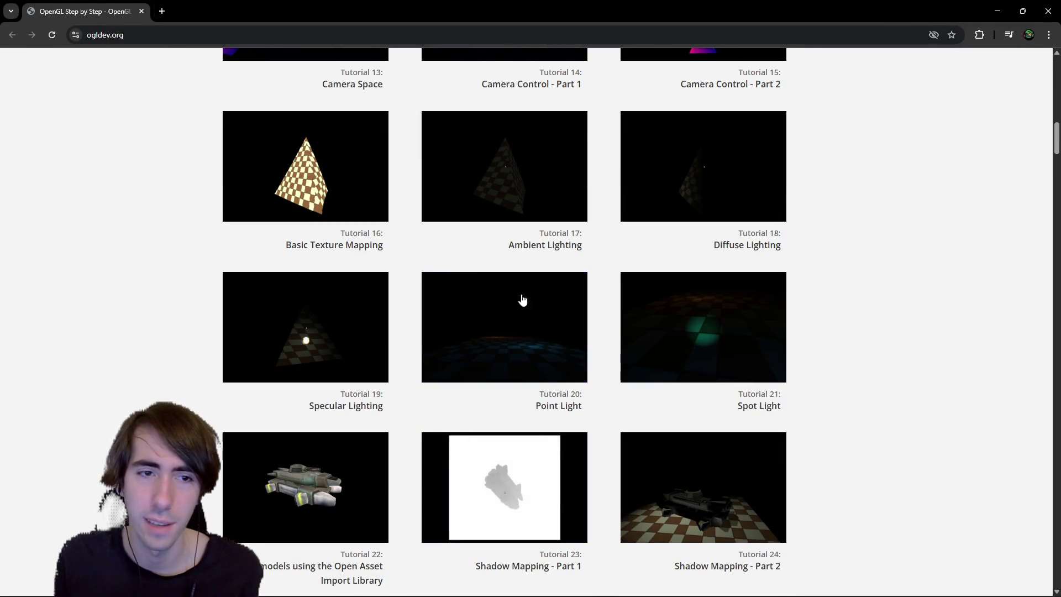
pyautogui.scroll(-9, 533, 280)
pyautogui.scroll(-16, 594, 215)
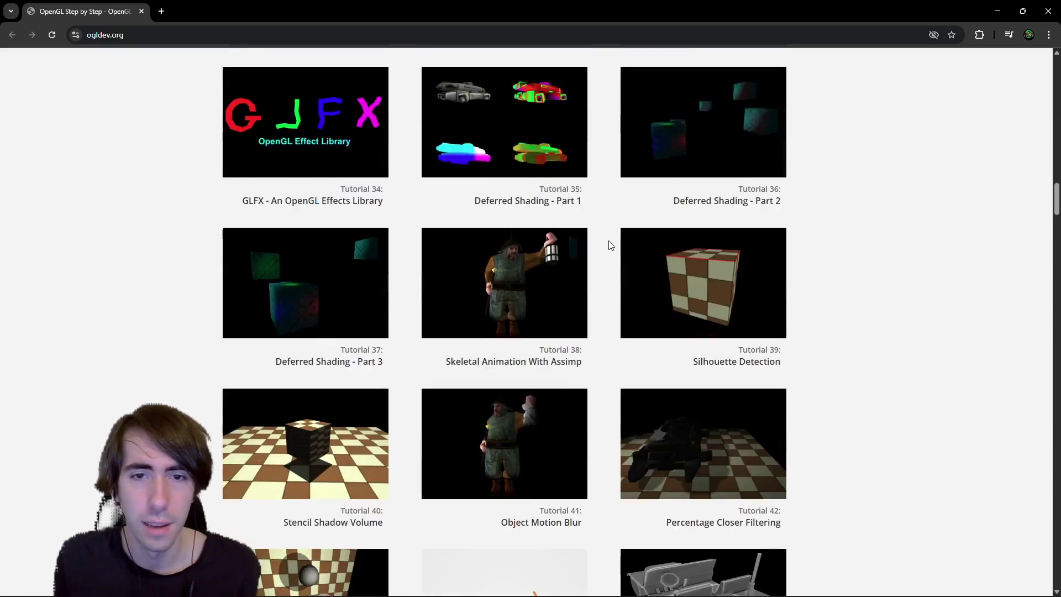
pyautogui.scroll(2, 601, 250)
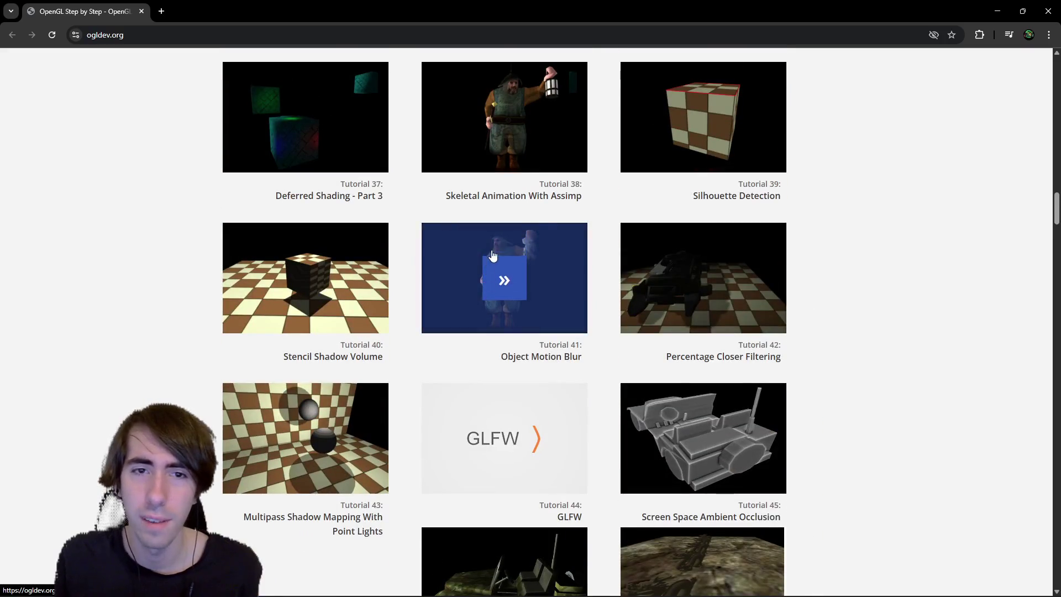
pyautogui.scroll(2, 523, 221)
# Step: Look over the Vulkan tutorials, then put the caret below the learnopengl link in Game Rendering
pyautogui.scroll(-9, 523, 221)
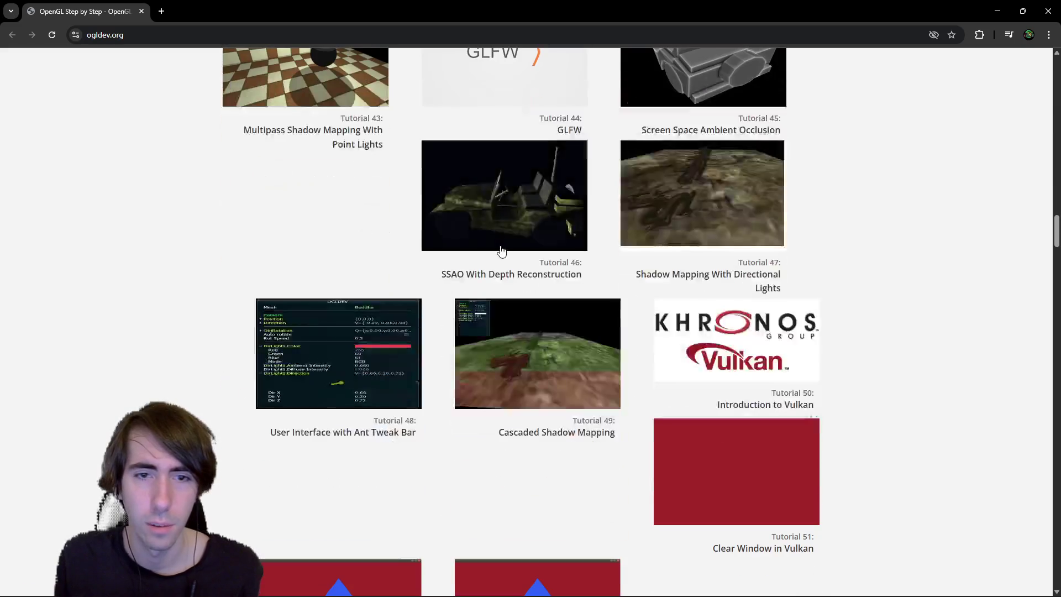
pyautogui.scroll(10, 503, 247)
pyautogui.scroll(-5, 507, 330)
pyautogui.scroll(5, 516, 230)
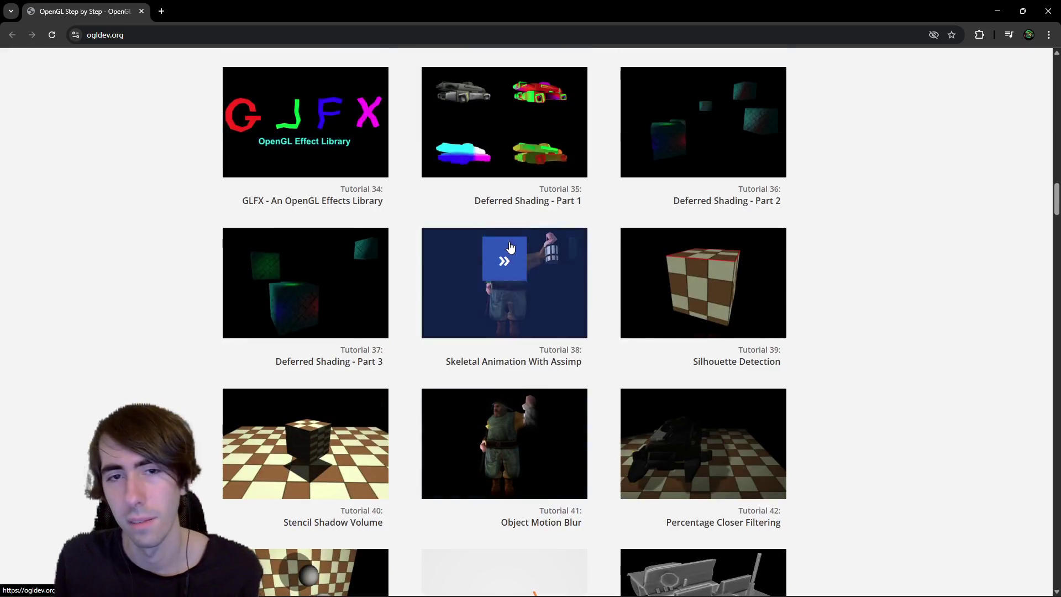
pyautogui.scroll(-2, 569, 303)
pyautogui.scroll(-6, 555, 286)
pyautogui.scroll(6, 555, 279)
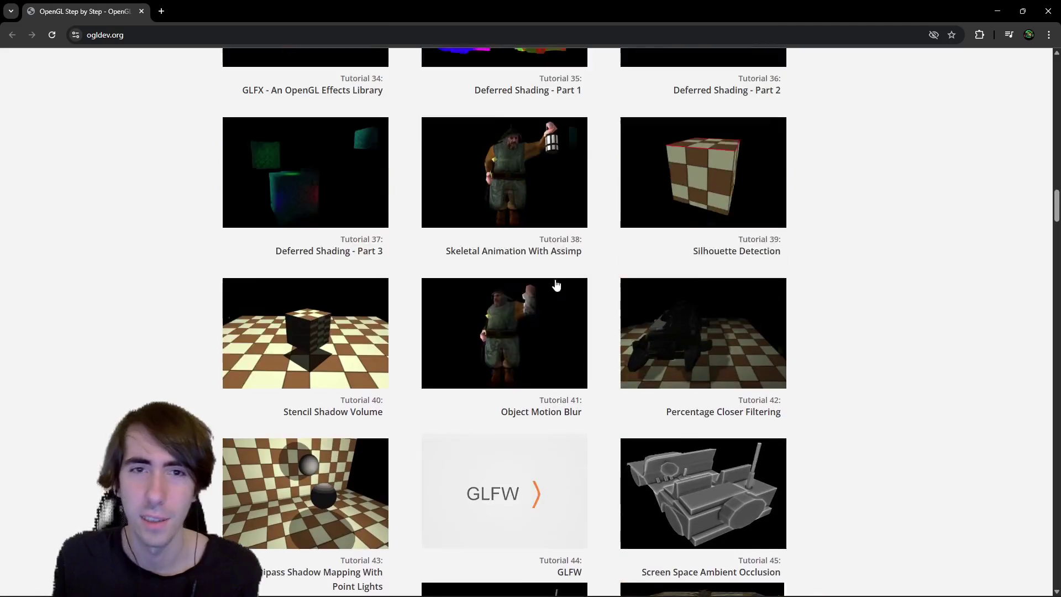
pyautogui.scroll(3, 539, 307)
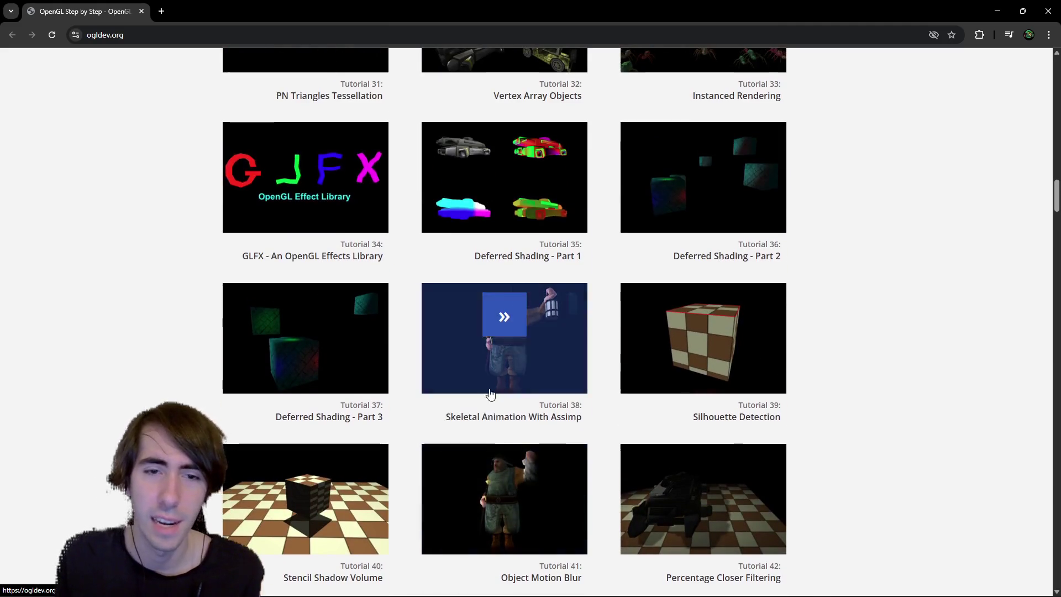
pyautogui.scroll(-20, 519, 404)
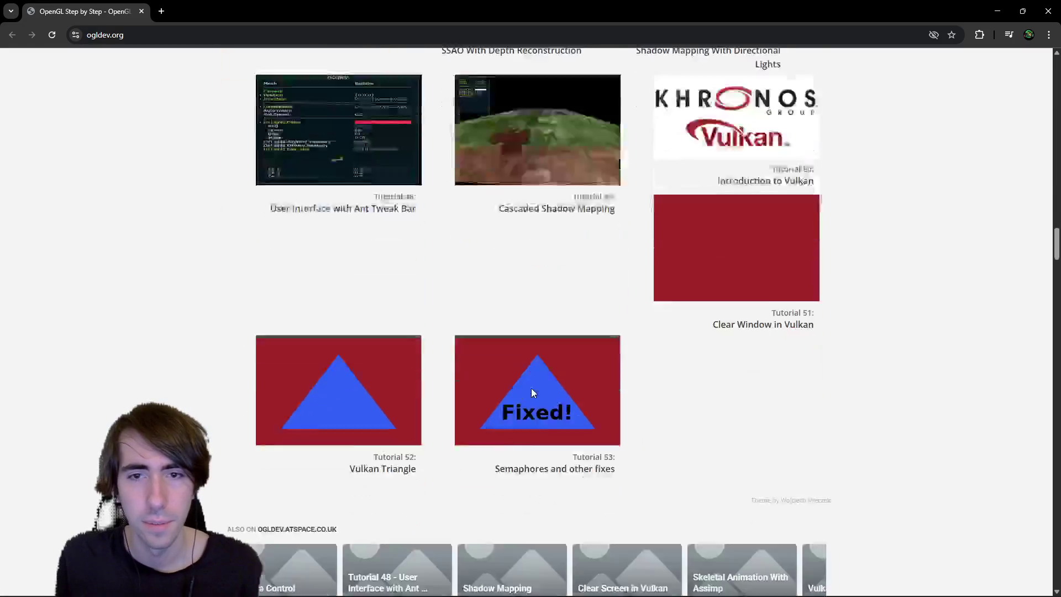
pyautogui.scroll(4, 525, 390)
pyautogui.scroll(5, 525, 391)
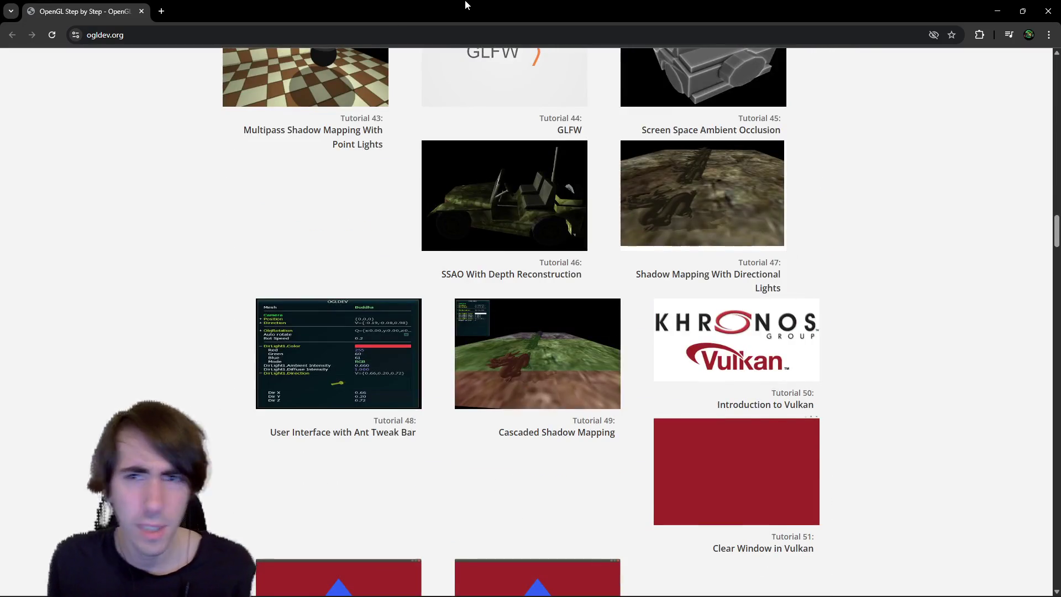
pyautogui.hotkey('alt', 'Tab')
pyautogui.click(429, 433)
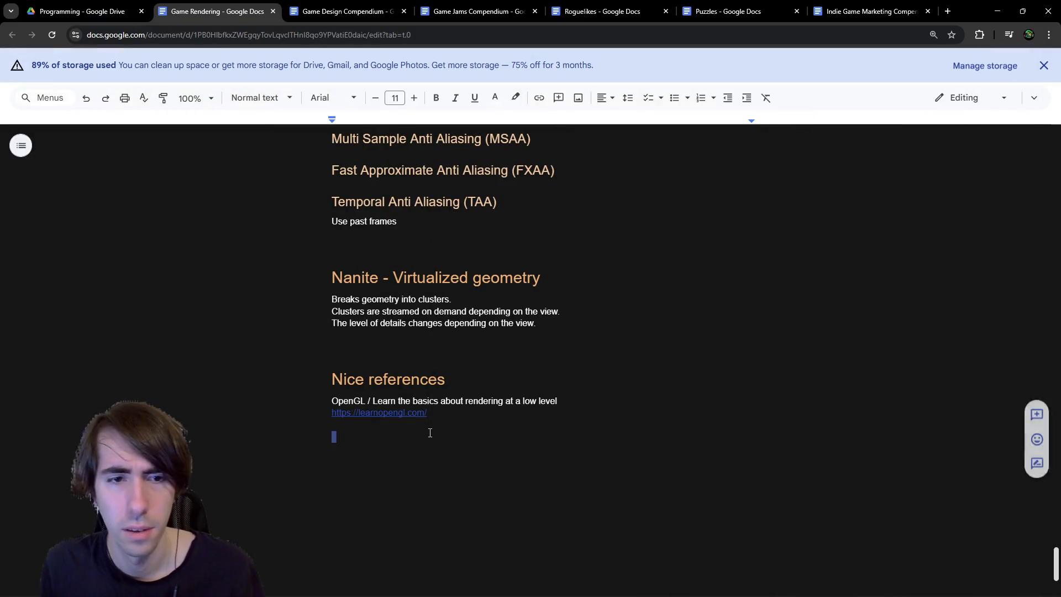
# Step: Paste the ogldev.org link below the learnopengl link and remove the slash after OpenGL
pyautogui.write('https://ogldev.org/')
pyautogui.click(443, 429)
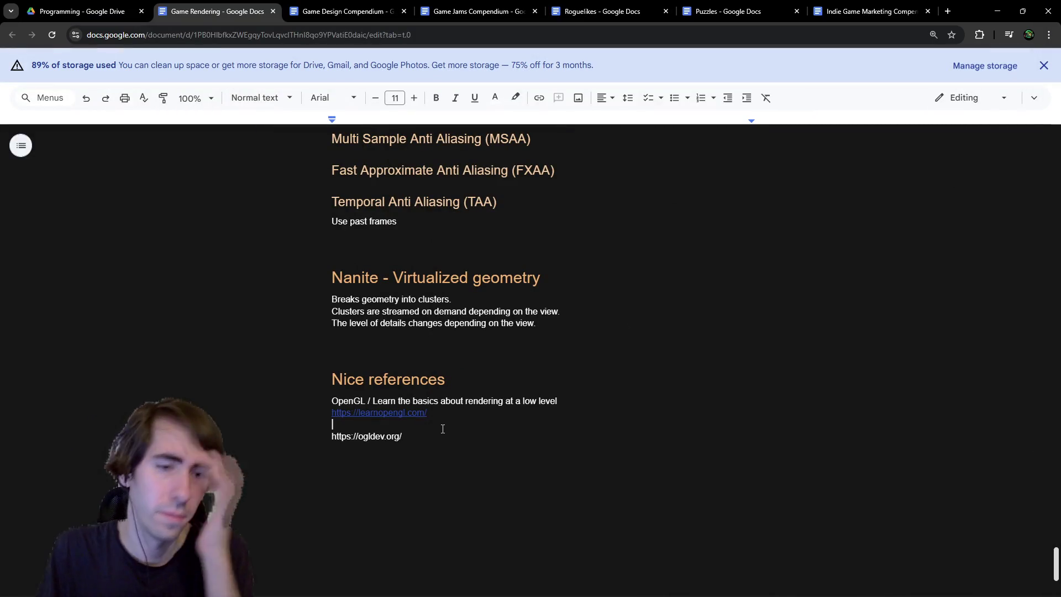
pyautogui.press('Delete')
pyautogui.click(442, 429)
pyautogui.press('Return')
pyautogui.press('Up')
pyautogui.press('Up')
pyautogui.press('Up')
pyautogui.press('BackSpace')
pyautogui.press('BackSpace')
pyautogui.press('BackSpace')
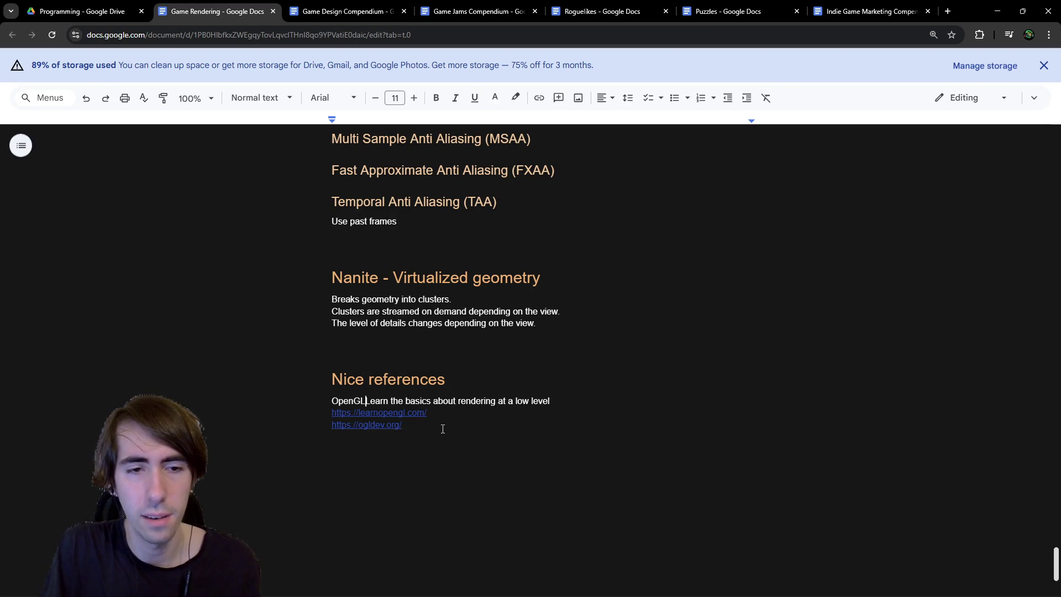
pyautogui.press('Return')
pyautogui.press('Down')
pyautogui.press('Down')
# Step: Reword the reference as 'OpenGL: Learn the basics about rendering at a low level'
pyautogui.press('Return')
pyautogui.press('Up')
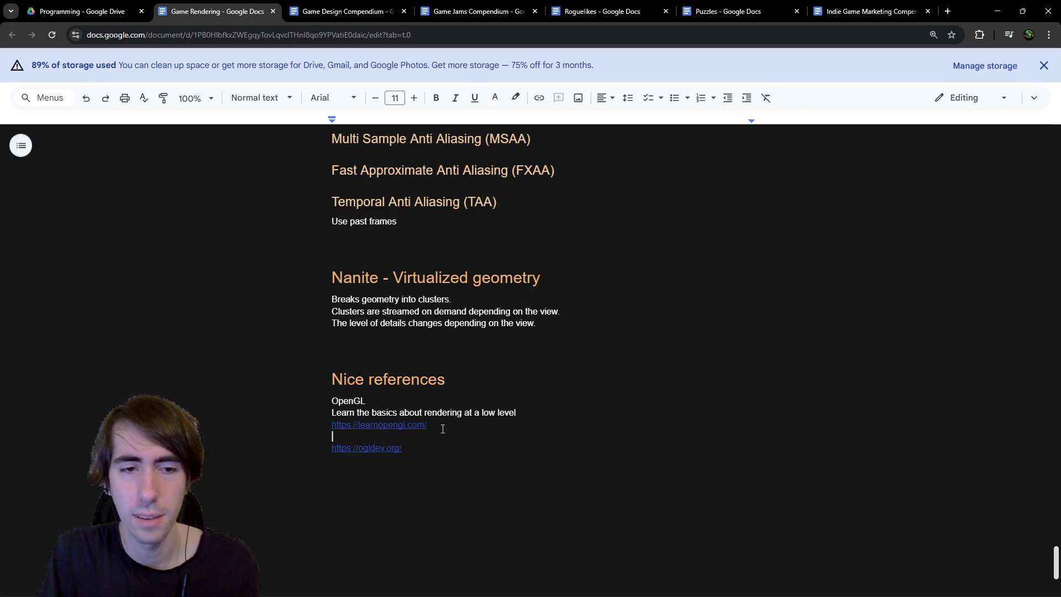
pyautogui.press('BackSpace')
pyautogui.press('Up')
pyautogui.press('Up')
pyautogui.write(':')
pyautogui.press('Delete')
pyautogui.press('Down')
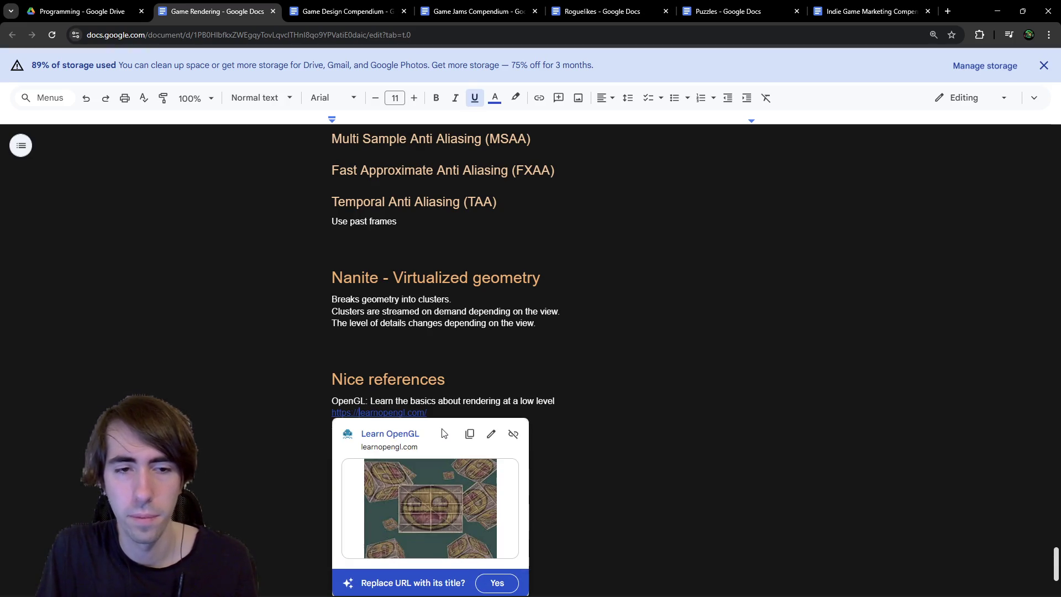
# Step: Add an empty line below the learnopengl and ogldev.org links
pyautogui.click(488, 457)
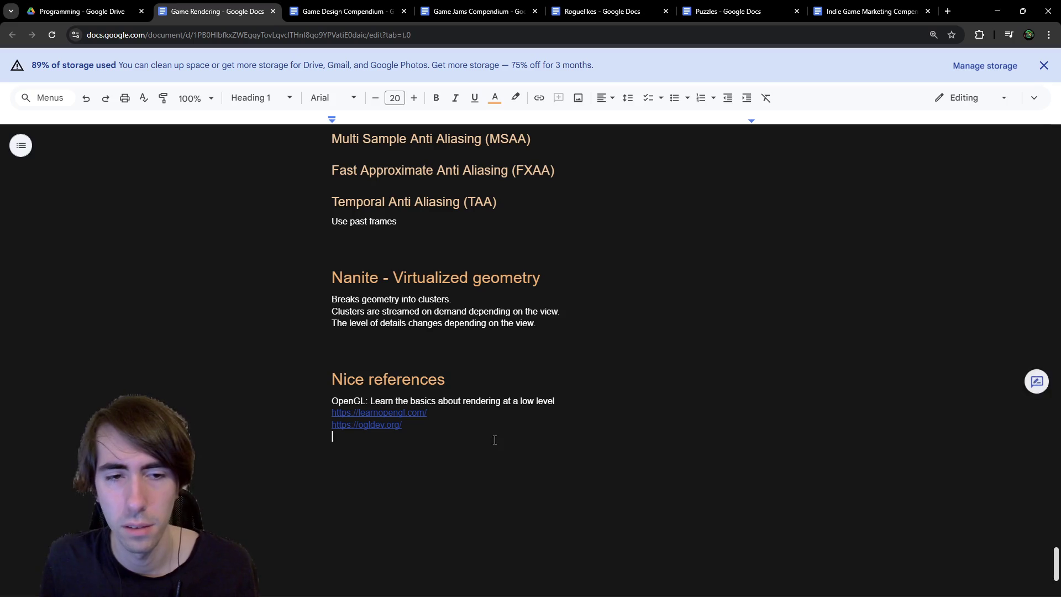
pyautogui.click(406, 418)
pyautogui.click(431, 429)
pyautogui.press('Up')
pyautogui.click(421, 450)
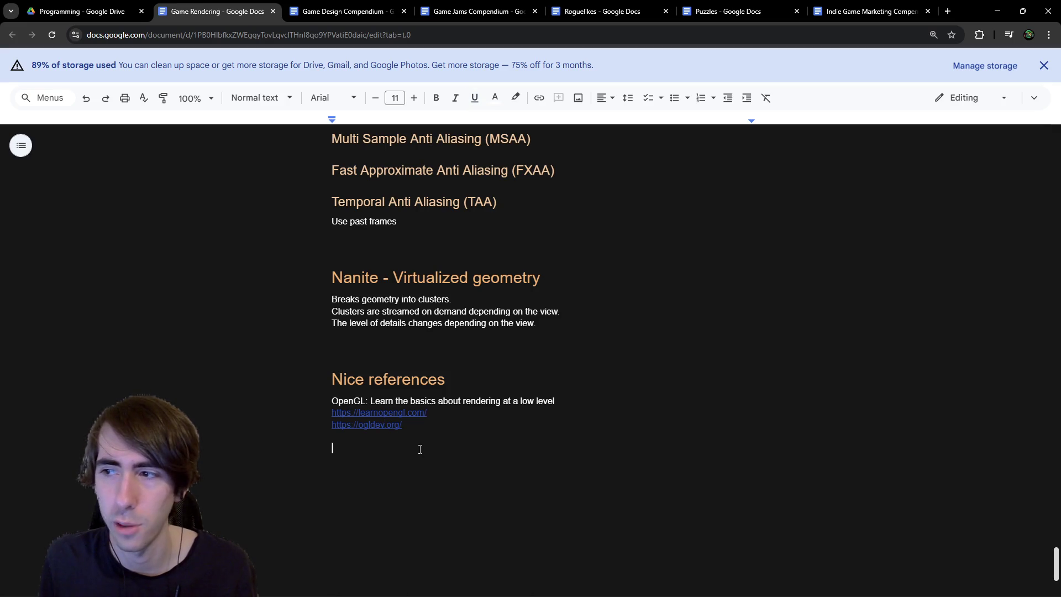
pyautogui.press('Return')
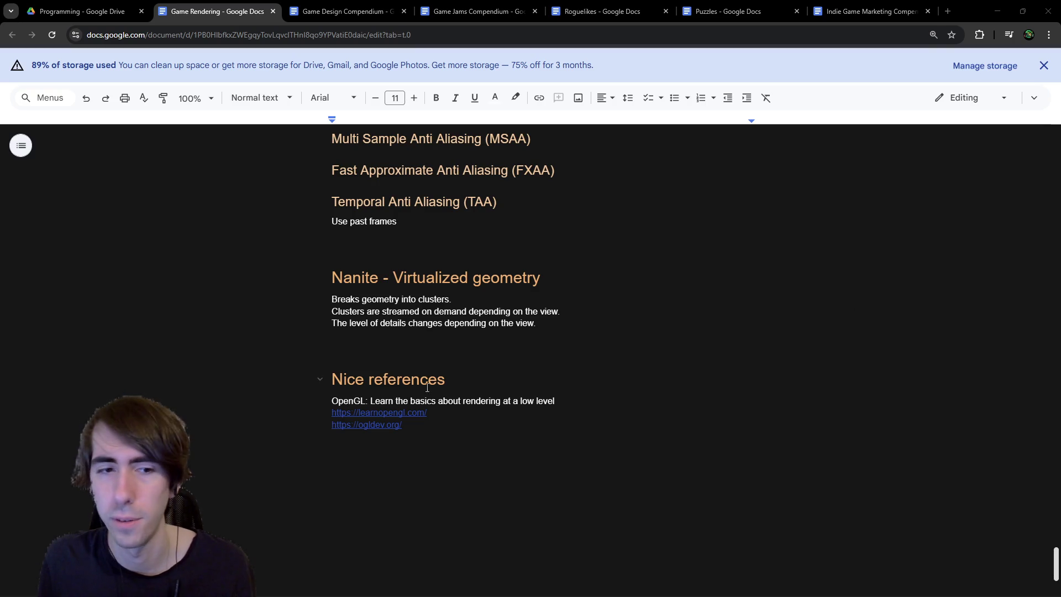
# Step: Open the Vulkan Tutorial search result in a new browser tab
pyautogui.hotkey('alt', 'Tab')
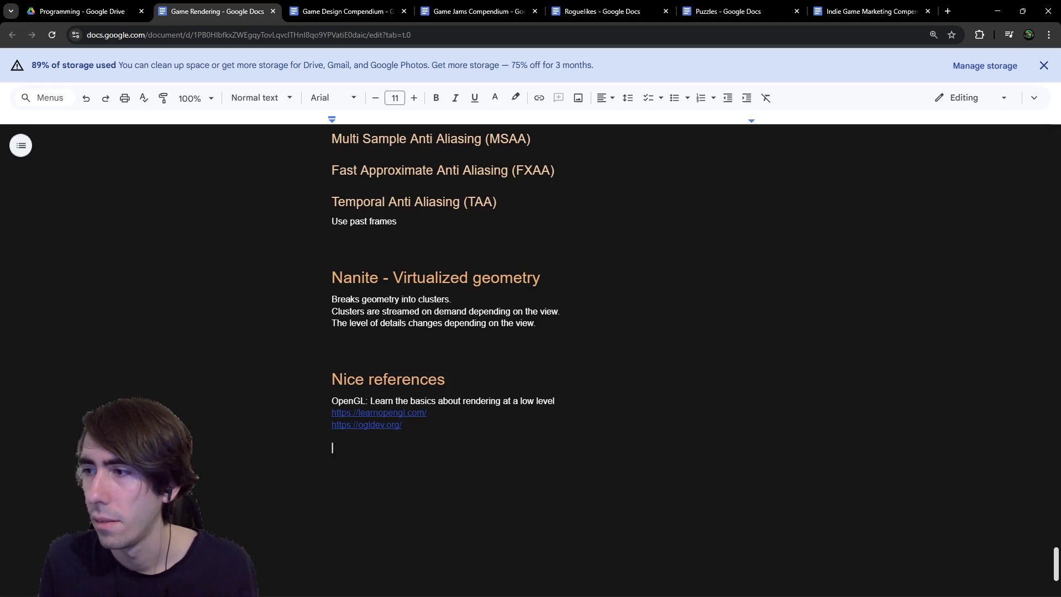
pyautogui.hotkey('alt', 'Tab')
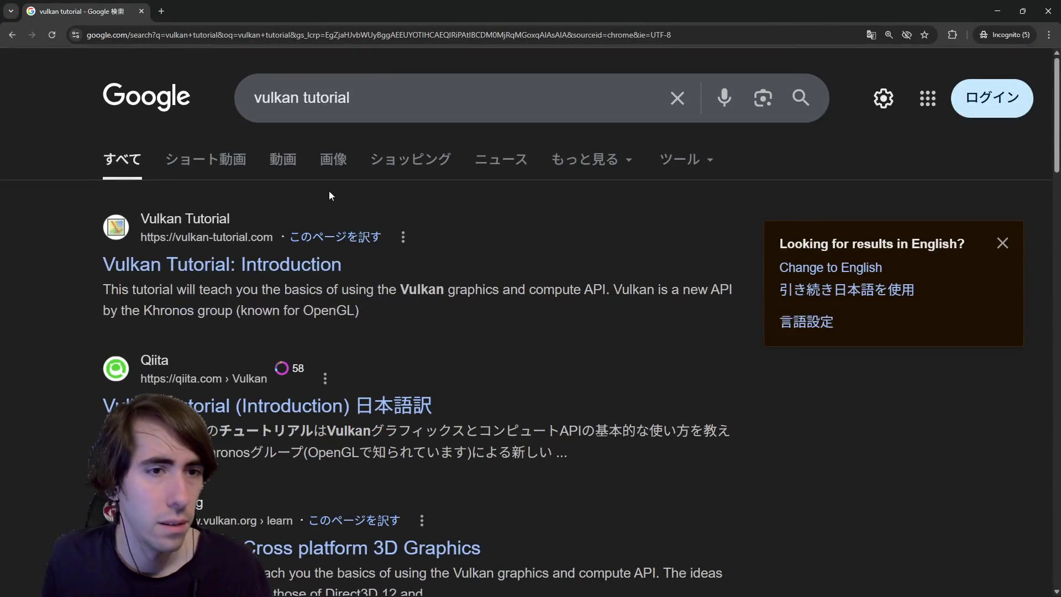
pyautogui.middleClick(221, 264)
# Step: Copy the Vulkan Tutorial address and peek into the Drawing a triangle chapter
pyautogui.click(198, 15)
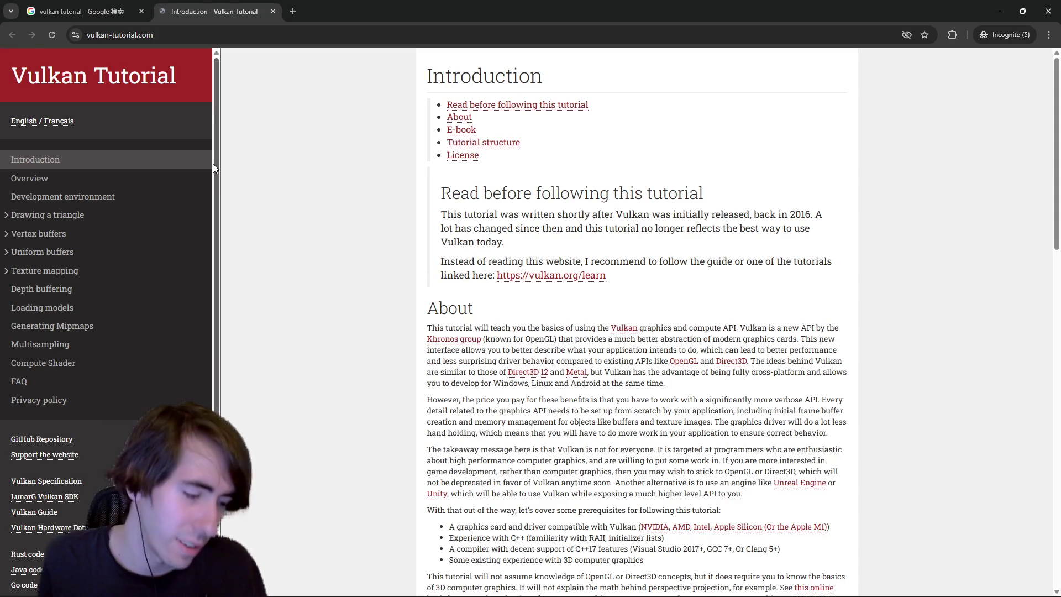
pyautogui.click(211, 27)
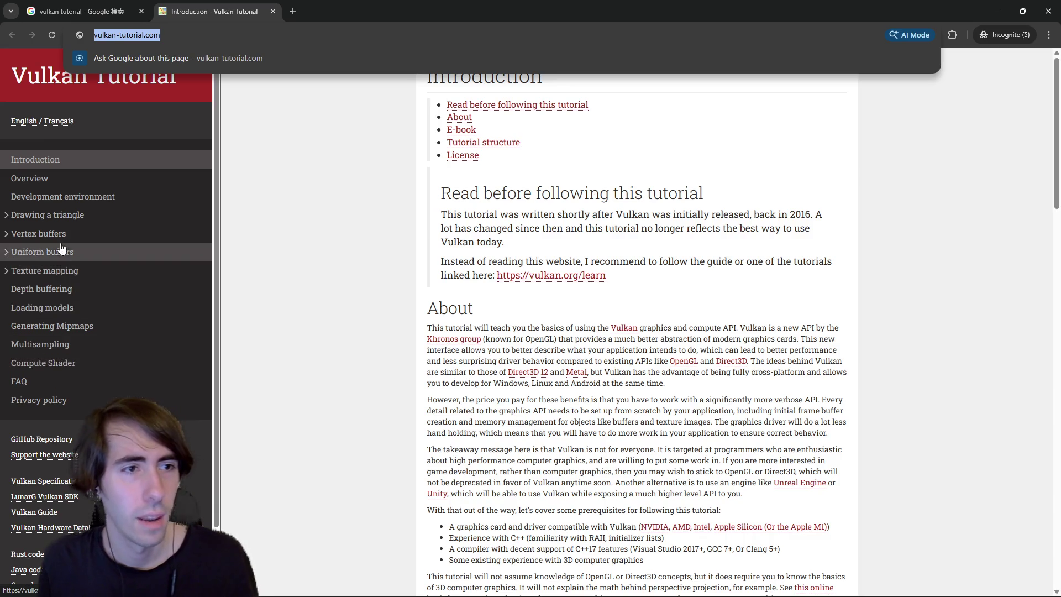
pyautogui.click(5, 220)
pyautogui.click(5, 221)
pyautogui.click(5, 220)
pyautogui.click(9, 277)
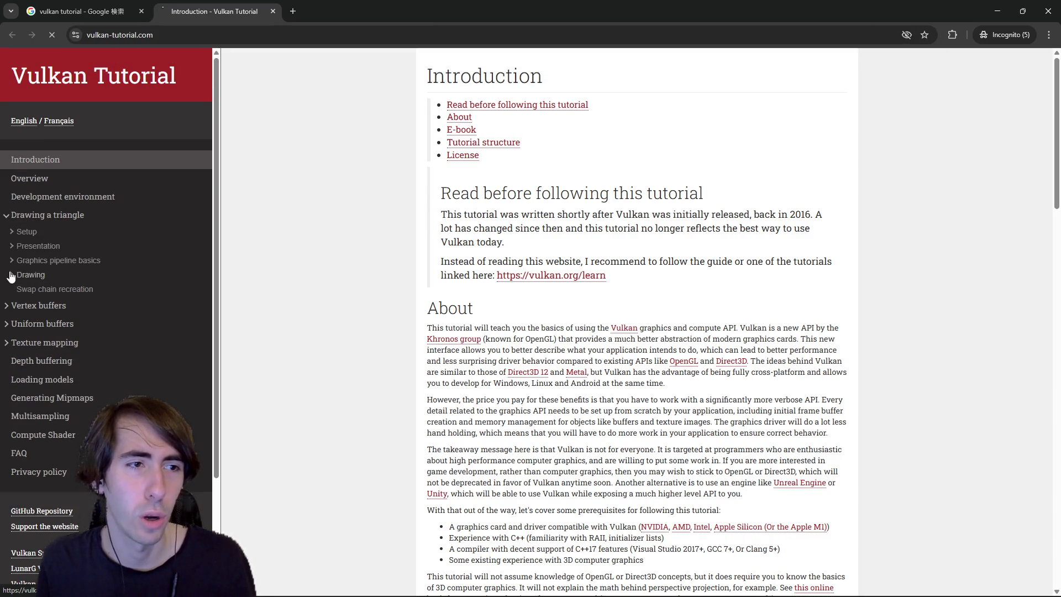
pyautogui.hotkey('alt', 'Left')
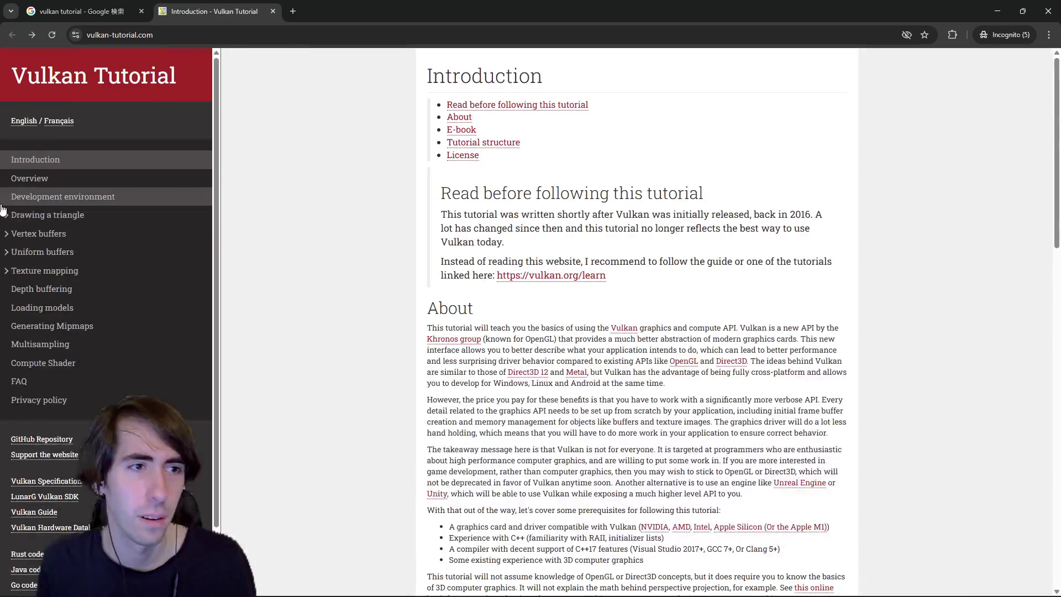
# Step: Expand the Setup, Presentation, Graphics pipeline basics and Drawing subsections in the sidebar
pyautogui.click(6, 215)
pyautogui.click(11, 233)
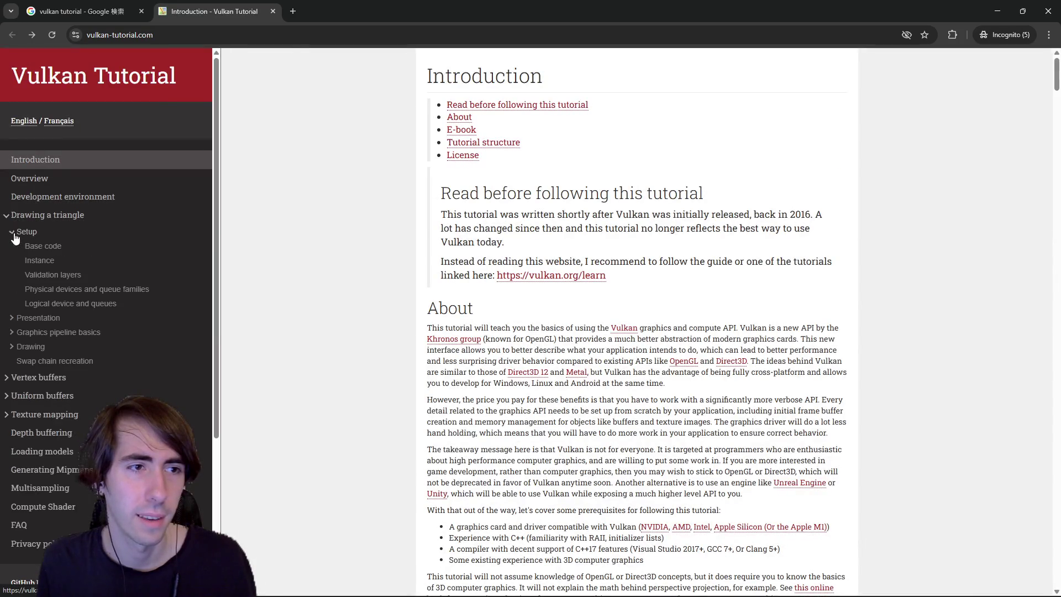
pyautogui.click(11, 317)
pyautogui.click(12, 376)
pyautogui.scroll(-1, 14, 389)
pyautogui.click(13, 406)
# Step: Zoom in, scroll through the Introduction article, and copy the tutorial URL again
pyautogui.hotkey('ctrl', '+')
pyautogui.hotkey('ctrl', '+')
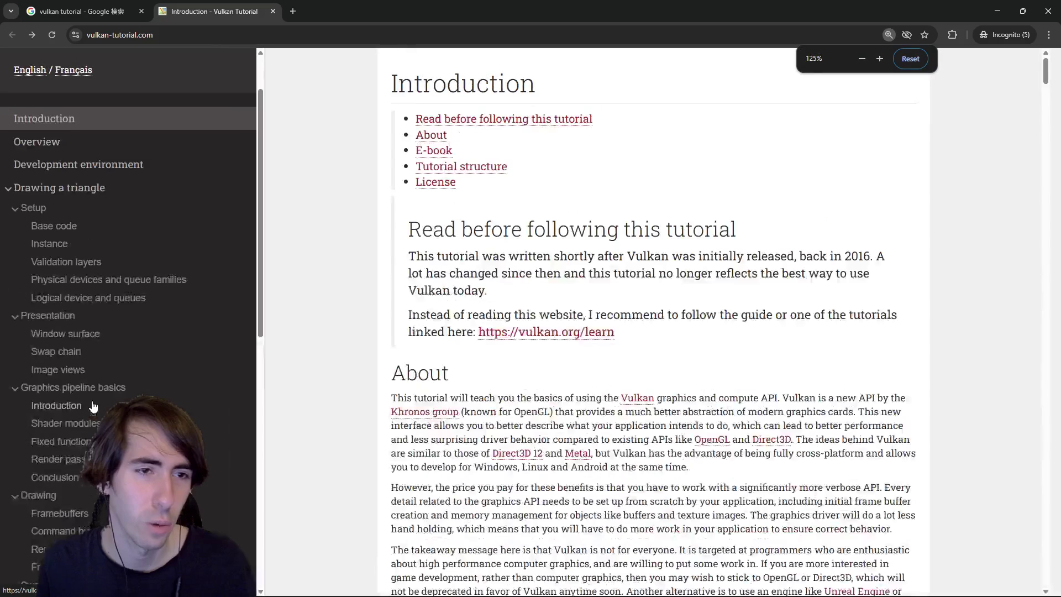
pyautogui.scroll(-4, 91, 409)
pyautogui.scroll(3, 166, 376)
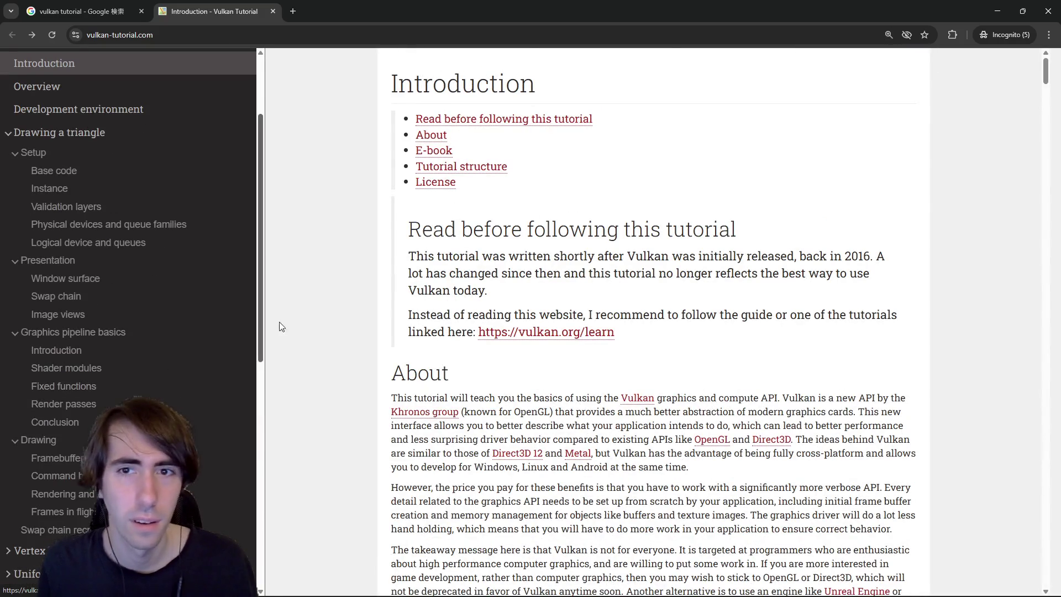
pyautogui.scroll(-20, 748, 277)
pyautogui.scroll(7, 746, 313)
pyautogui.scroll(9, 753, 309)
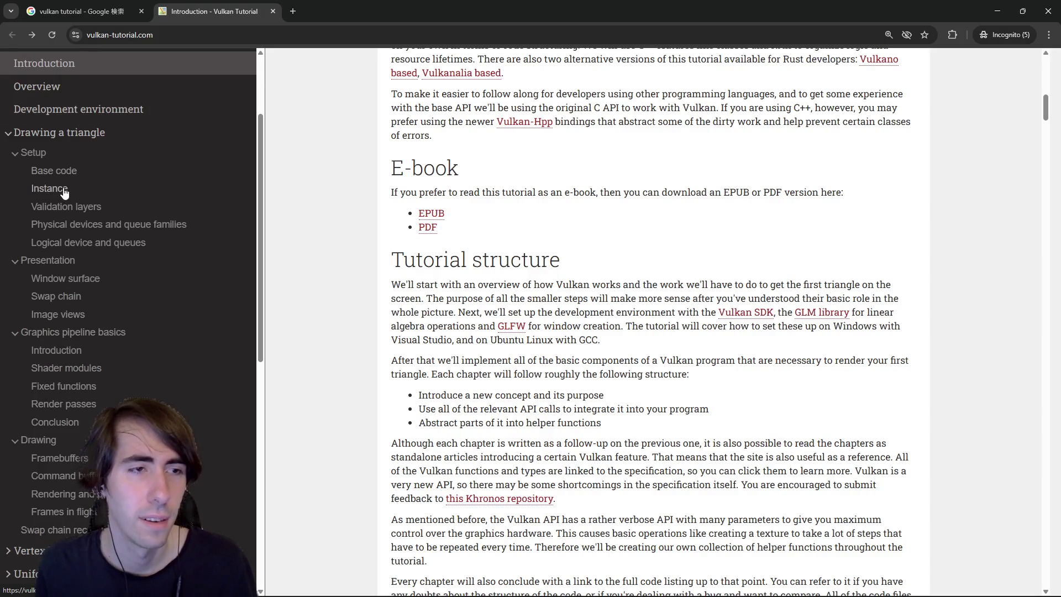
pyautogui.scroll(-3, 33, 360)
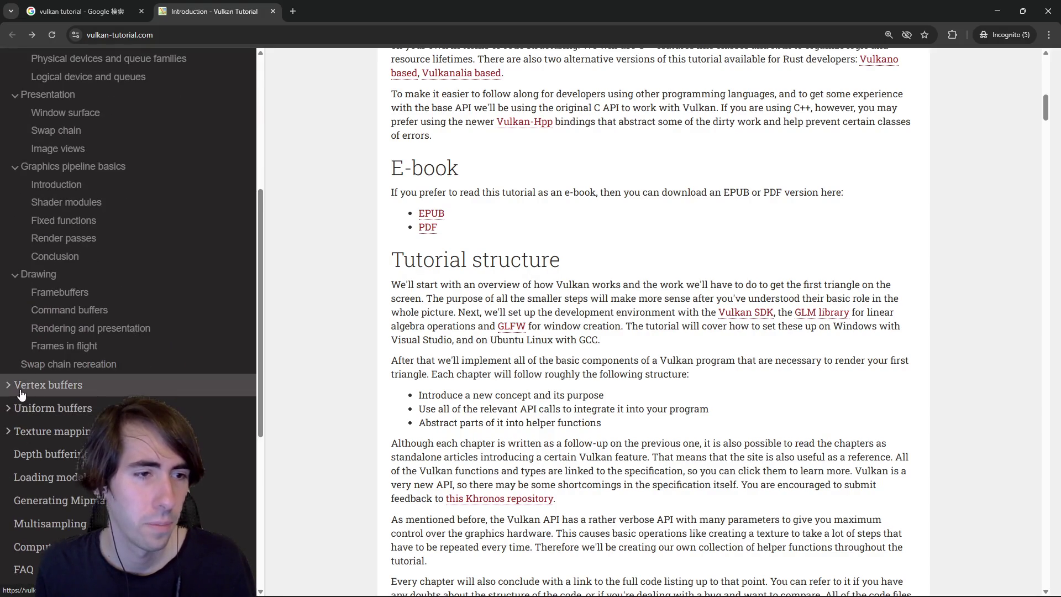
pyautogui.click(575, 34)
pyautogui.moveTo(575, 11); pyautogui.dragTo(575, 88)
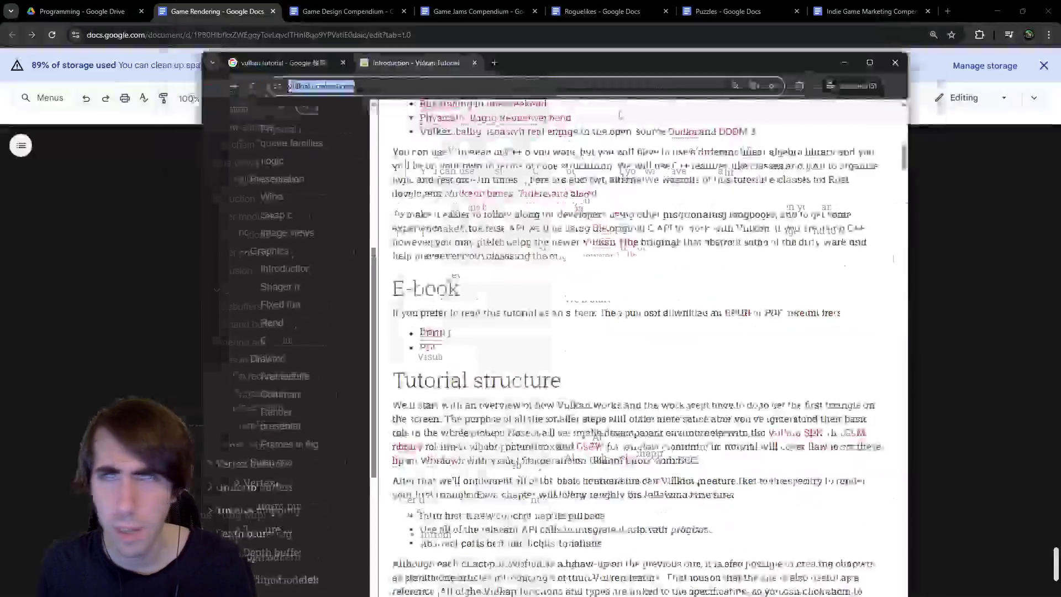
# Step: Paste the vulkan-tutorial.com link with the label 'Vulkan: Learn more deeply' above it
pyautogui.click(508, 444)
pyautogui.write('https://vulkan-tutorial.com/')
pyautogui.press('Home')
pyautogui.press('Return')
pyautogui.press('Up')
pyautogui.write('Vulka')
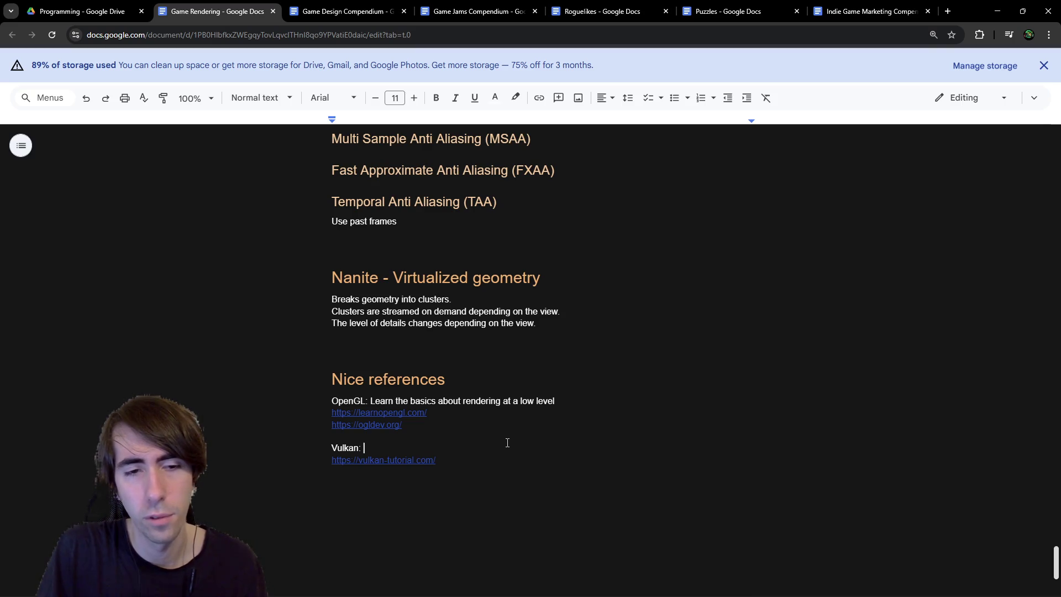
pyautogui.press('BackSpace')
pyautogui.press('BackSpace')
pyautogui.write('rn more about')
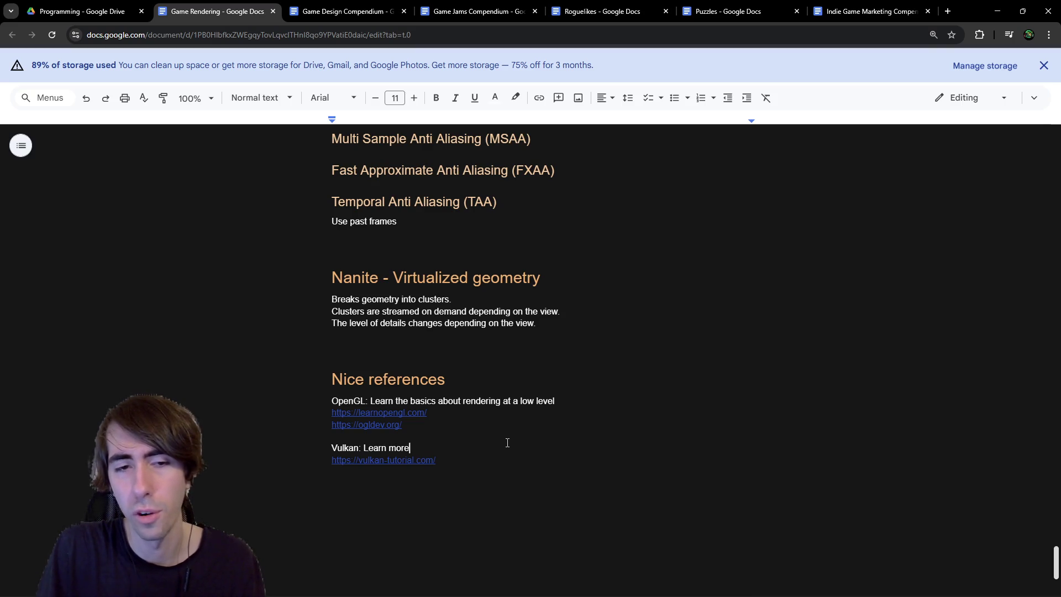
pyautogui.press('BackSpace')
pyautogui.press('BackSpace')
pyautogui.press('BackSpace')
pyautogui.write('more deeply')
pyautogui.press('Return')
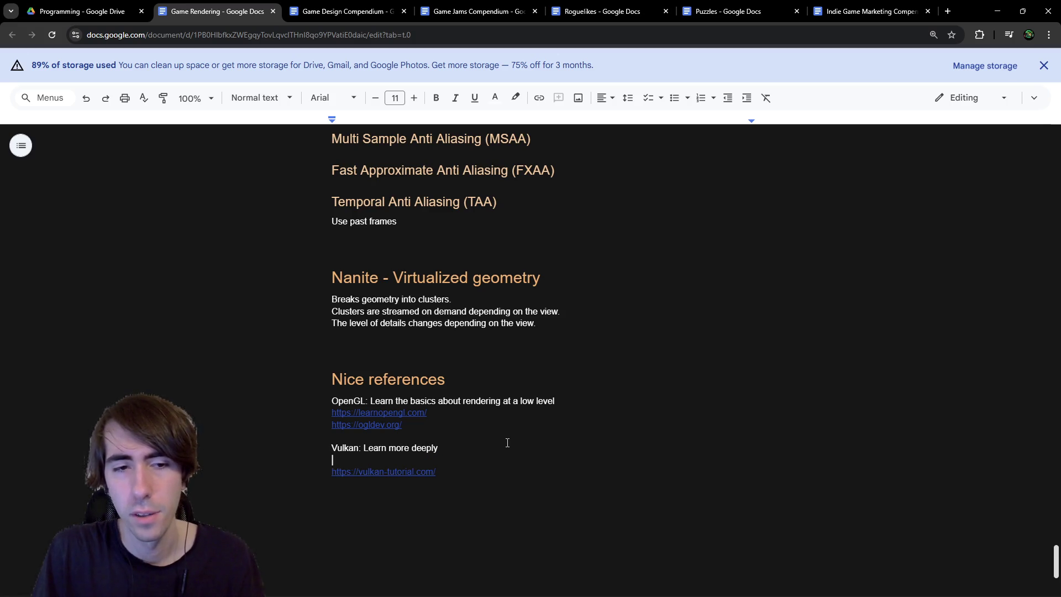
pyautogui.press('Delete')
# Step: Note after the link: learnopengl equivalent, uses an existing allocator to make things easier at first
pyautogui.press('End')
pyautogui.write(': ')
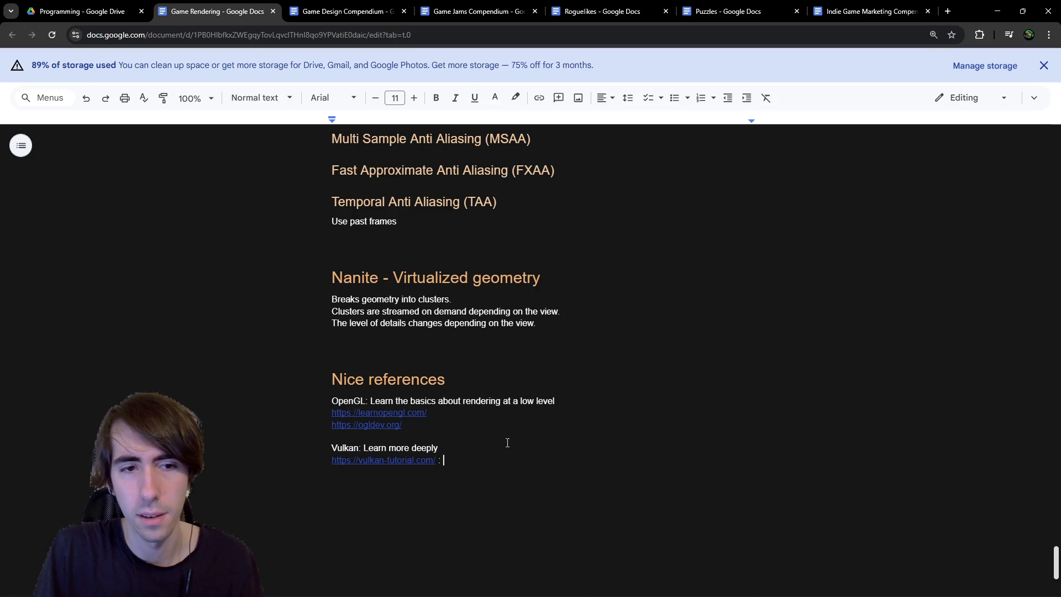
pyautogui.write('learnopenl equivalent /')
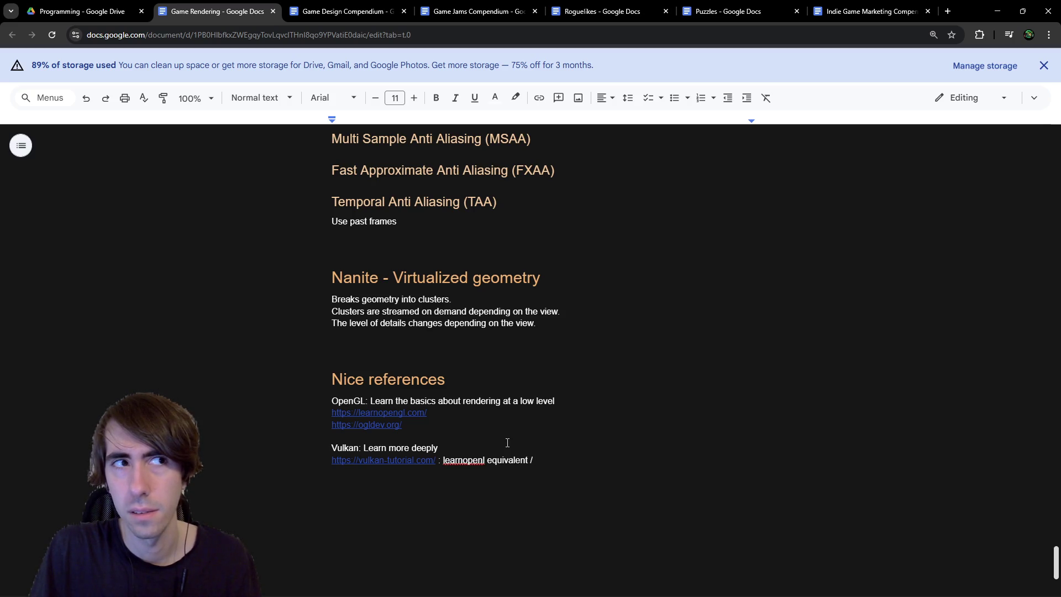
pyautogui.write('uses ')
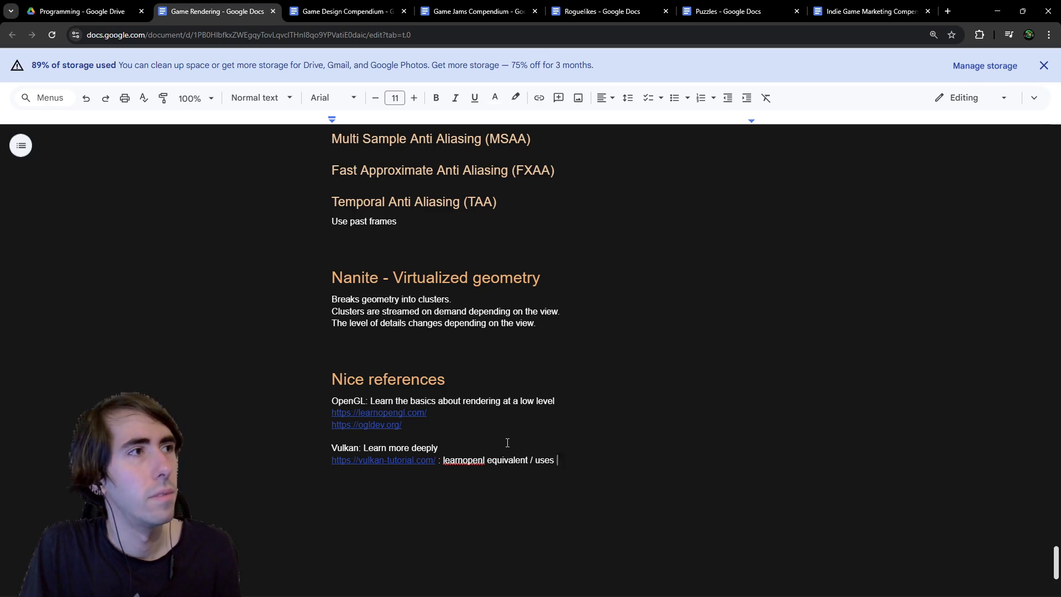
pyautogui.write('an already e')
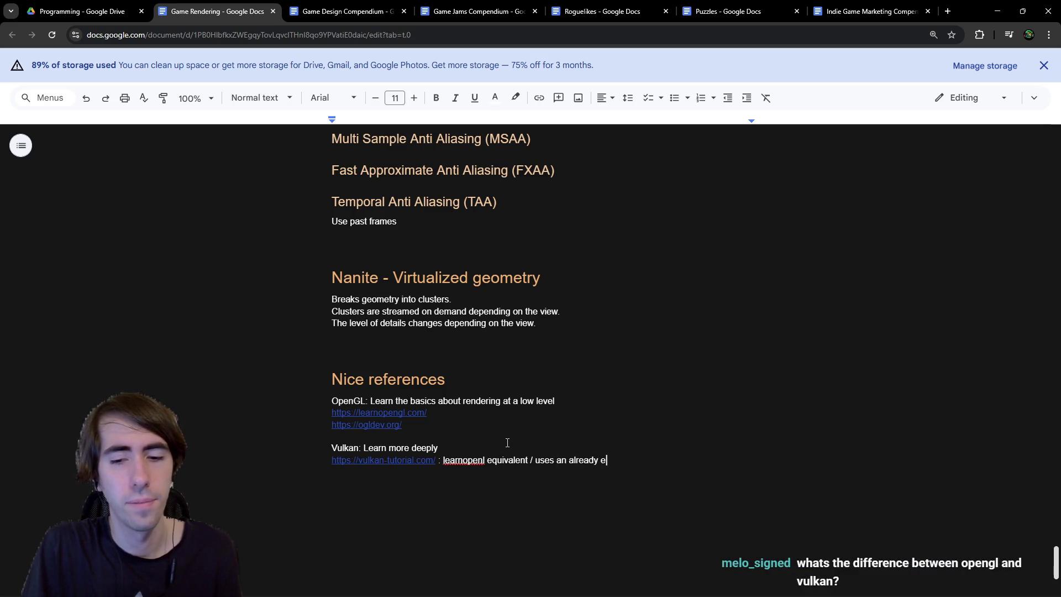
pyautogui.write('xisting allocatot')
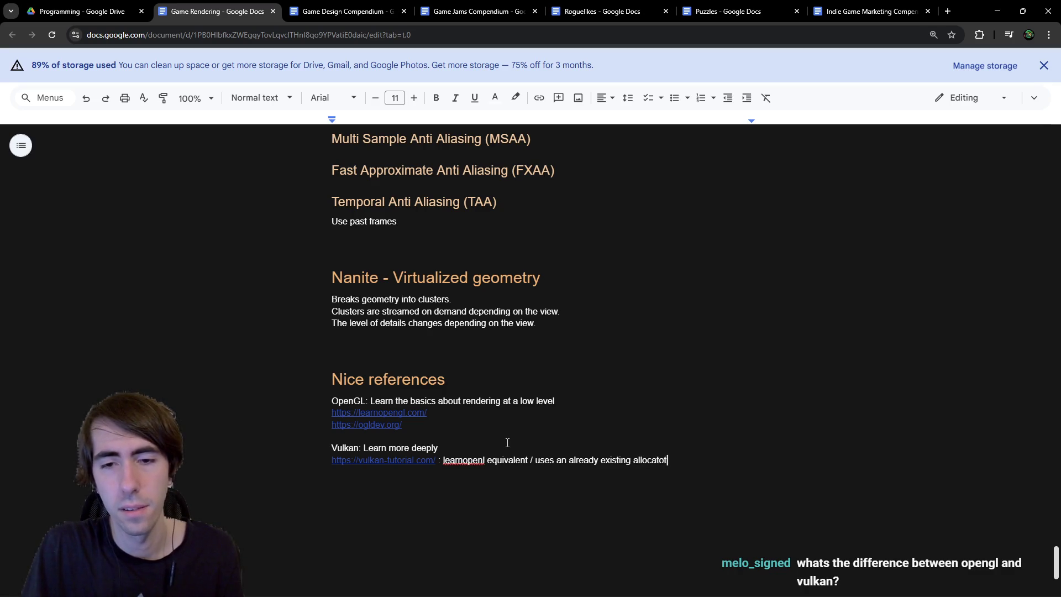
pyautogui.write(' of')
pyautogui.write(' make')
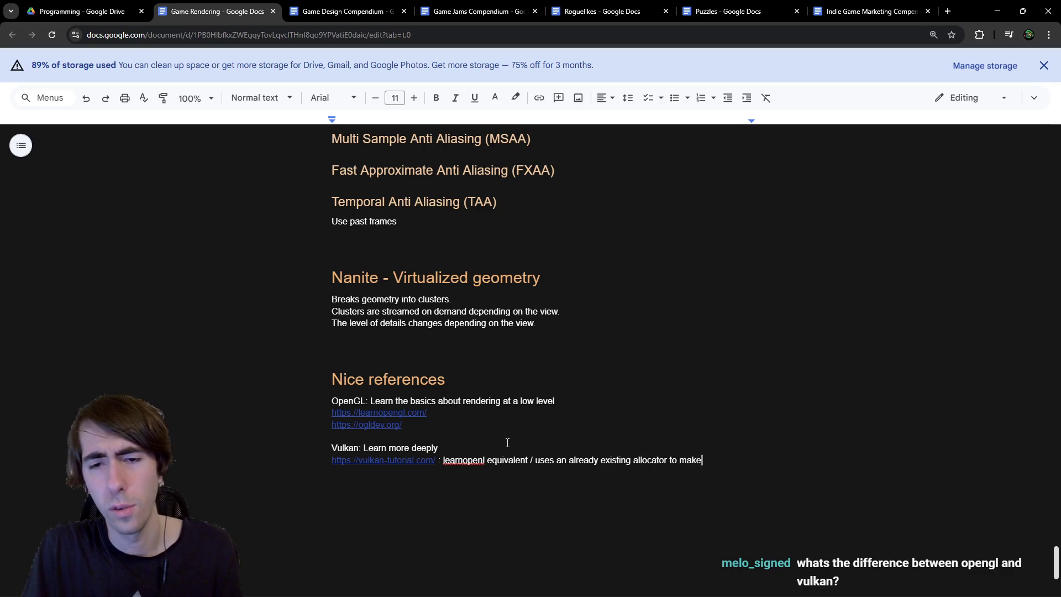
pyautogui.press('BackSpace')
pyautogui.press('BackSpace')
pyautogui.write('things easier')
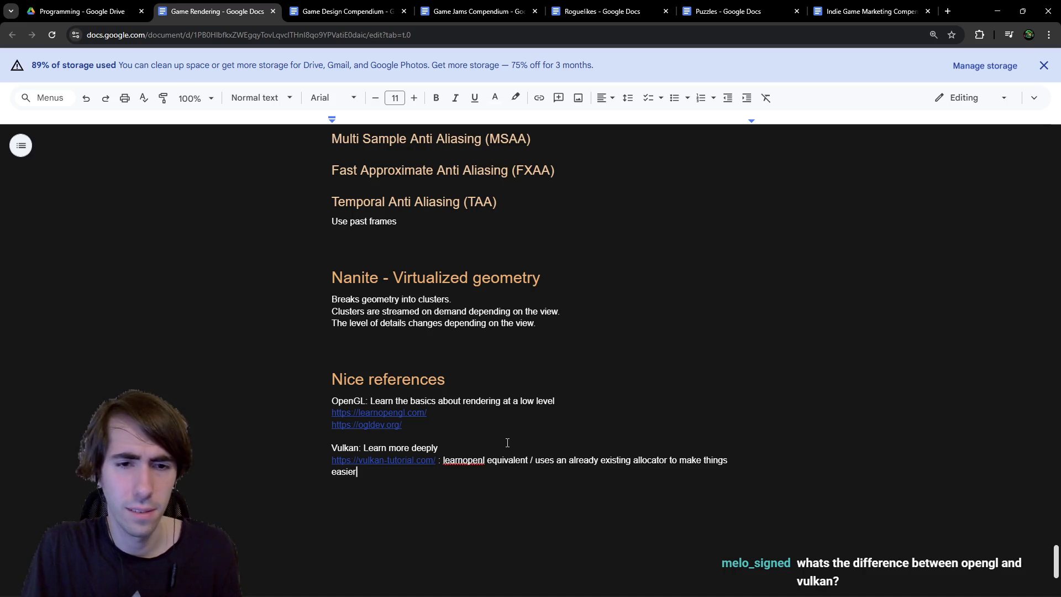
pyautogui.press('BackSpace')
pyautogui.write('at first')
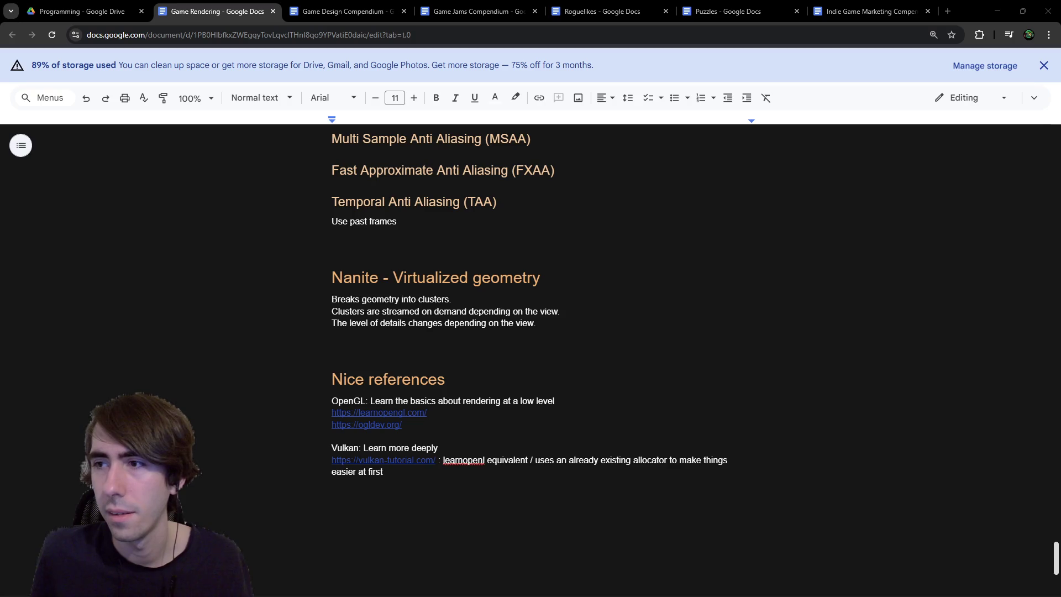
pyautogui.hotkey('alt', 'Tab')
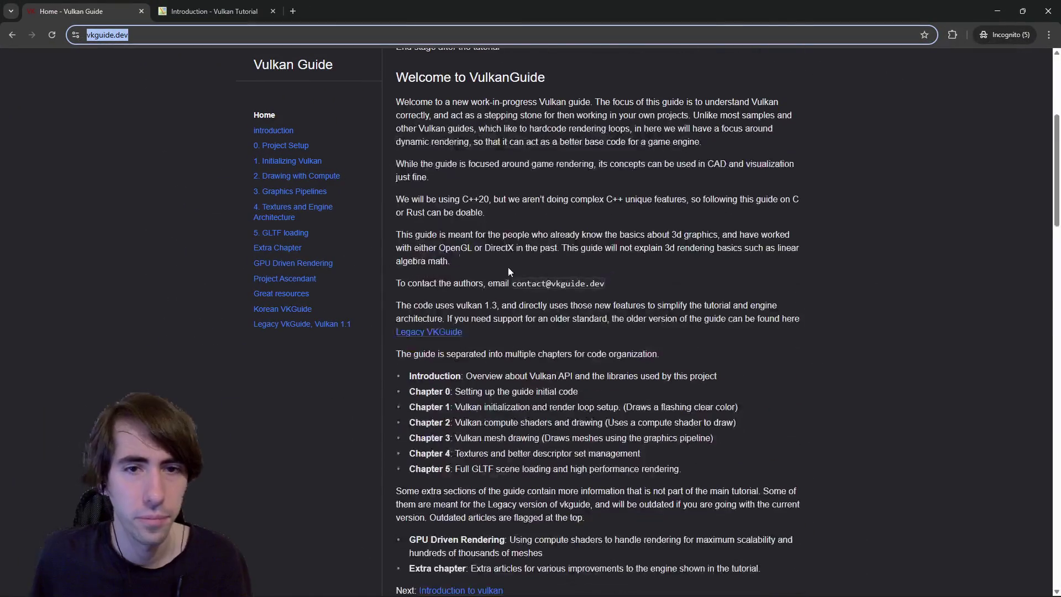
# Step: Browse vkguide.dev's Drawing with Compute and Initializing Vulkan chapters, then return to the document
pyautogui.click(284, 177)
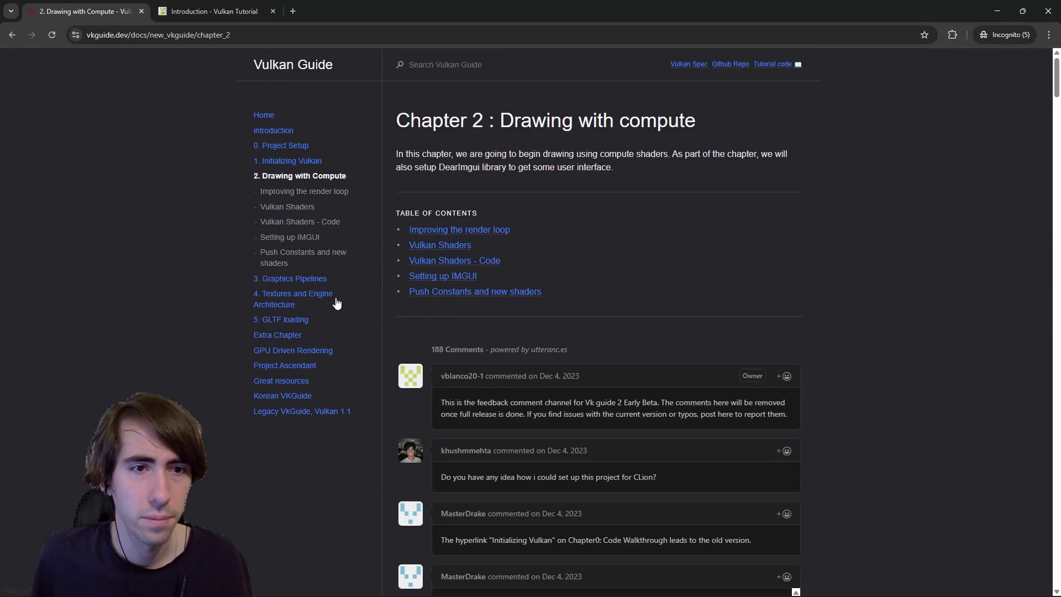
pyautogui.click(301, 162)
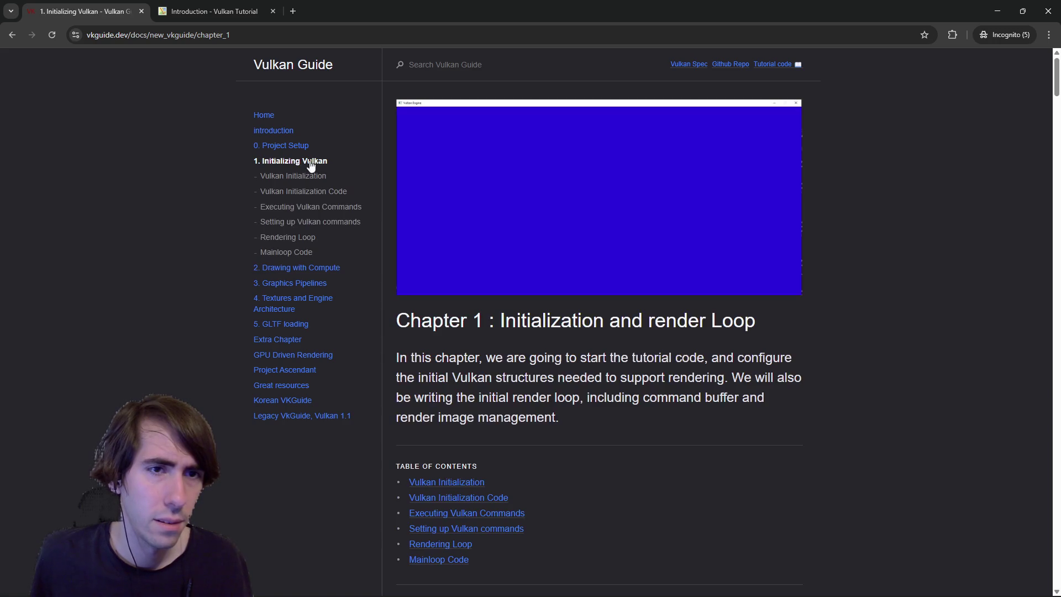
pyautogui.hotkey('alt', 'Tab')
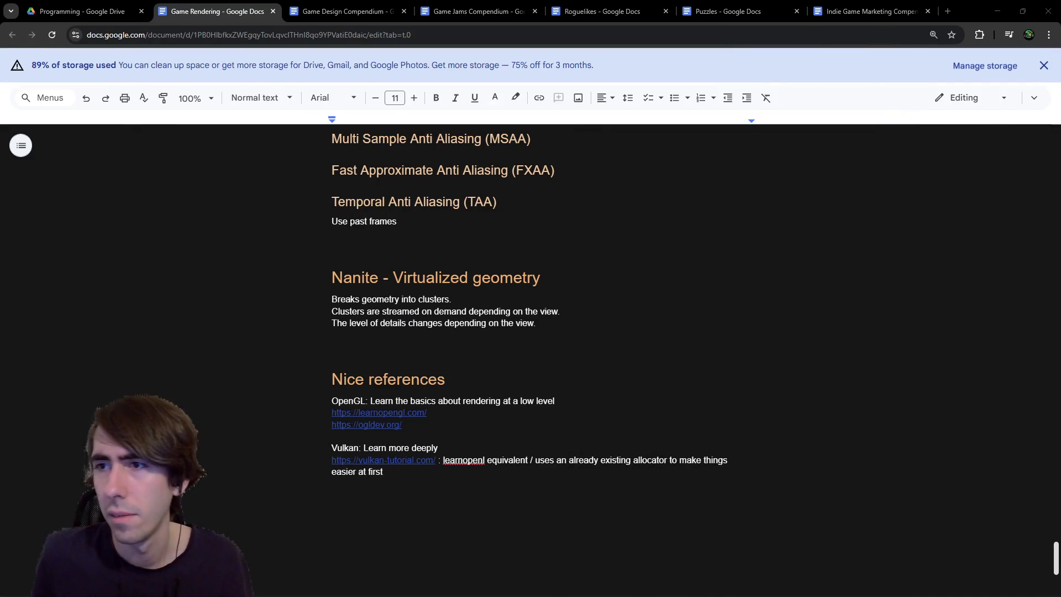
# Step: Paste the vkguide.dev link noting it uses a custom allocator, explores more, but with less explanations
pyautogui.click(472, 484)
pyautogui.write('https://vkguide.dev/')
pyautogui.write('uses a custom allocat')
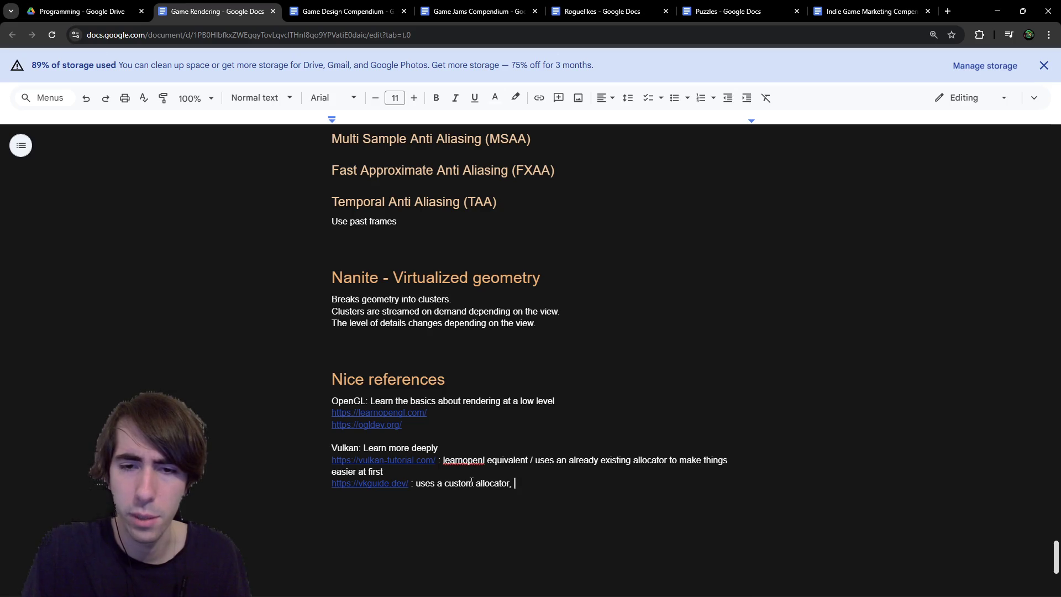
pyautogui.write('expl')
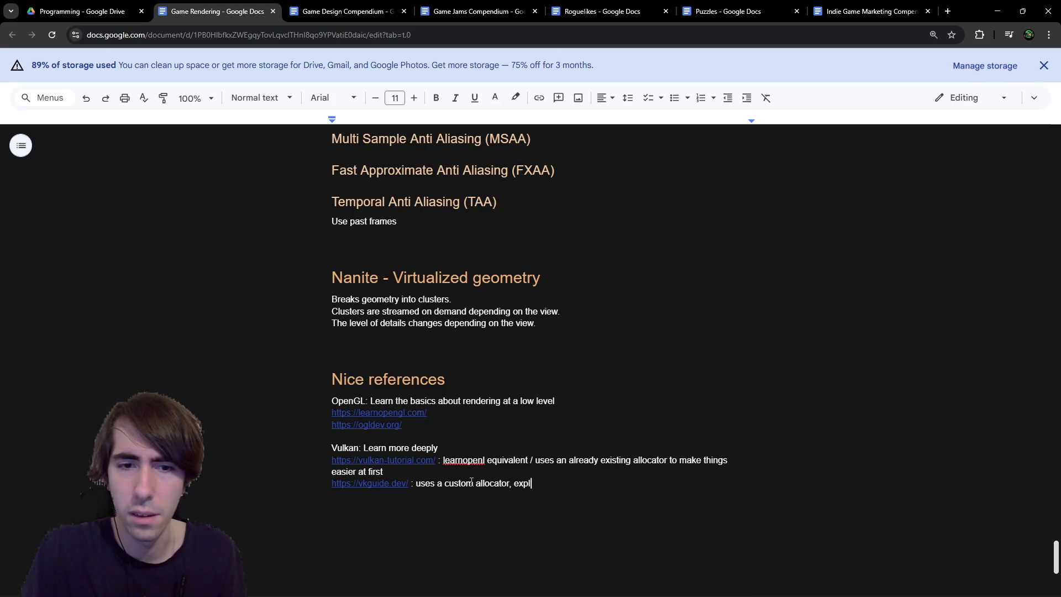
pyautogui.write('ores more e')
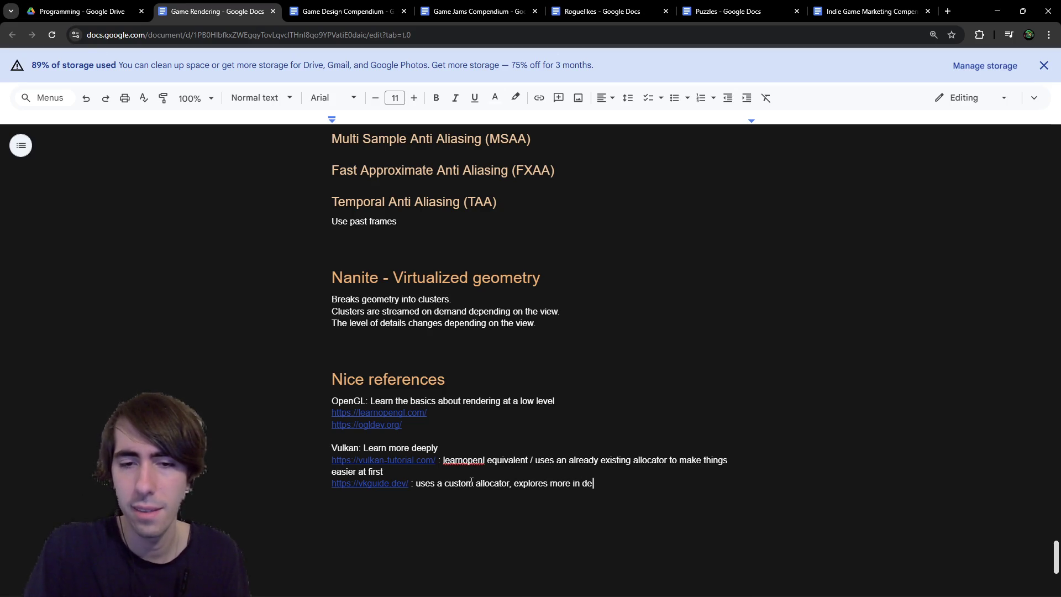
pyautogui.write('osometimes, bu')
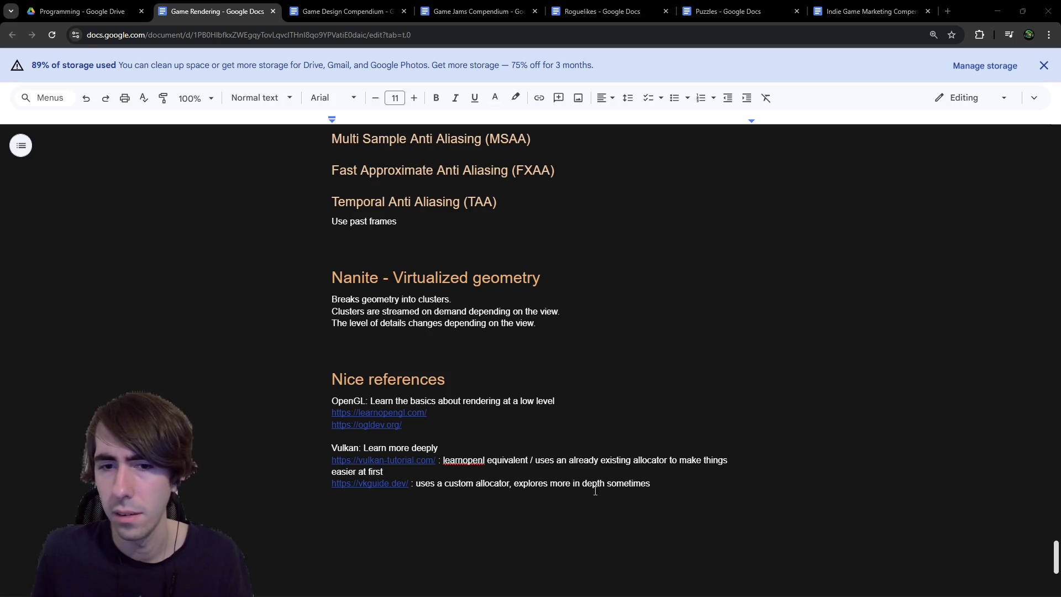
pyautogui.hotkey('ctrl', 'shift', 'Left')
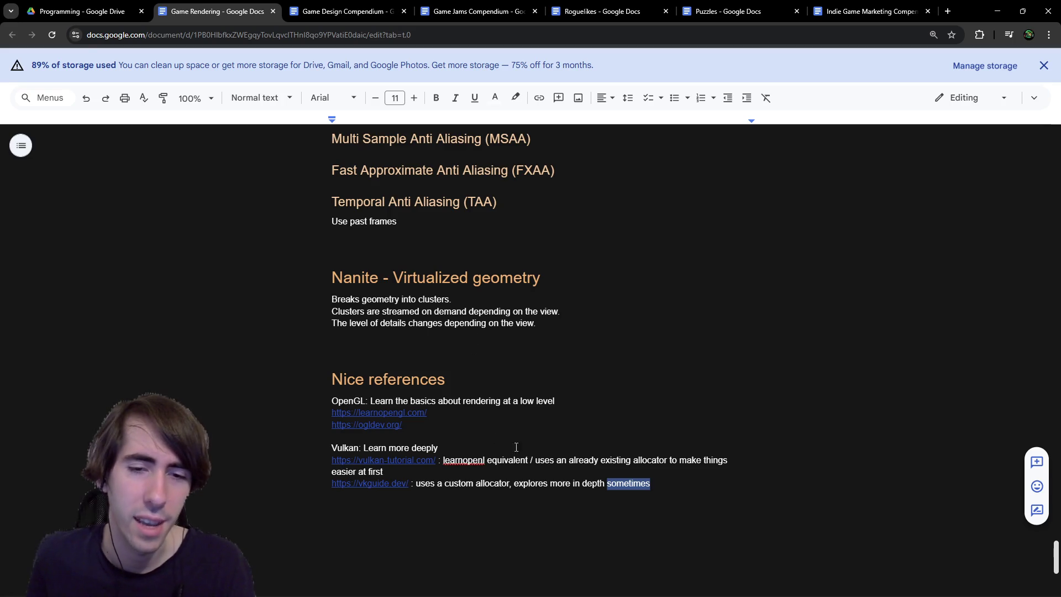
pyautogui.write('but with')
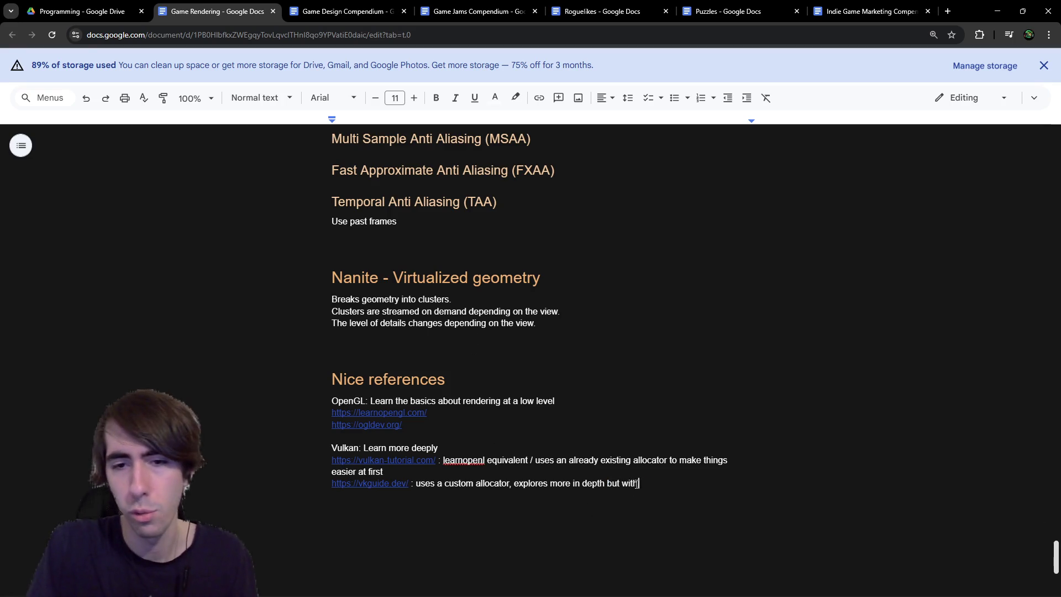
pyautogui.write(' less explanations')
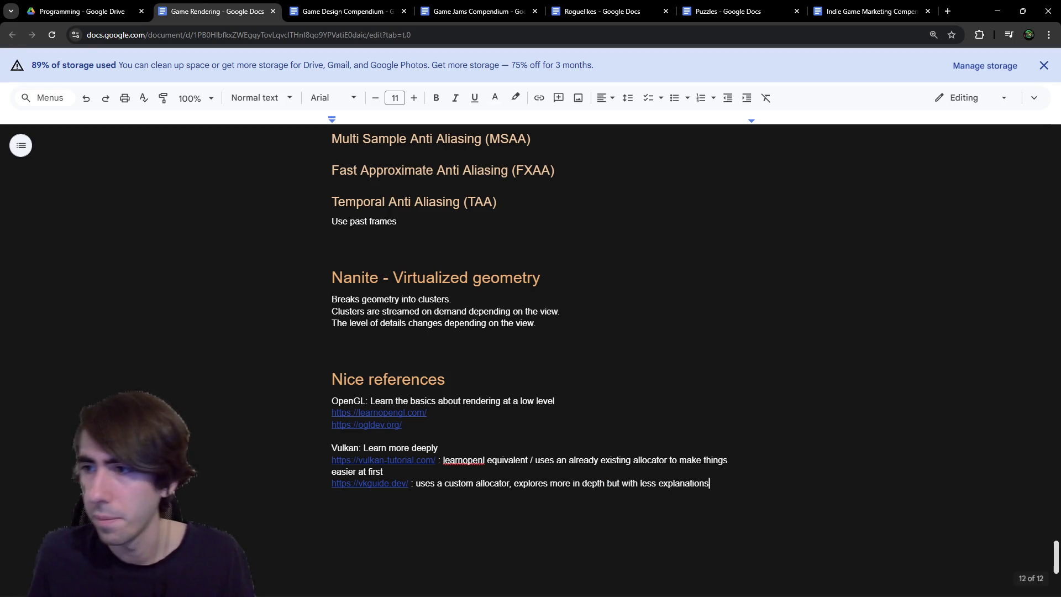
pyautogui.hotkey('alt', 'Tab')
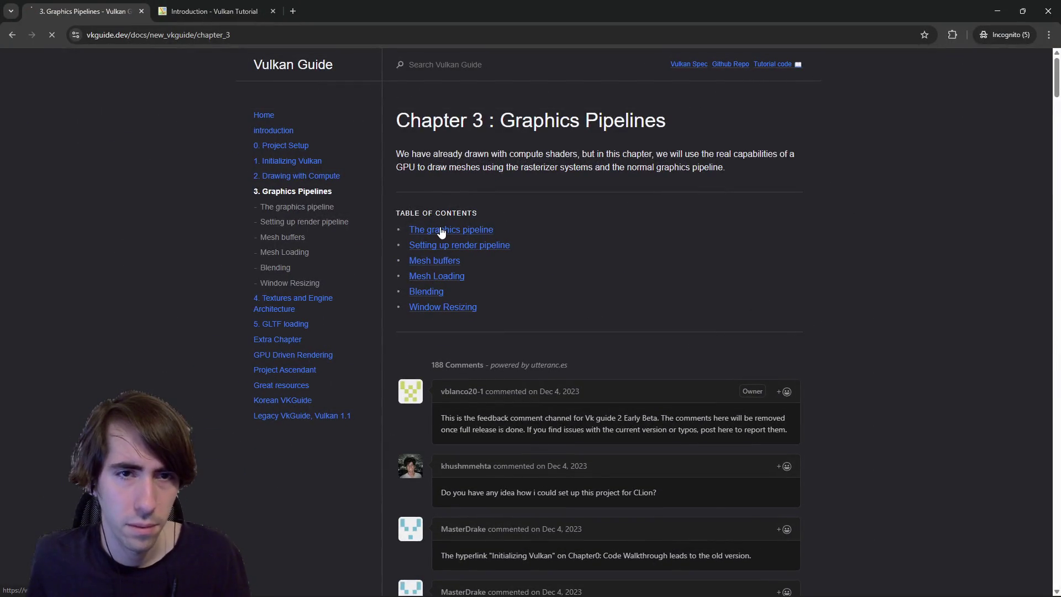
# Step: Skim The graphics pipeline, Setting up render pipeline and Mesh buffers pages in Vulkan Guide
pyautogui.click(440, 228)
pyautogui.scroll(-10, 441, 231)
pyautogui.scroll(10, 470, 177)
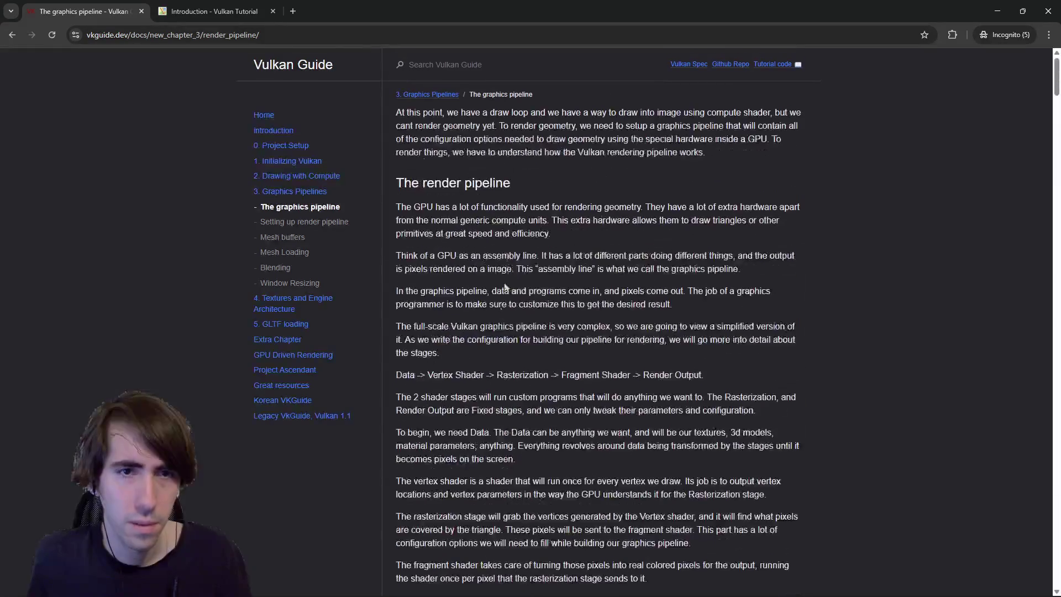
pyautogui.click(324, 227)
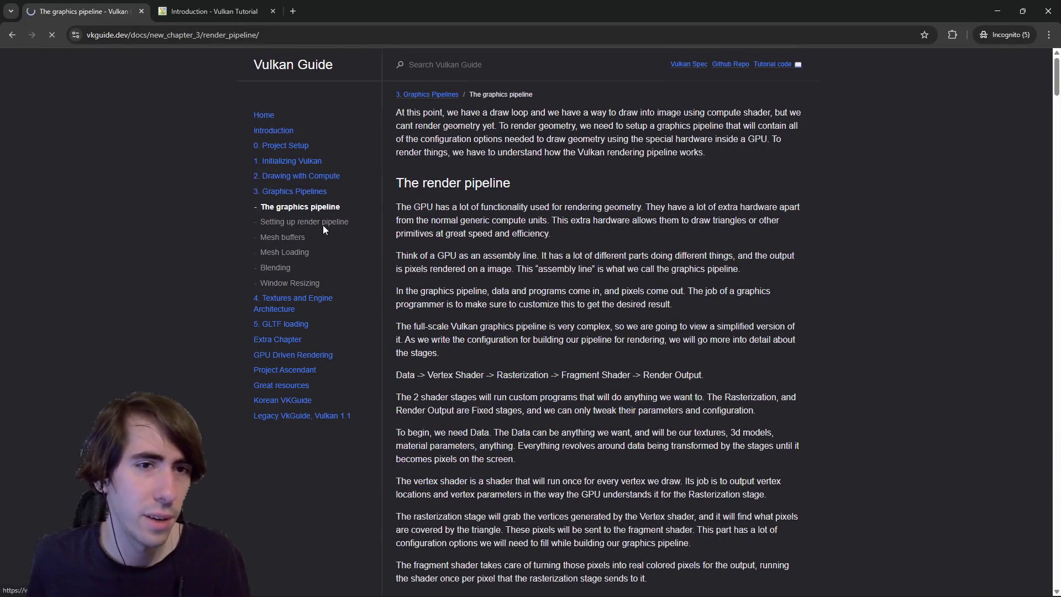
pyautogui.scroll(-10, 420, 298)
pyautogui.scroll(-10, 420, 299)
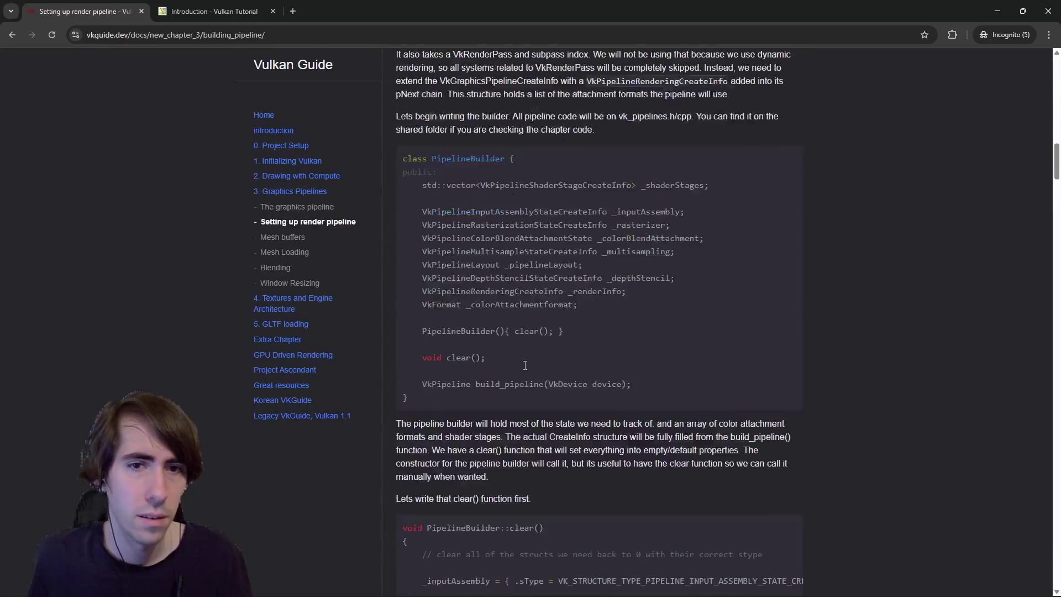
pyautogui.click(293, 238)
pyautogui.scroll(-20, 471, 239)
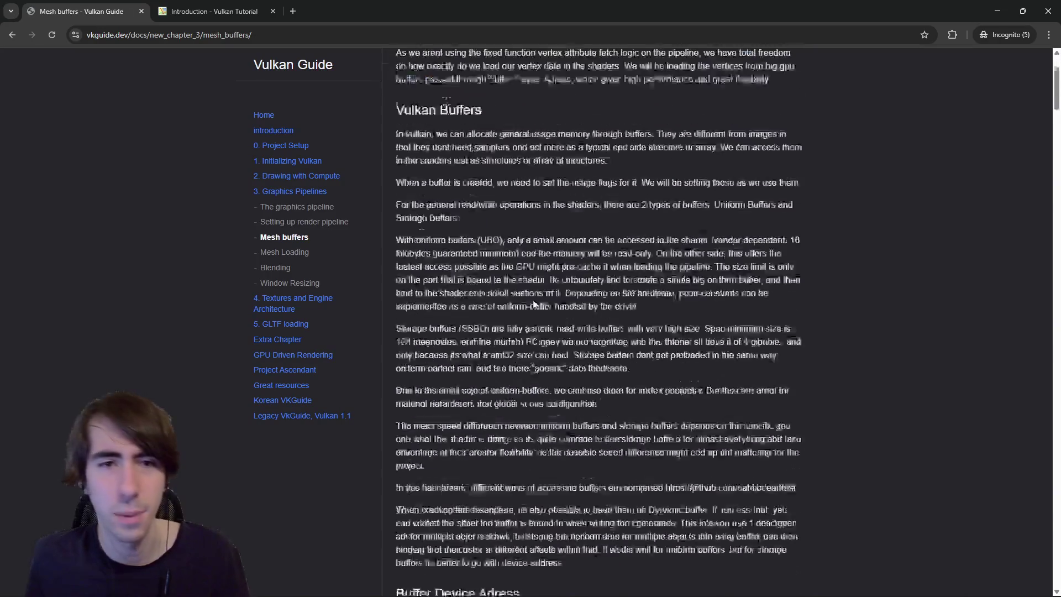
pyautogui.scroll(-15, 529, 294)
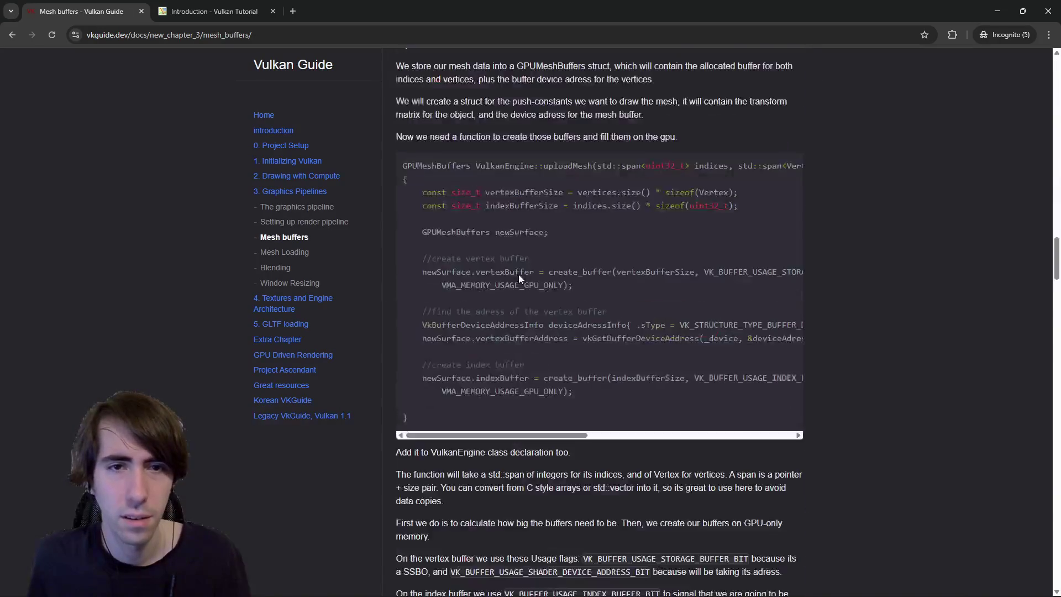
# Step: Replace 'but with less explanations' in the vkguide note with a 'too difficult to start with' remark
pyautogui.hotkey('alt', 'Tab')
pyautogui.moveTo(710, 484)
pyautogui.mouseDown()
pyautogui.moveTo(581, 484)
pyautogui.moveTo(607, 484)
pyautogui.mouseUp()
pyautogui.write('but ')
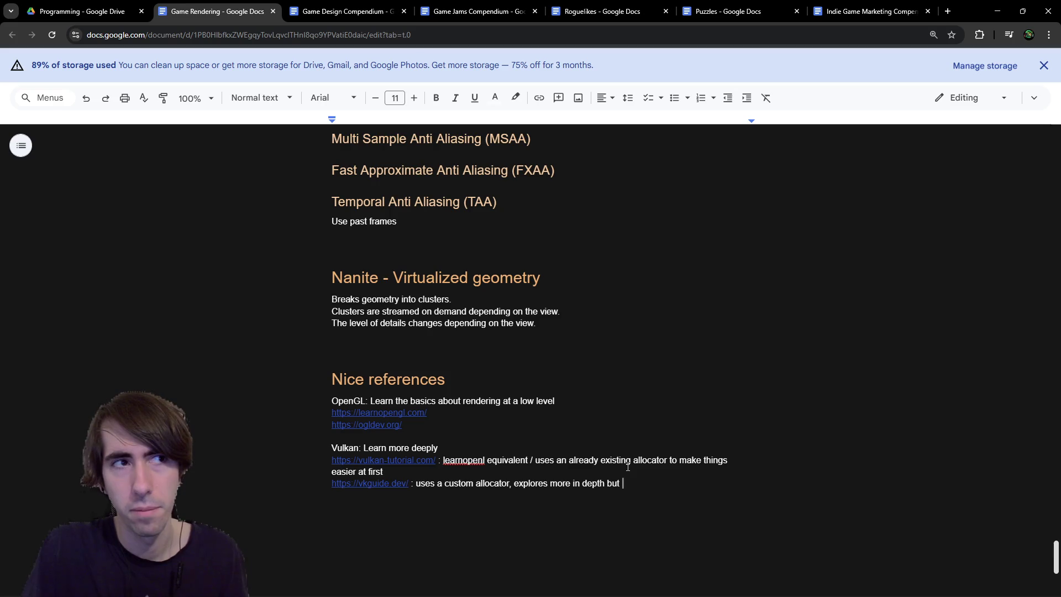
pyautogui.write('too diff')
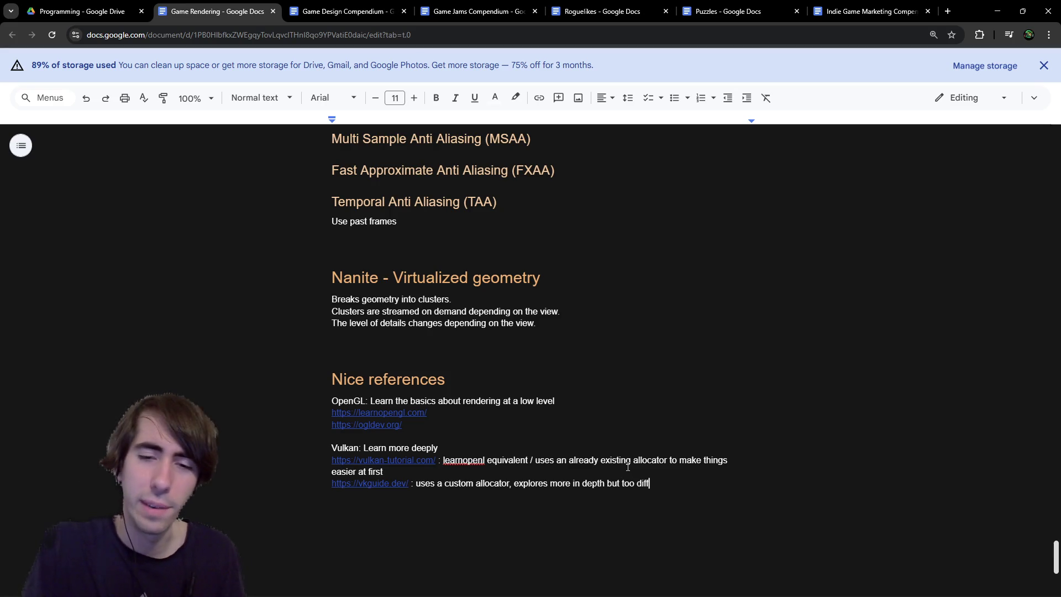
pyautogui.write('with')
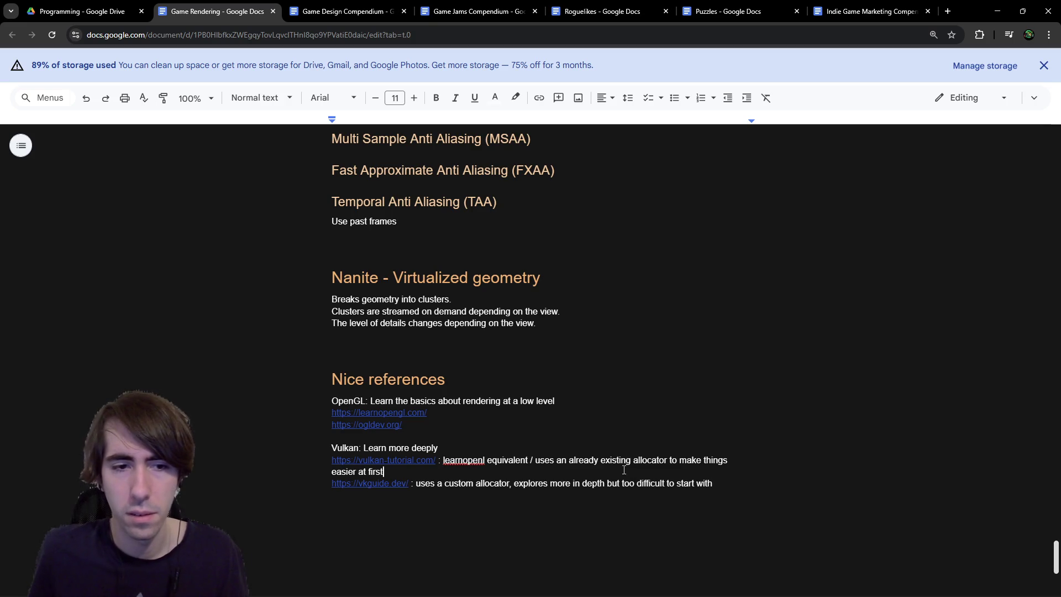
pyautogui.write(', good to start')
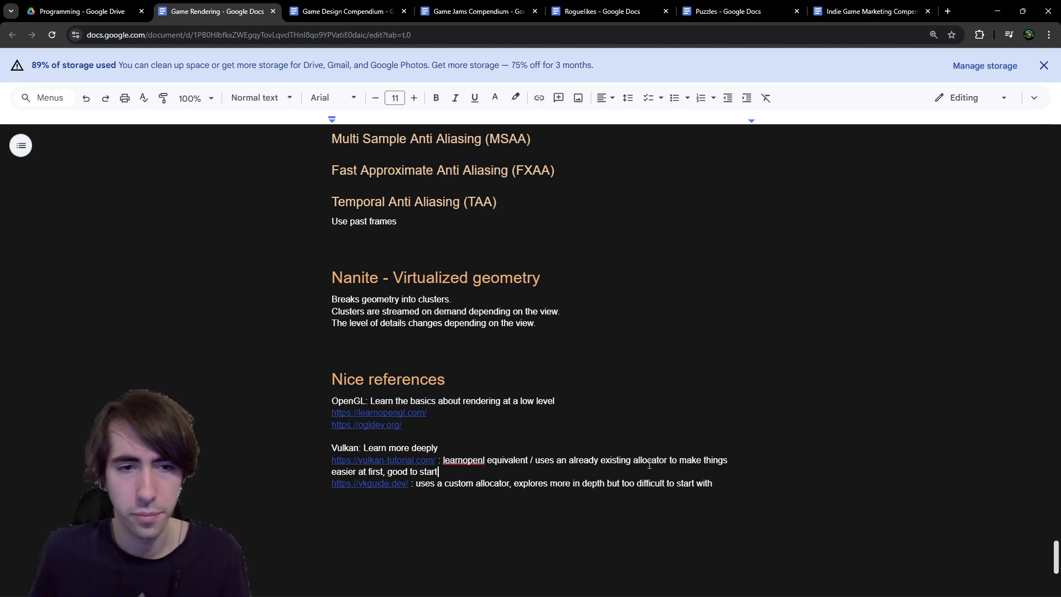
# Step: Rename the Nice references heading to 'Low Level Rendering APIs' and start a DirectX line below vkguide
pyautogui.click(562, 376)
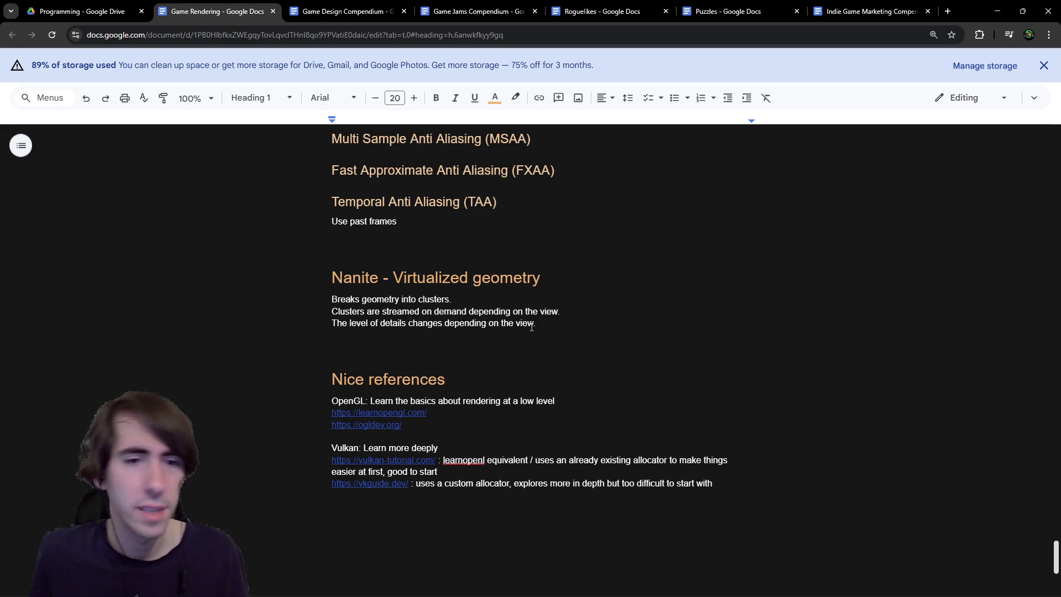
pyautogui.moveTo(507, 377); pyautogui.dragTo(242, 385)
pyautogui.write('Renderi')
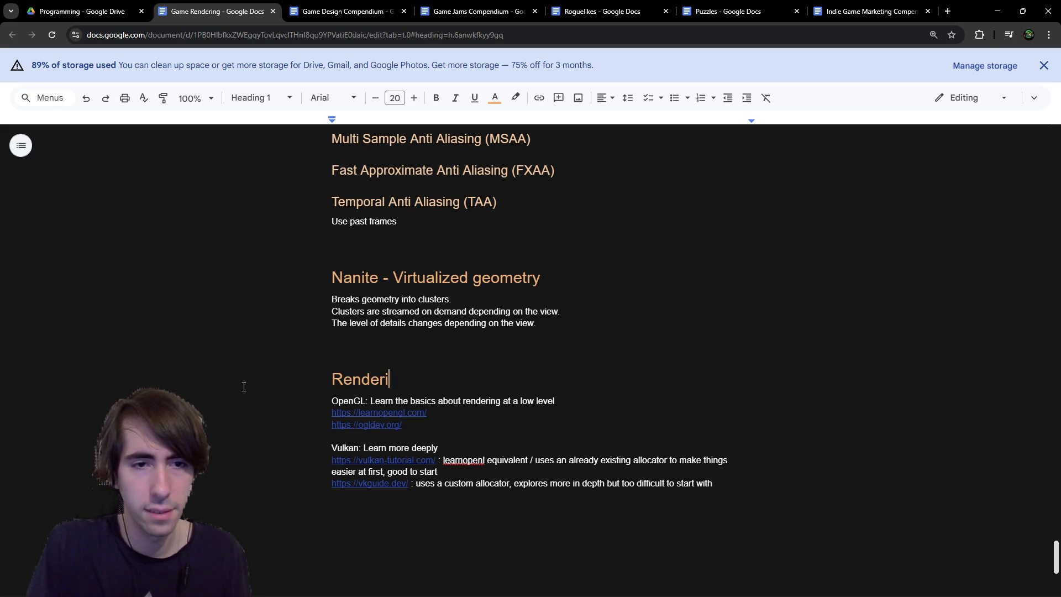
pyautogui.write('ng APIs')
pyautogui.press('Home')
pyautogui.write('Low Level')
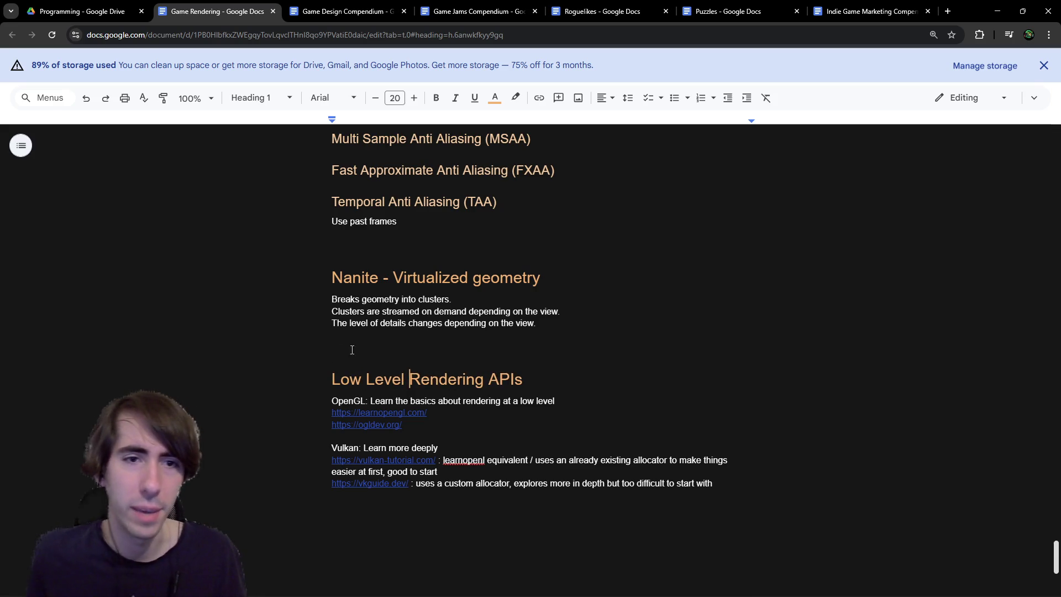
pyautogui.click(627, 505)
pyautogui.write('Dirce')
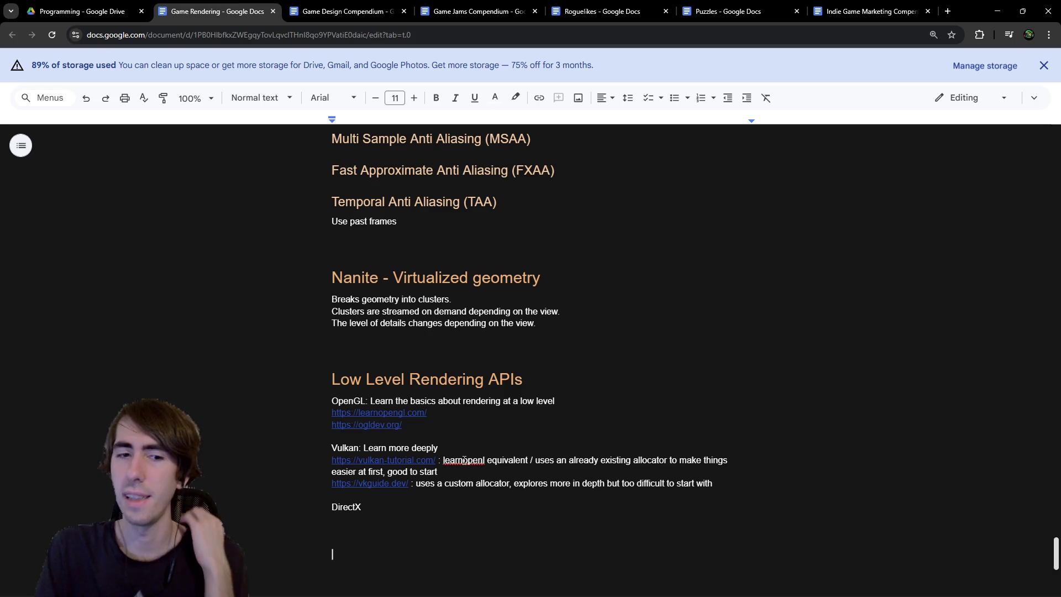
# Step: Append 11 to the DirectX entry so it reads DirectX11
pyautogui.press('BackSpace')
pyautogui.scroll(-2, 333, 481)
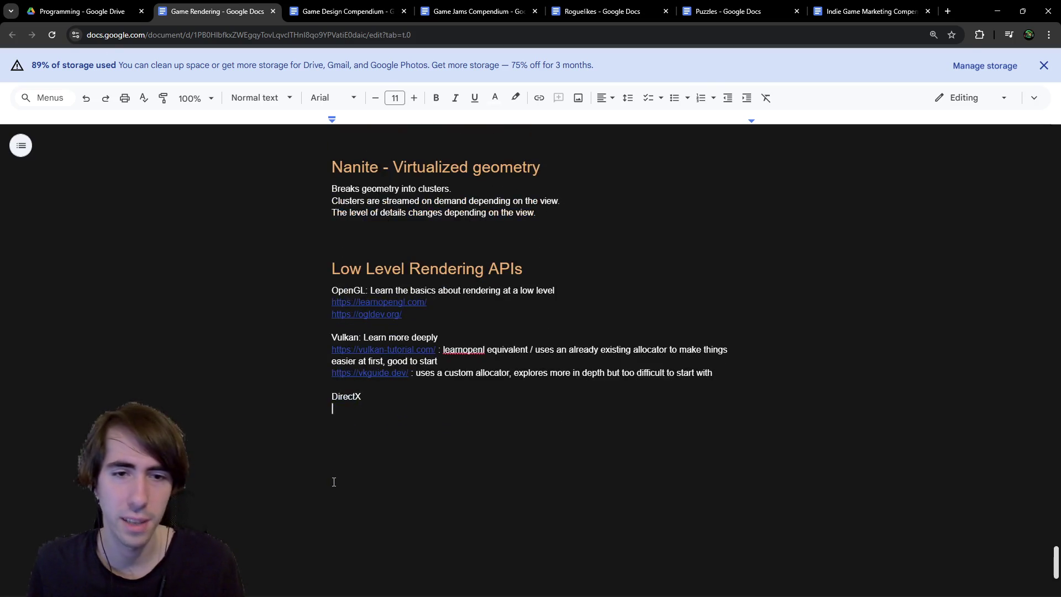
pyautogui.hotkey('ctrl', '+')
pyautogui.hotkey('ctrl', '+')
pyautogui.scroll(-2, 340, 481)
pyautogui.hotkey('ctrl', '-')
pyautogui.click(363, 343)
pyautogui.doubleClick(330, 351)
pyautogui.click(355, 348)
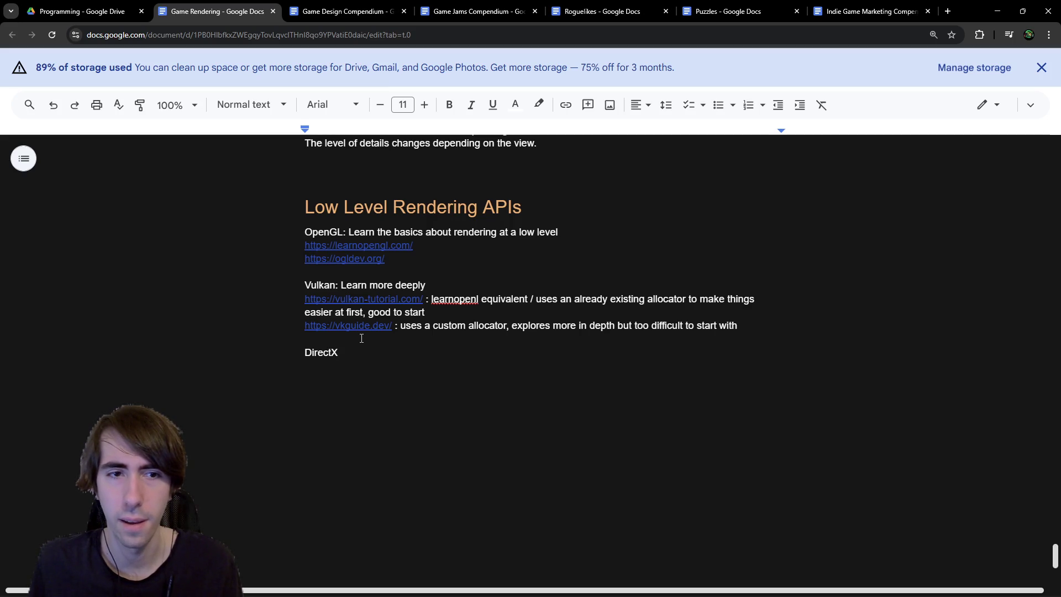
pyautogui.write('11')
# Step: Add a DirectX12 line directly below DirectX11
pyautogui.press('Return')
pyautogui.moveTo(363, 353); pyautogui.dragTo(268, 361)
pyautogui.write('DirectX11')
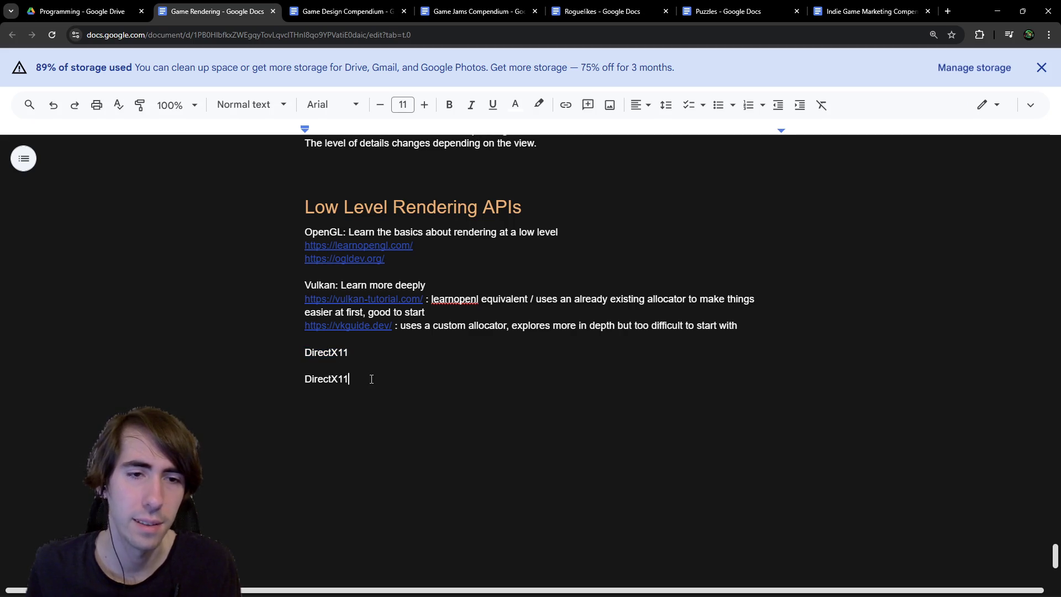
pyautogui.press('BackSpace')
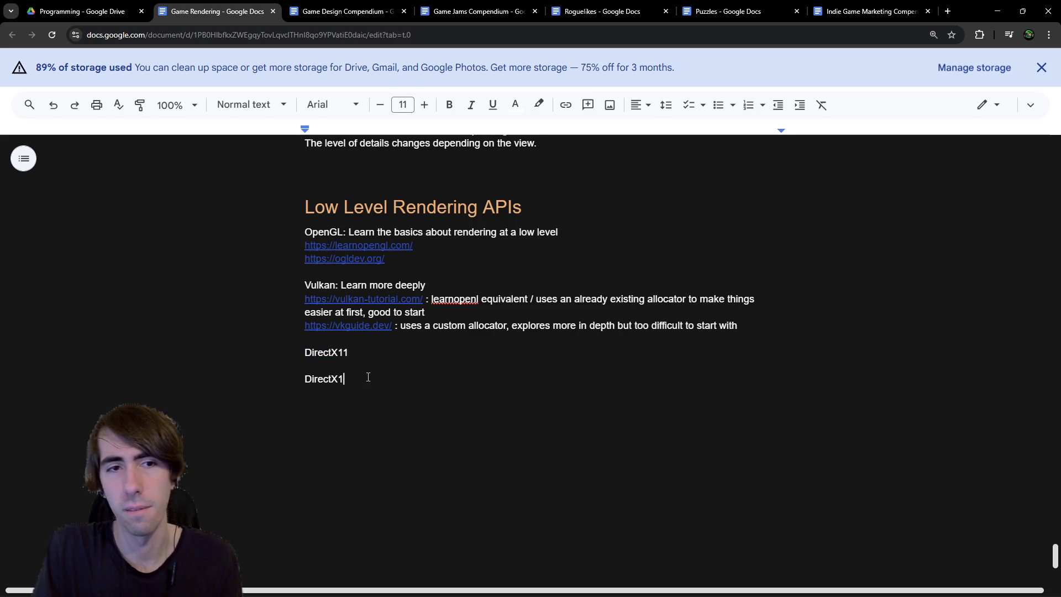
pyautogui.write('2')
pyautogui.press('Up')
pyautogui.press('BackSpace')
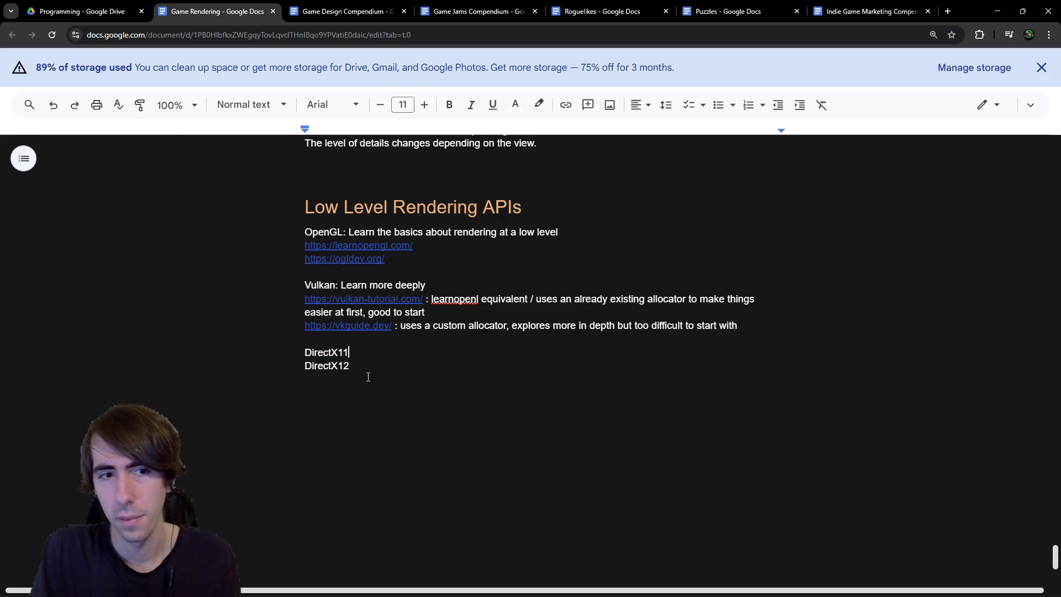
pyautogui.press('Down')
pyautogui.press('Return')
pyautogui.press('Return')
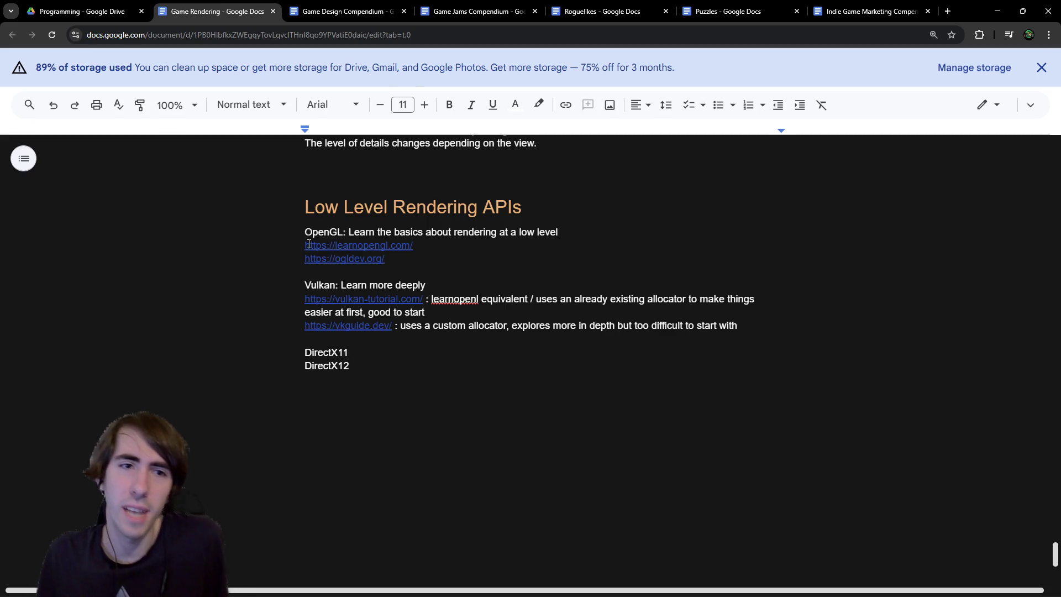
# Step: Add a 'Metal: Apple' line beneath DirectX12
pyautogui.moveTo(304, 233)
pyautogui.mouseDown()
pyautogui.moveTo(354, 266)
pyautogui.moveTo(741, 326)
pyautogui.moveTo(449, 326)
pyautogui.moveTo(769, 327)
pyautogui.moveTo(299, 239)
pyautogui.mouseUp()
pyautogui.click(769, 327)
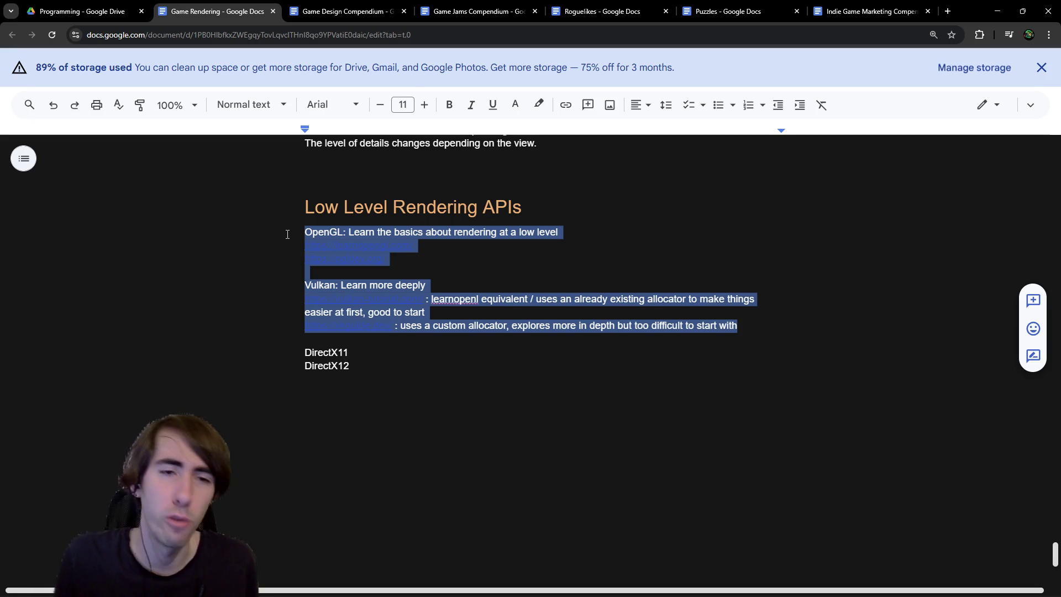
pyautogui.doubleClick(298, 351)
pyautogui.click(326, 392)
pyautogui.write('Metal: Apple')
pyautogui.press('Up')
pyautogui.press('Up')
pyautogui.press('Up')
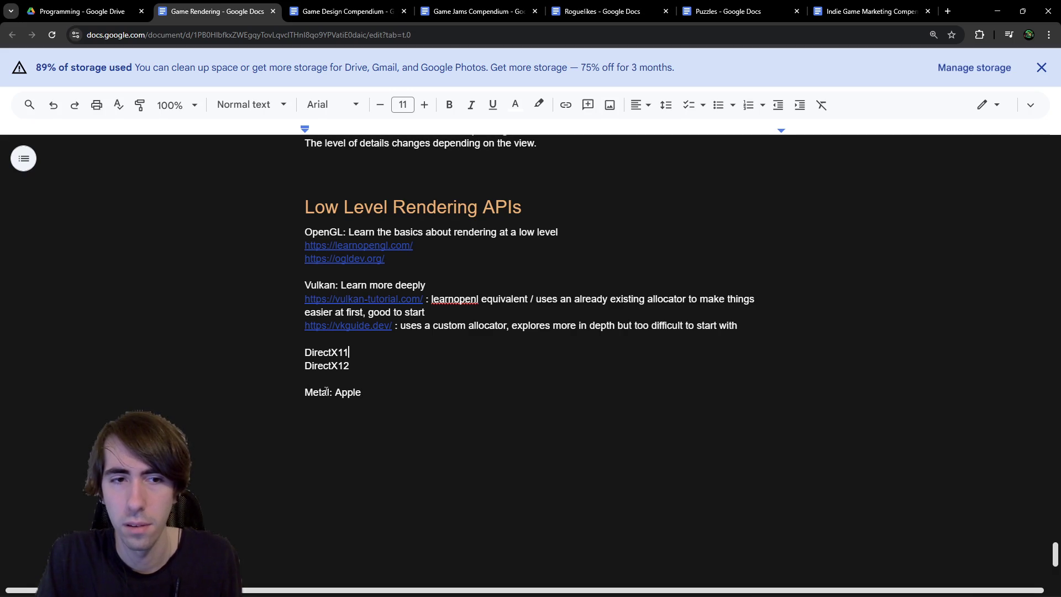
pyautogui.press('Up')
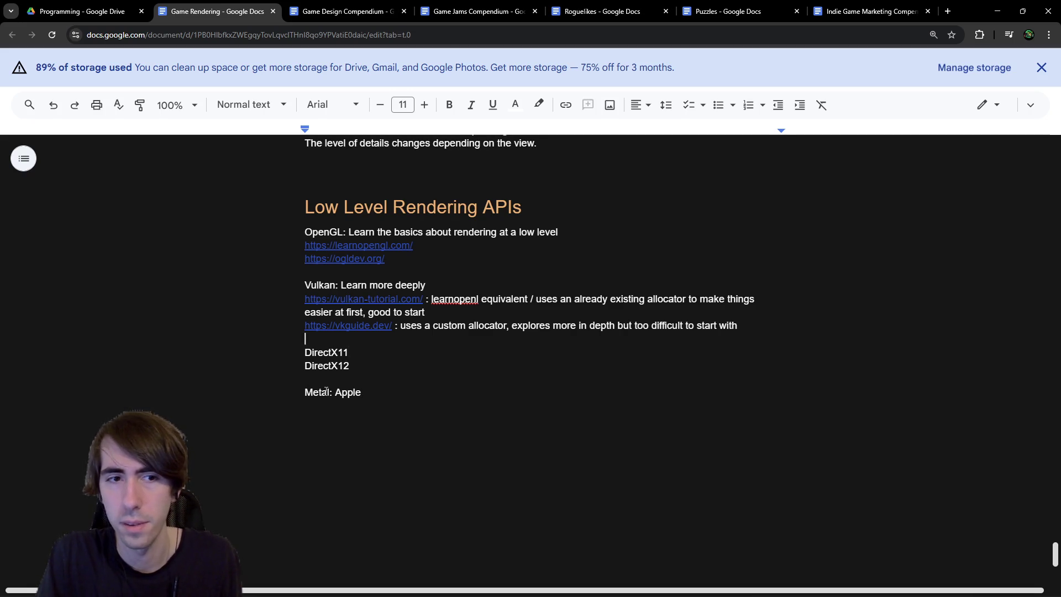
pyautogui.press('Return')
pyautogui.write('Windows:')
pyautogui.press('Down')
pyautogui.press('Down')
pyautogui.press('Down')
pyautogui.press('Up')
pyautogui.press('Up')
pyautogui.press('Up')
pyautogui.press('Left')
pyautogui.write('Only')
pyautogui.press('Down')
pyautogui.press('Down')
pyautogui.press('Down')
pyautogui.press('Down')
pyautogui.press('End')
pyautogui.hotkey('ctrl', 'shift', 'Left')
pyautogui.press('BackSpace')
pyautogui.press('BackSpace')
pyautogui.press('BackSpace')
pyautogui.press('Up')
pyautogui.press('Return')
pyautogui.write('Apple Only:')
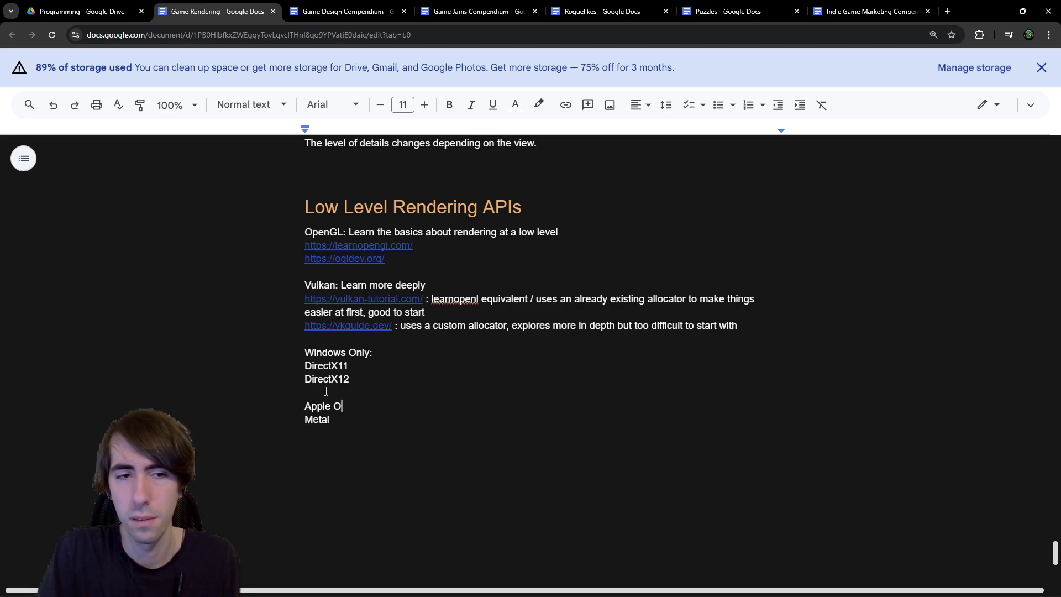
pyautogui.doubleClick(310, 422)
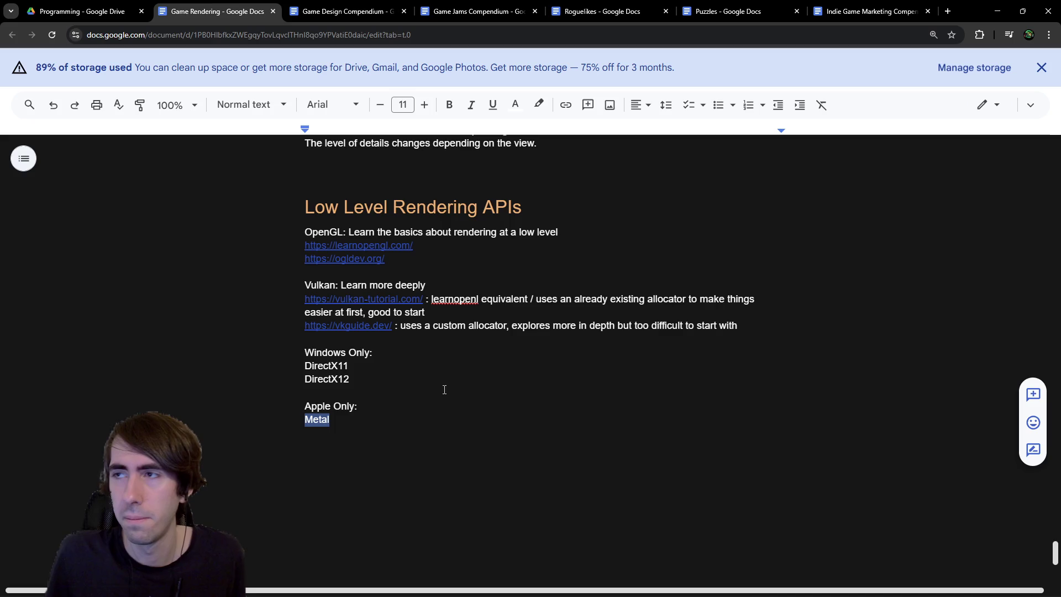
pyautogui.click(403, 381)
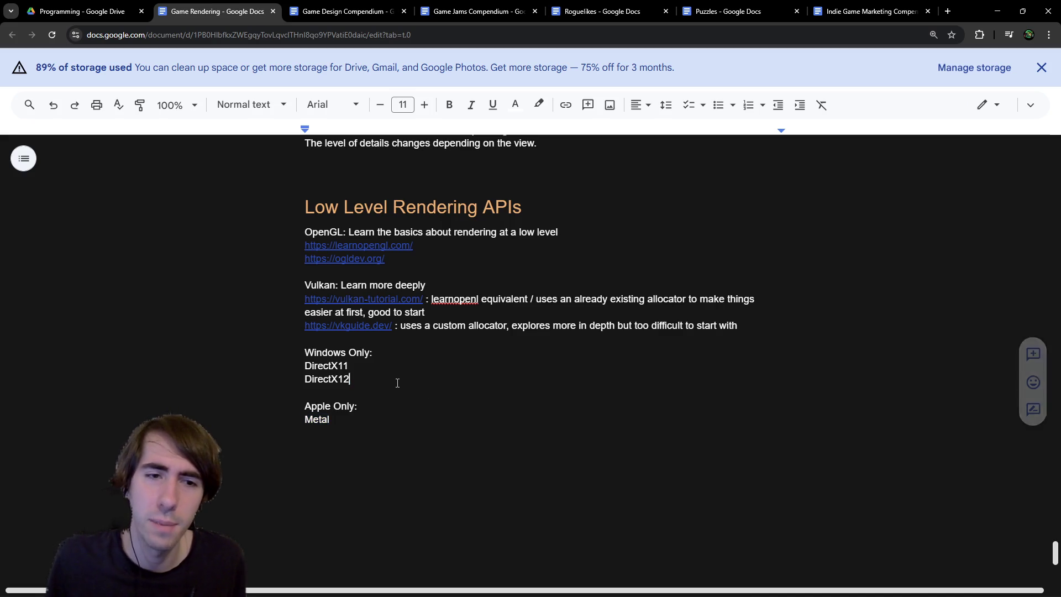
pyautogui.moveTo(398, 382); pyautogui.dragTo(178, 349)
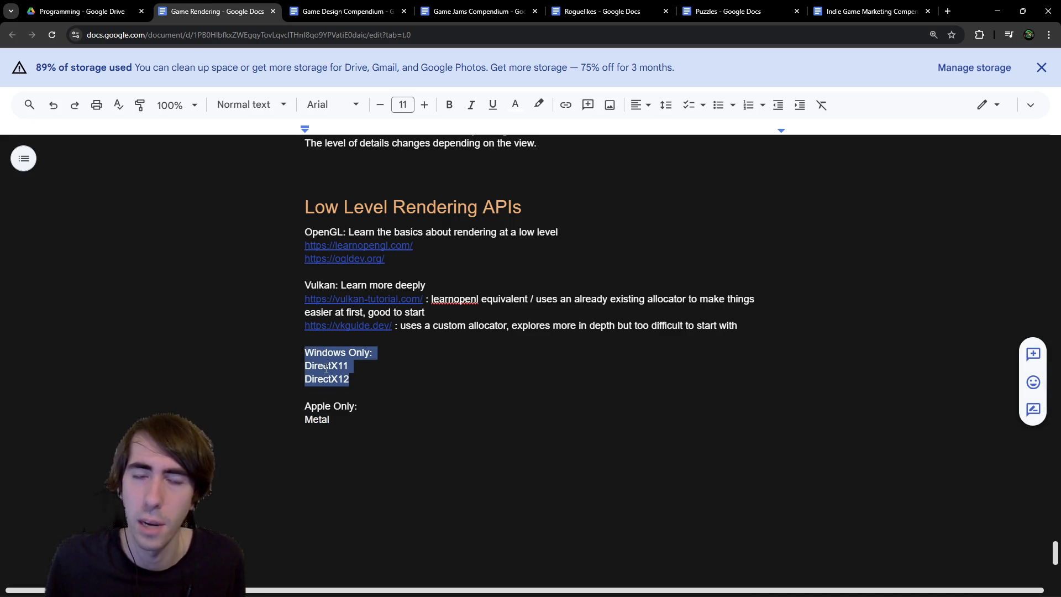
pyautogui.click(356, 375)
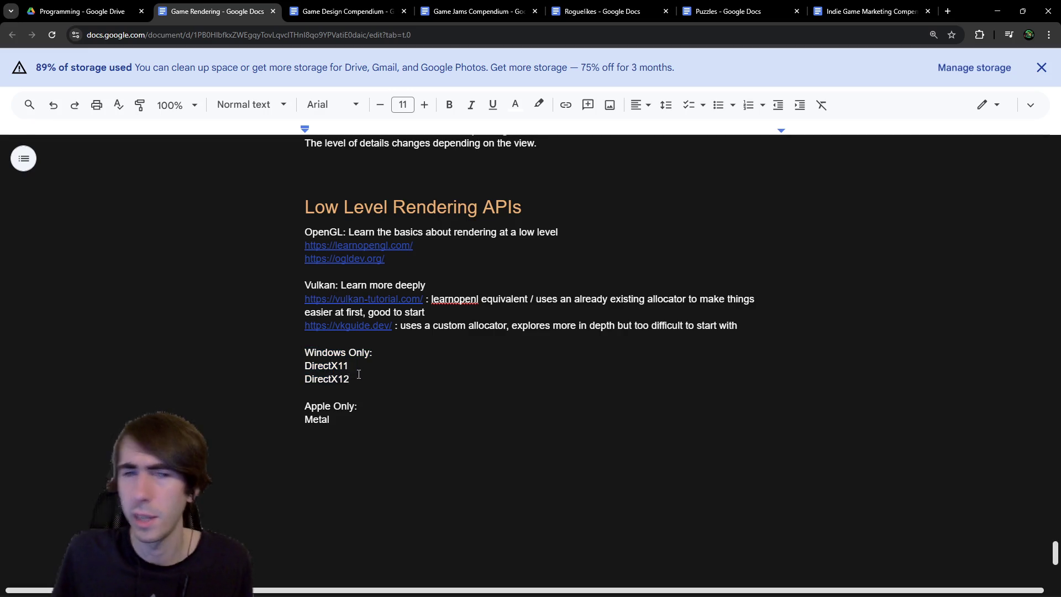
pyautogui.doubleClick(345, 379)
pyautogui.doubleClick(337, 366)
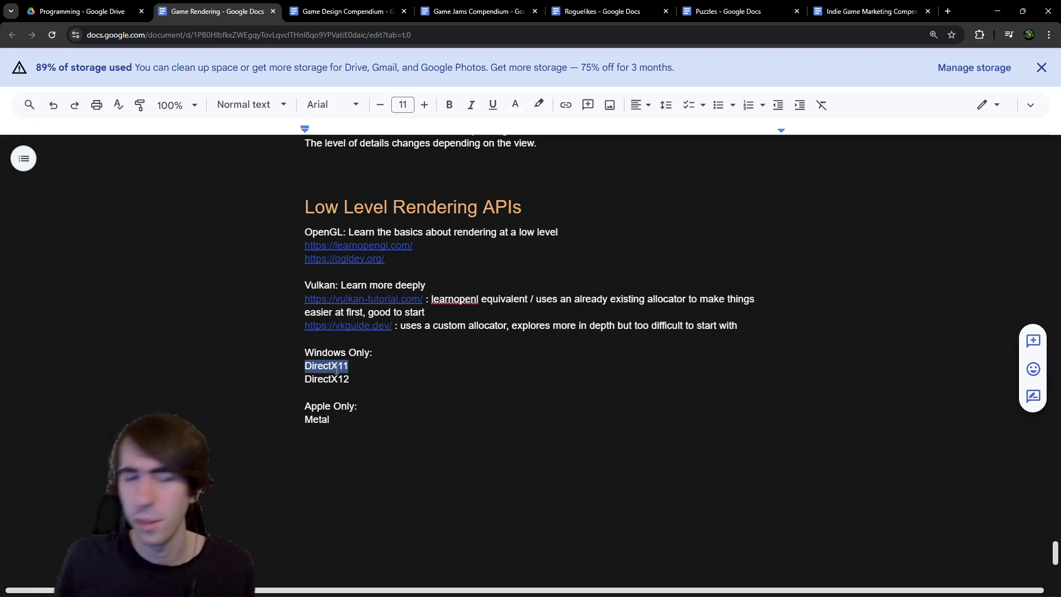
pyautogui.click(337, 450)
# Step: Add the label 'Opengl 3.2 and less:' below the Metal line
pyautogui.scroll(-1, 336, 450)
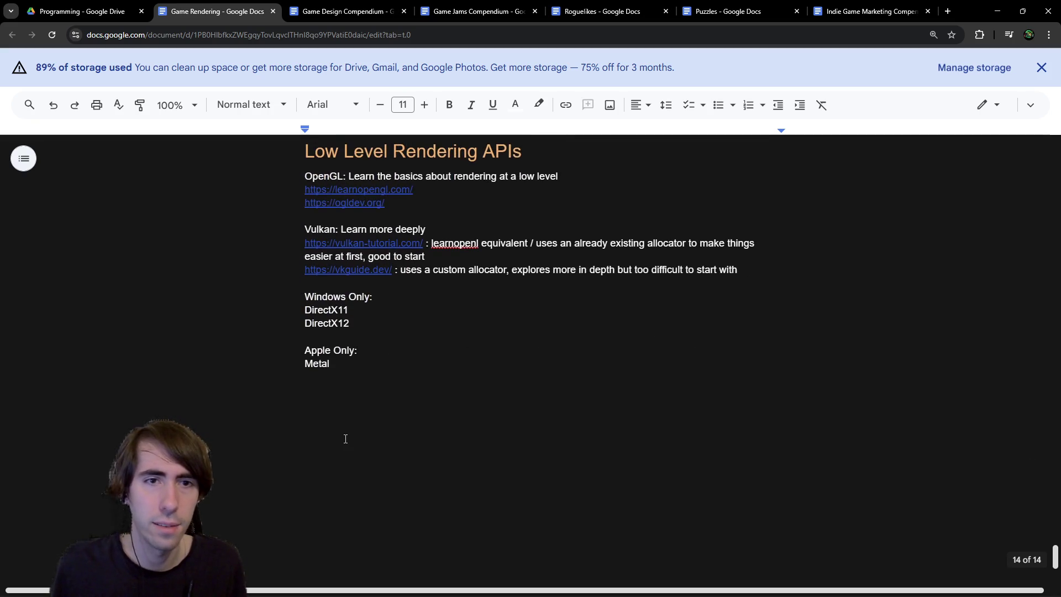
pyautogui.write('Opengl:')
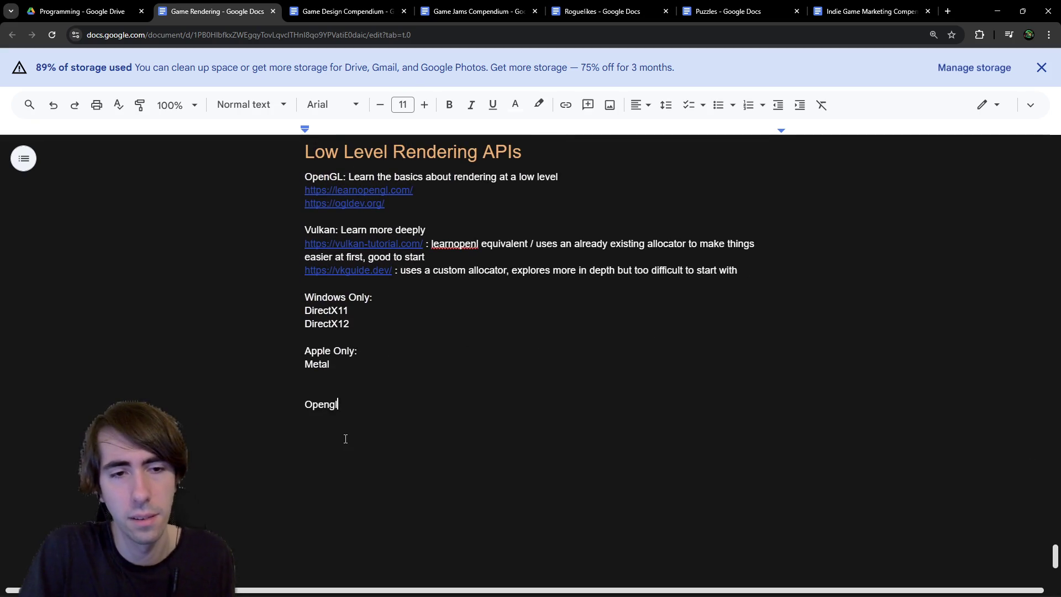
pyautogui.press('Return')
pyautogui.press('BackSpace')
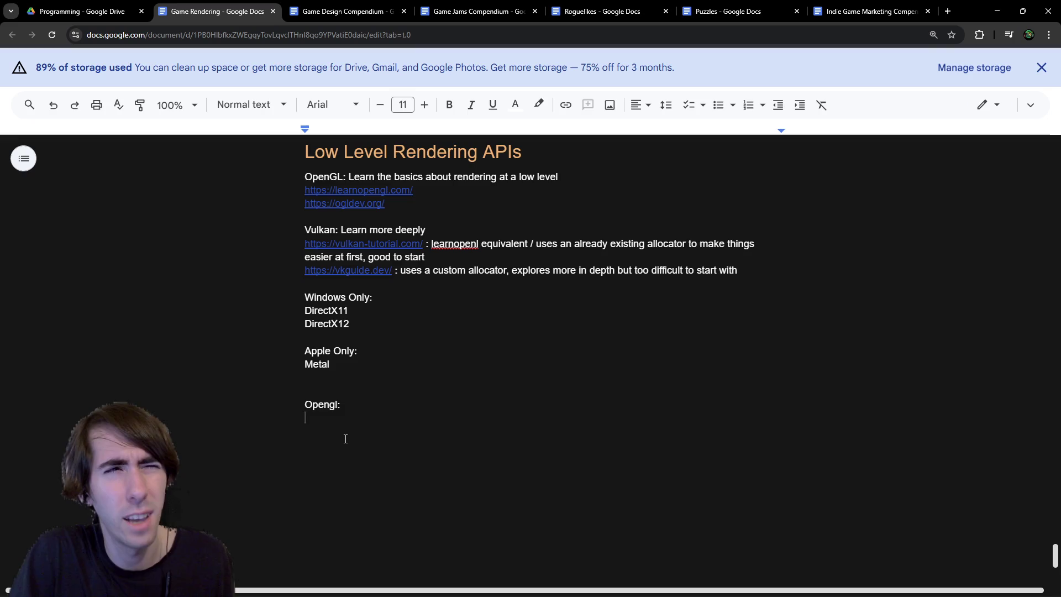
pyautogui.press('BackSpace')
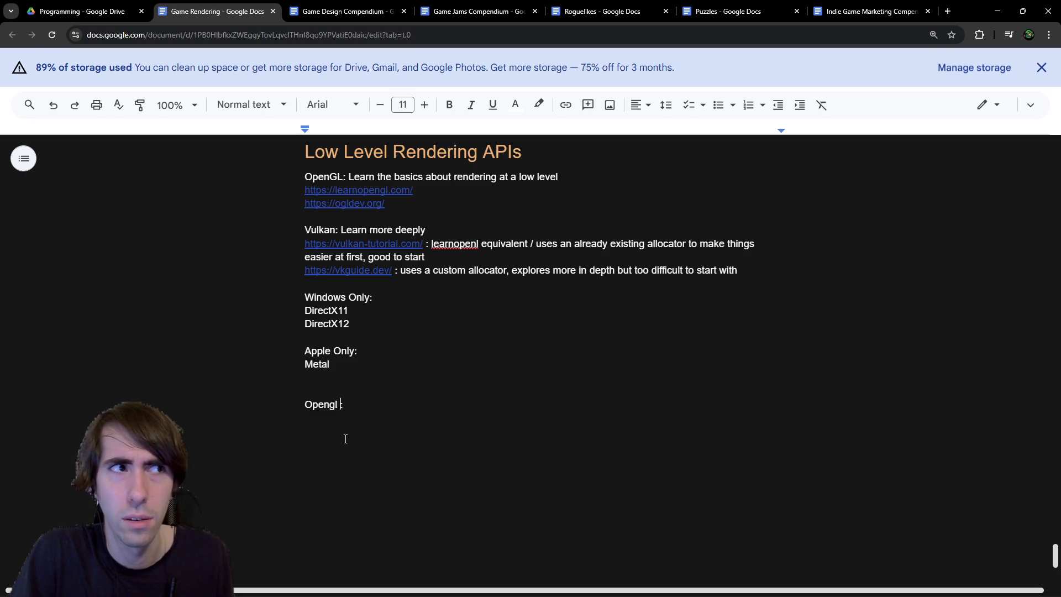
pyautogui.write('3.2 ')
pyautogui.write('and less')
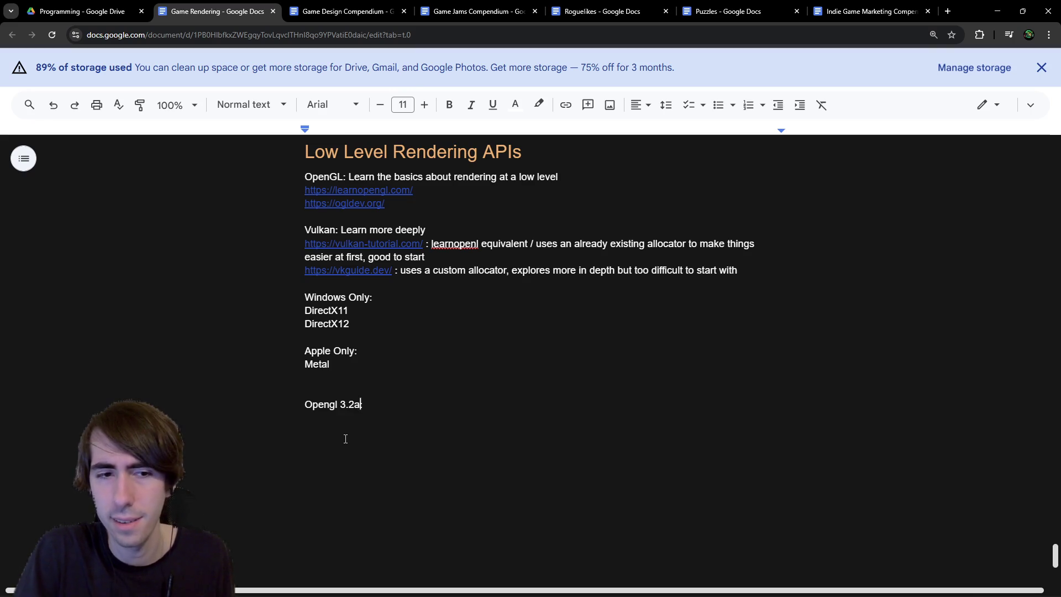
pyautogui.press('End')
pyautogui.press('Return')
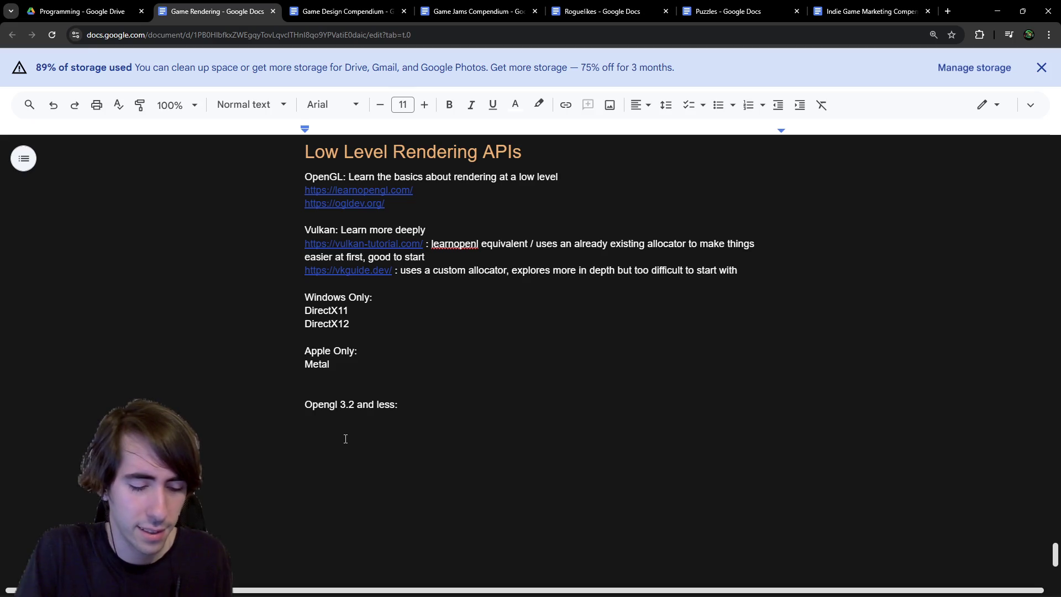
# Step: Write beneath it: when you want to draw something, you push back vertices, and then it renders
pyautogui.write('W')
pyautogui.press('BackSpace')
pyautogui.write('When you want ')
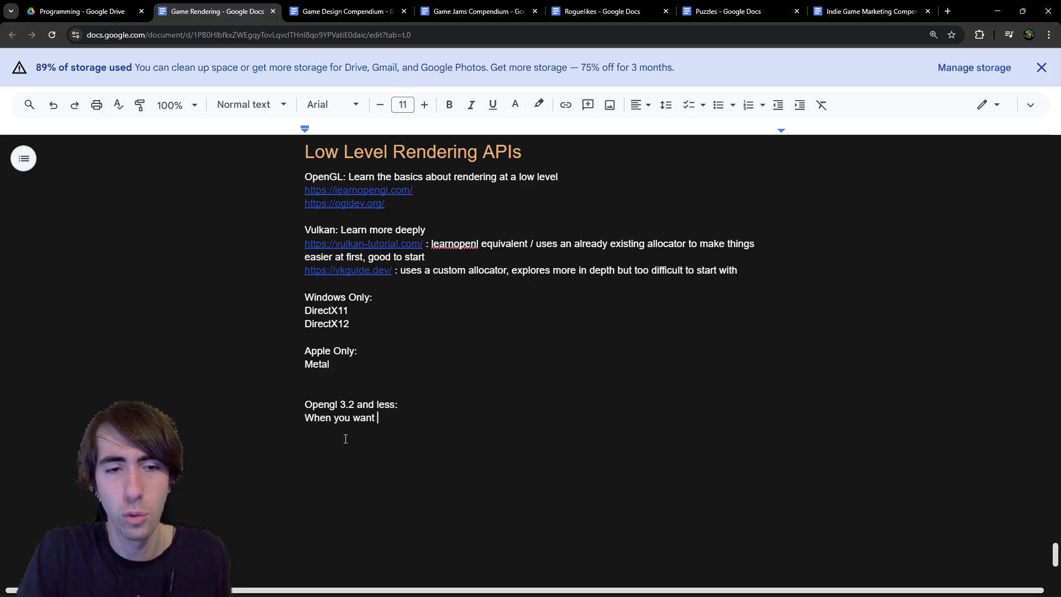
pyautogui.write('to draw')
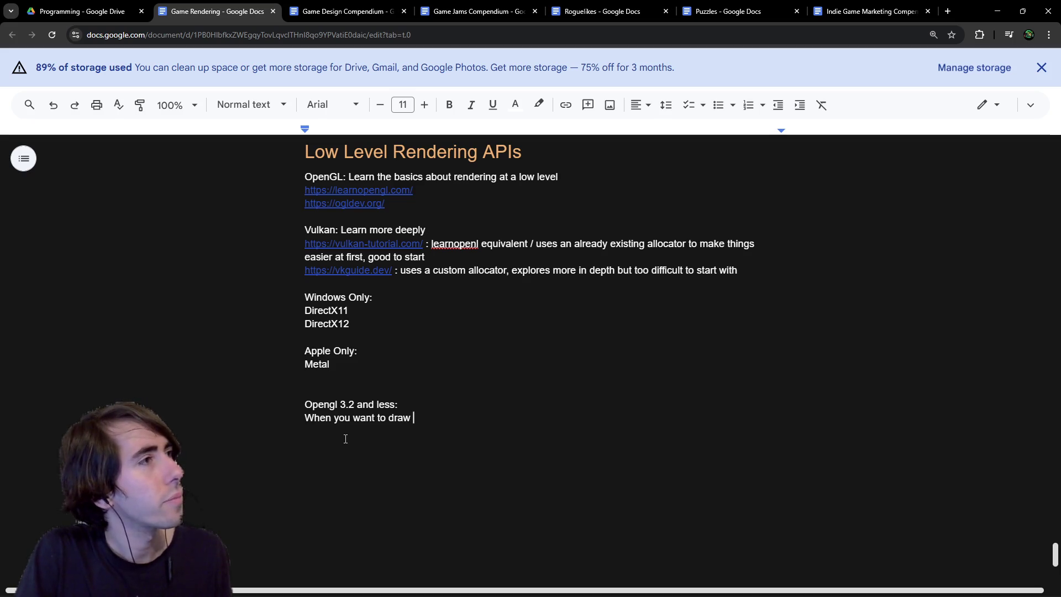
pyautogui.write('something, you pus')
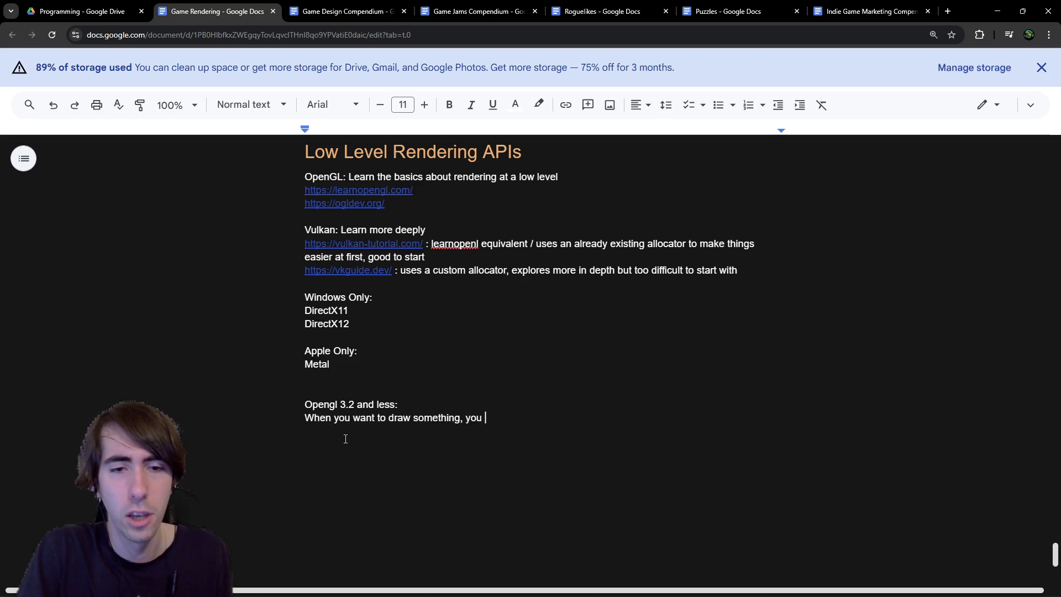
pyautogui.write('h ba')
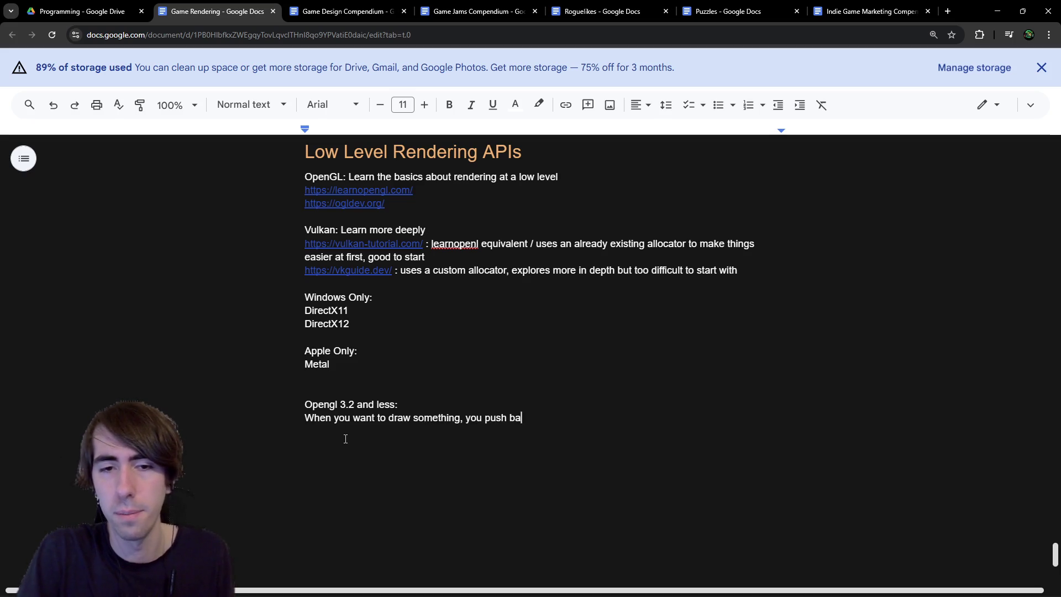
pyautogui.write('ck an mesh')
pyautogui.press('BackSpace')
pyautogui.press('BackSpace')
pyautogui.press('BackSpace')
pyautogui.write('vertices')
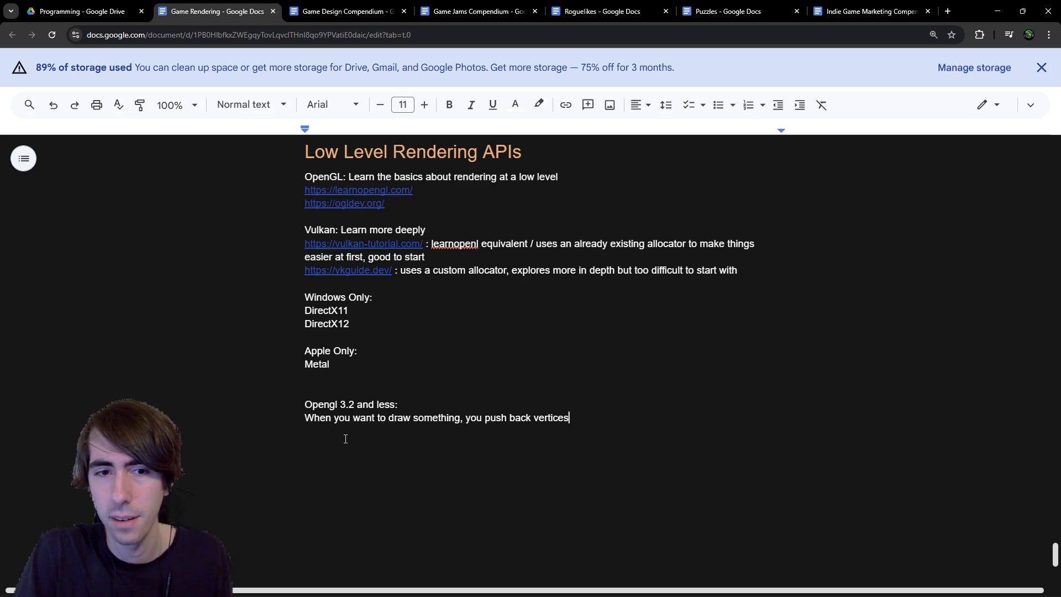
pyautogui.write(', and then it renders')
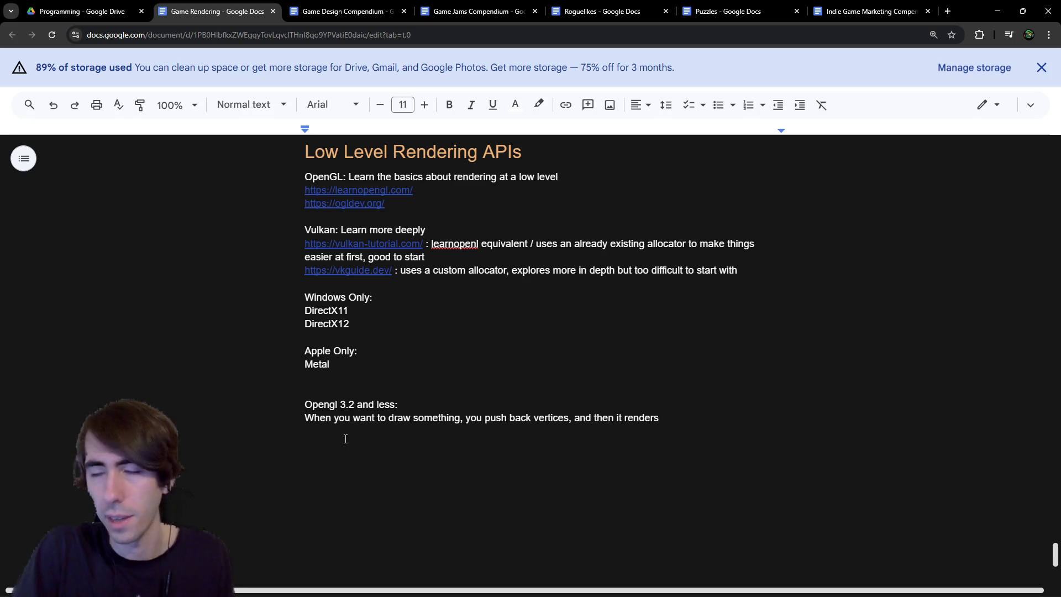
pyautogui.moveTo(342, 404); pyautogui.dragTo(354, 405)
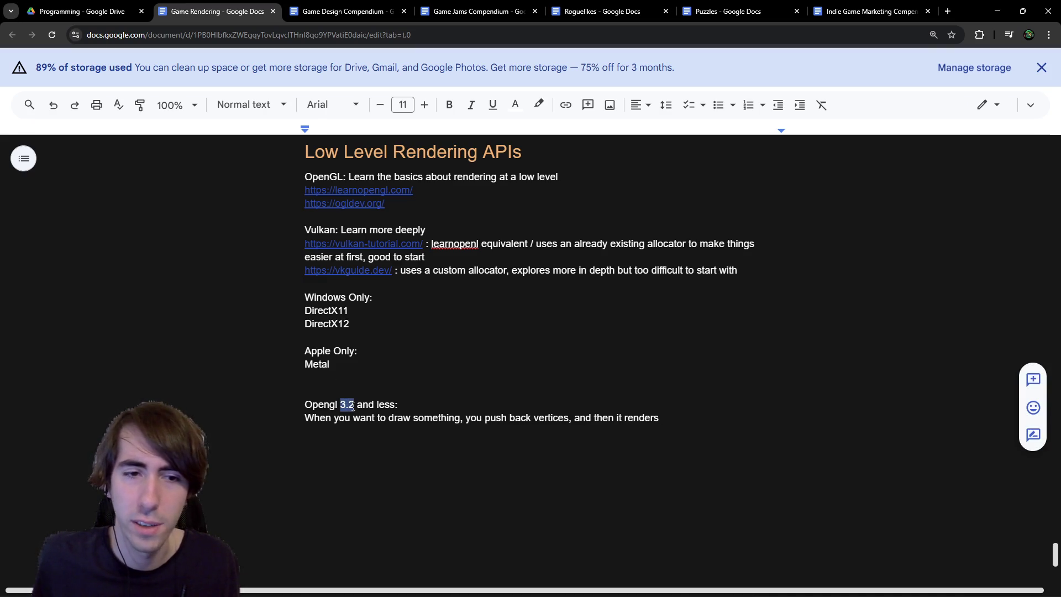
pyautogui.moveTo(633, 432)
pyautogui.mouseDown()
pyautogui.moveTo(280, 398)
pyautogui.moveTo(249, 415)
pyautogui.mouseUp()
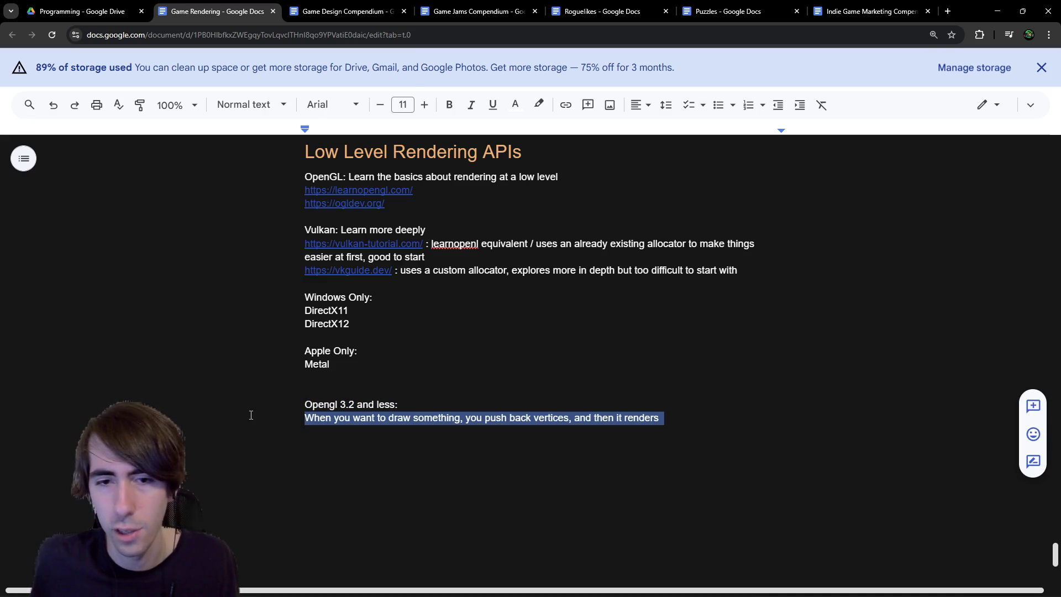
pyautogui.click(417, 433)
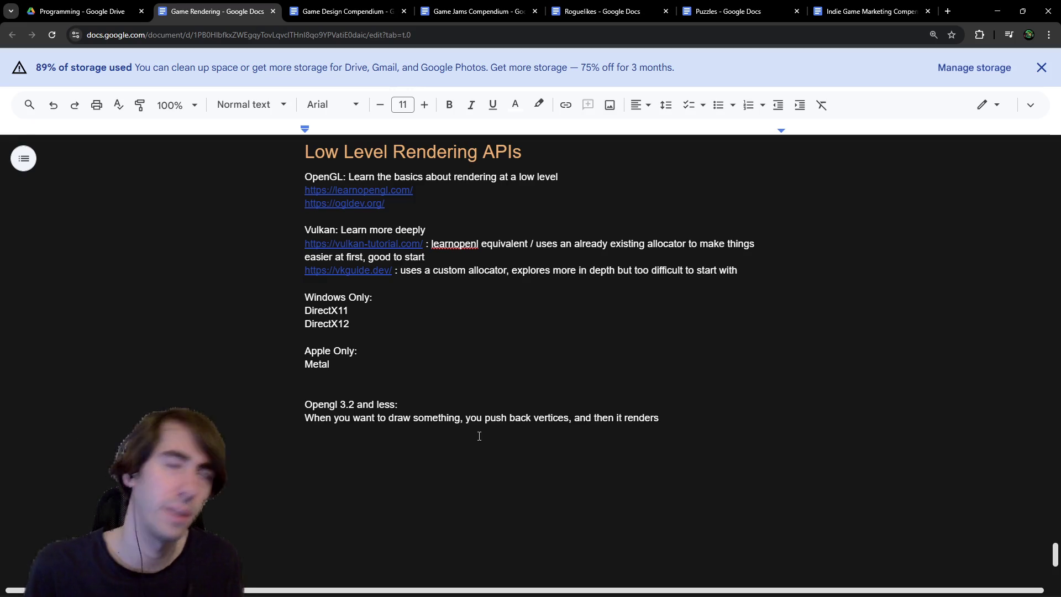
# Step: Add an 'Opengl 3.3+' label on the empty line below the OpenGL 3.2 note
pyautogui.moveTo(480, 436)
pyautogui.mouseDown()
pyautogui.moveTo(673, 419)
pyautogui.moveTo(288, 420)
pyautogui.moveTo(204, 407)
pyautogui.mouseUp()
pyautogui.click(420, 448)
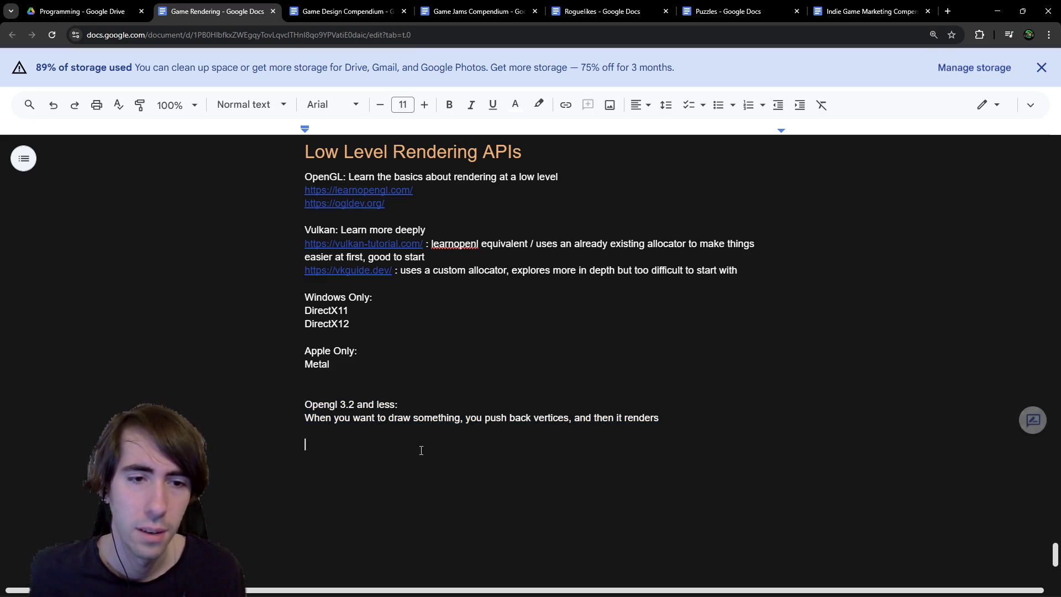
pyautogui.write('OpenG')
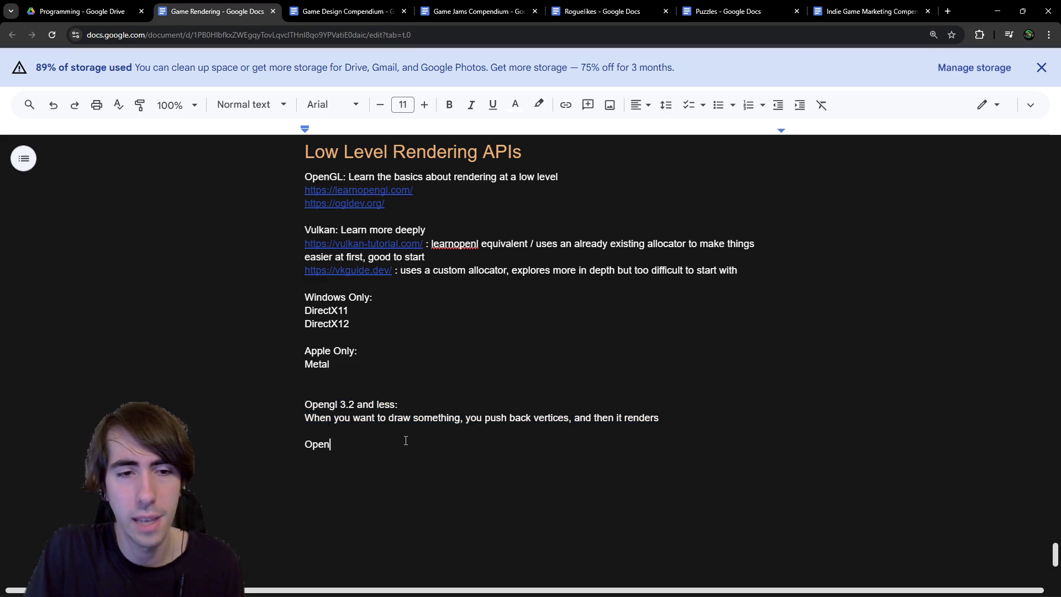
pyautogui.press('BackSpace')
pyautogui.write('gl 3.3+')
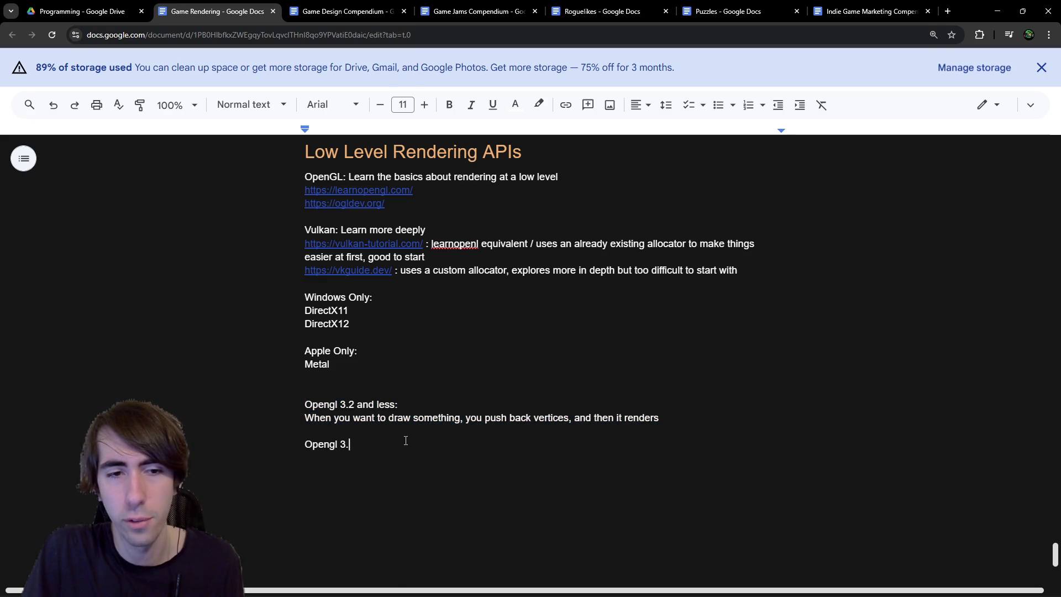
pyautogui.press('Return')
# Step: Write 'You allocate different buffers and update them through "gpu pointers"' under the label
pyautogui.write('When you')
pyautogui.press('BackSpace')
pyautogui.press('BackSpace')
pyautogui.press('BackSpace')
pyautogui.press('BackSpace')
pyautogui.press('BackSpace')
pyautogui.press('BackSpace')
pyautogui.write('You')
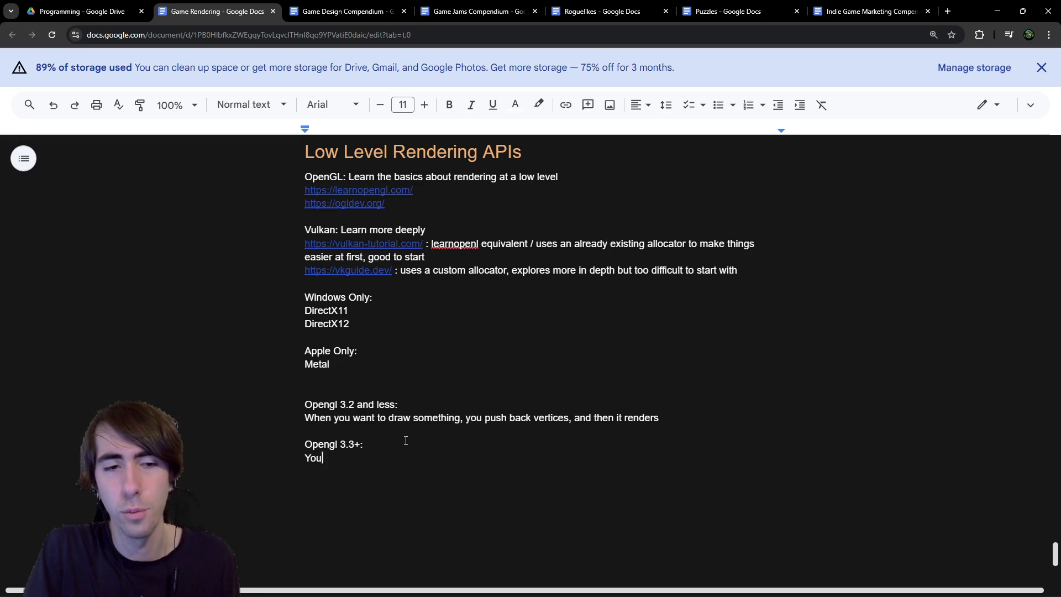
pyautogui.write(' make vertex buffers')
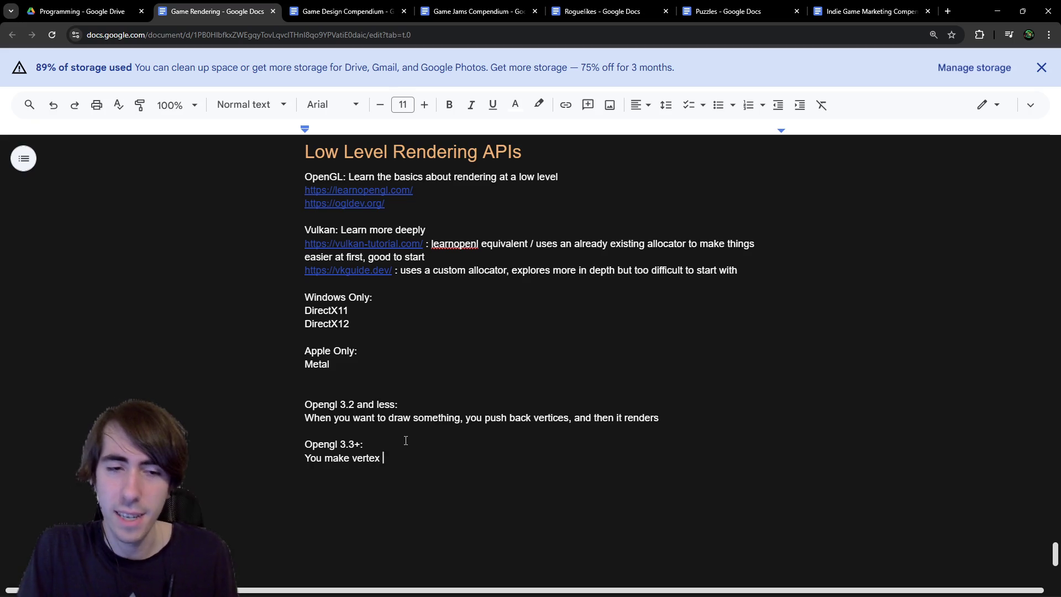
pyautogui.press('BackSpace')
pyautogui.press('BackSpace')
pyautogui.press('BackSpace')
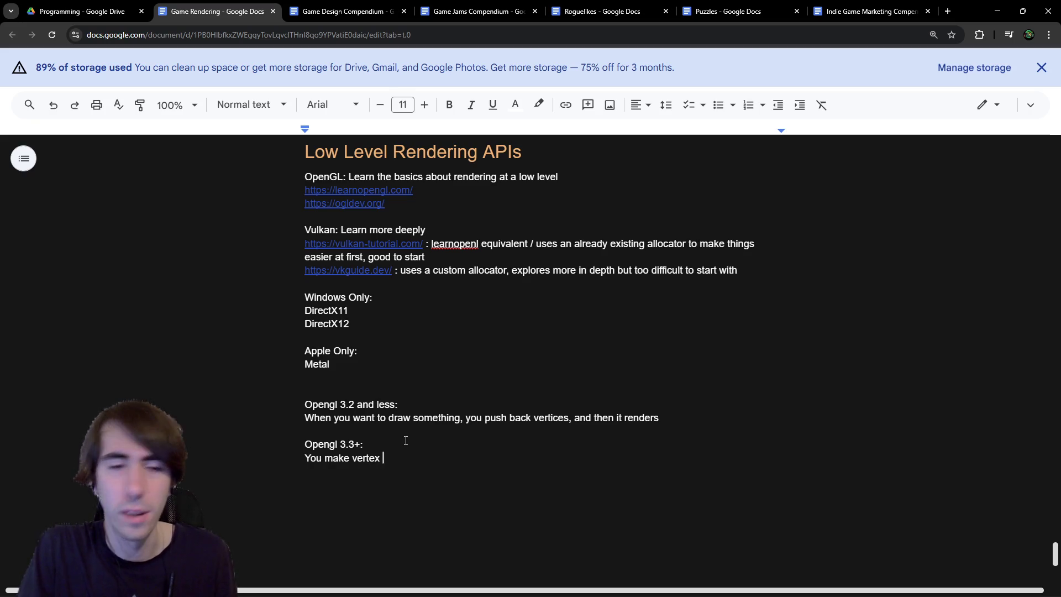
pyautogui.write('You alloca')
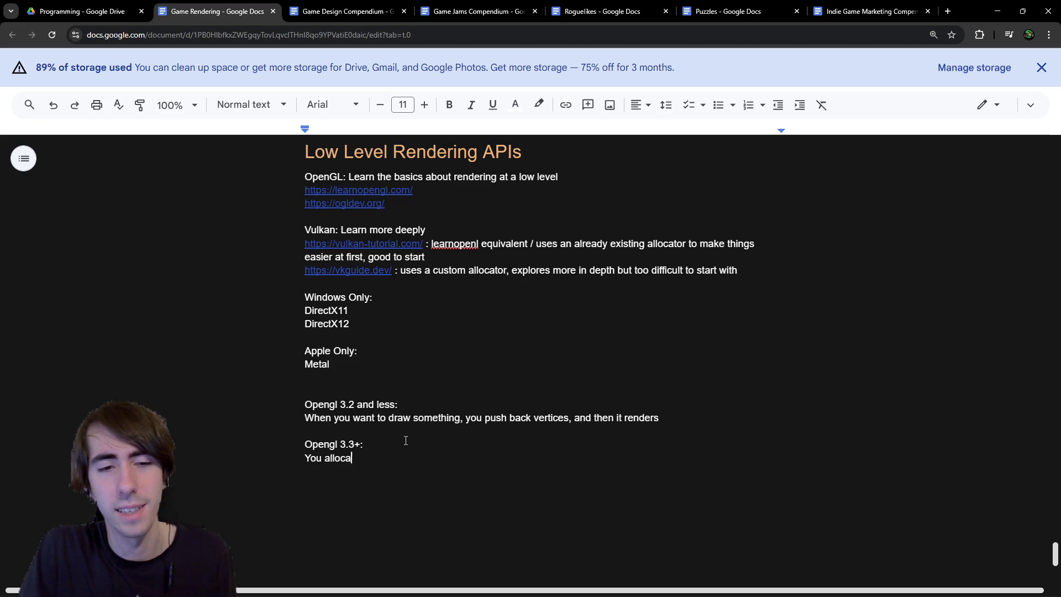
pyautogui.write('te different buffers')
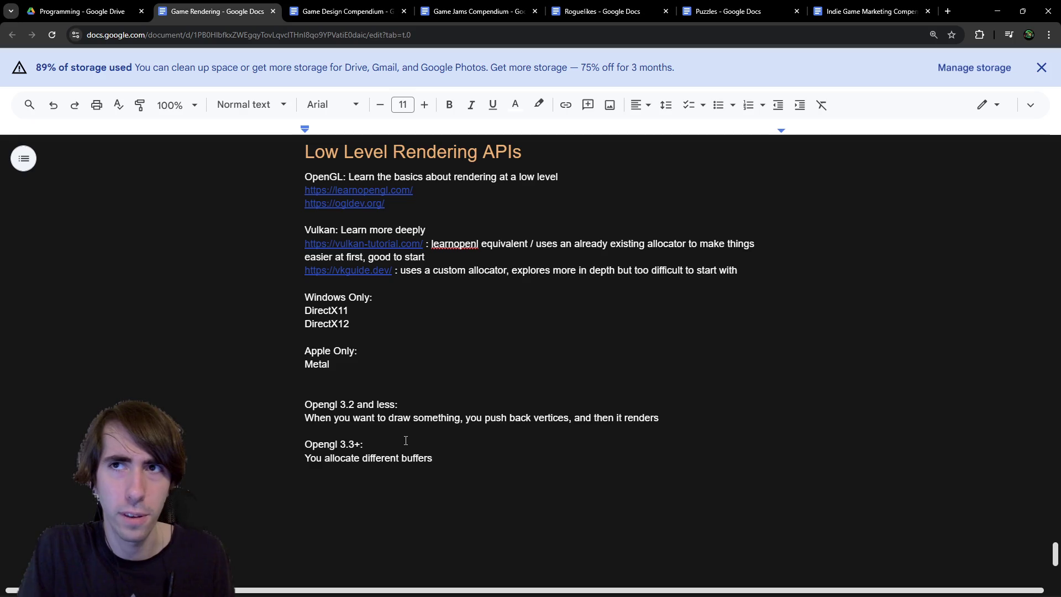
pyautogui.write(' and u')
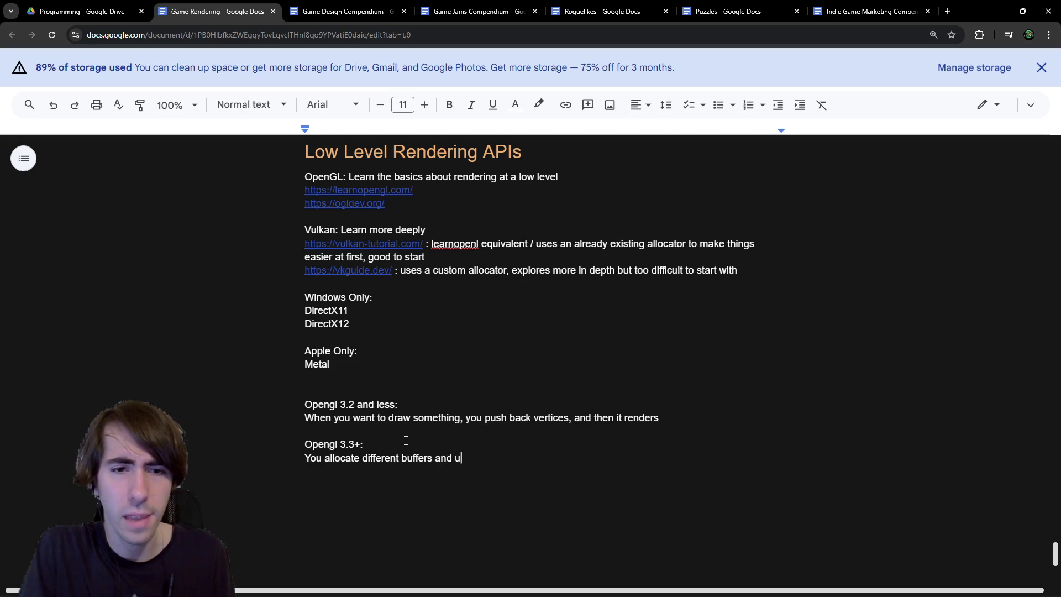
pyautogui.write('pdate them')
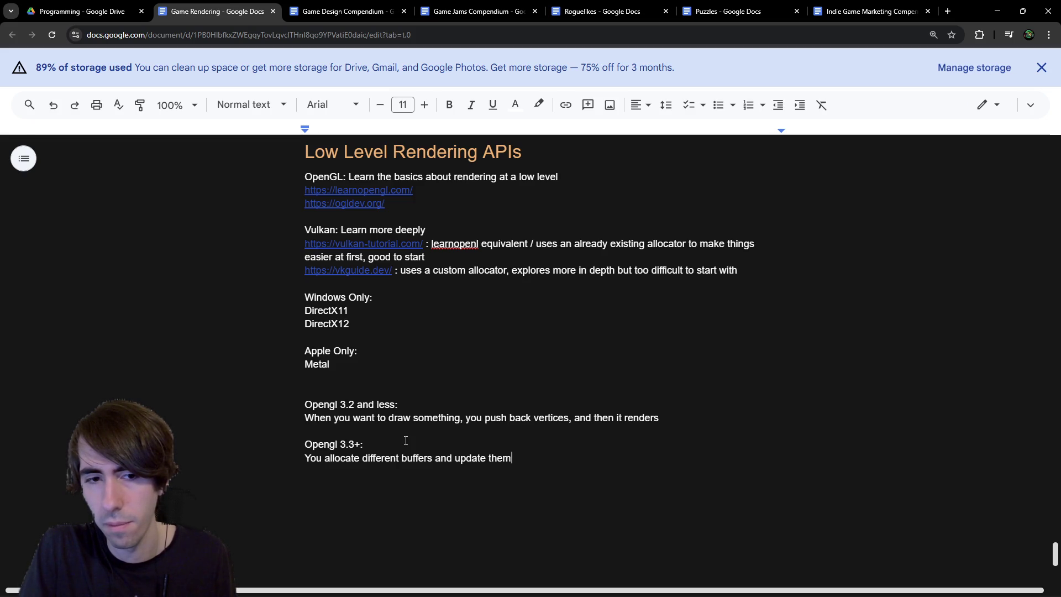
pyautogui.write(' through ')
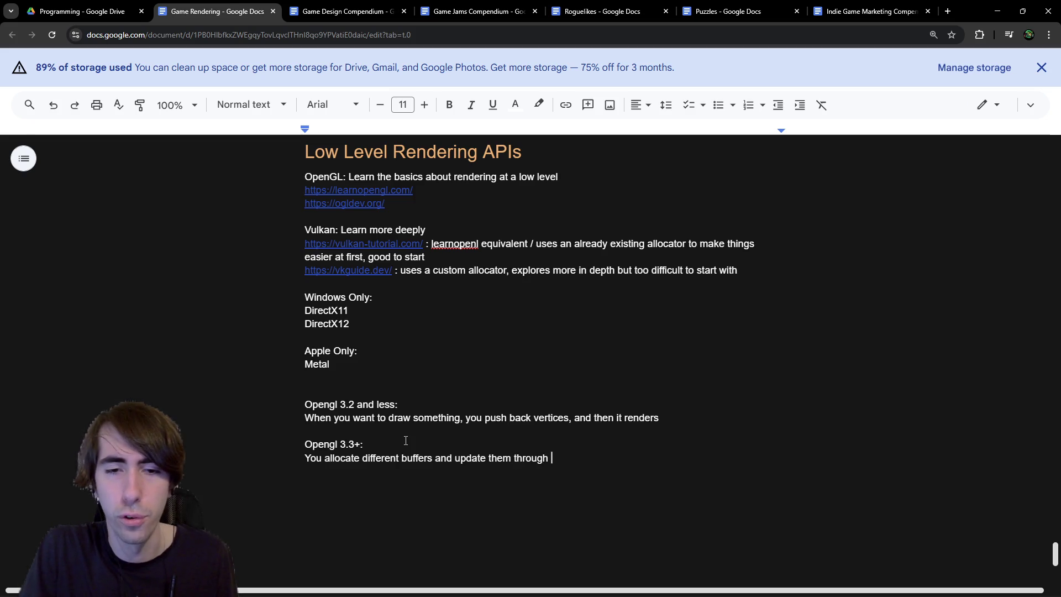
pyautogui.write('"gpu pointers"')
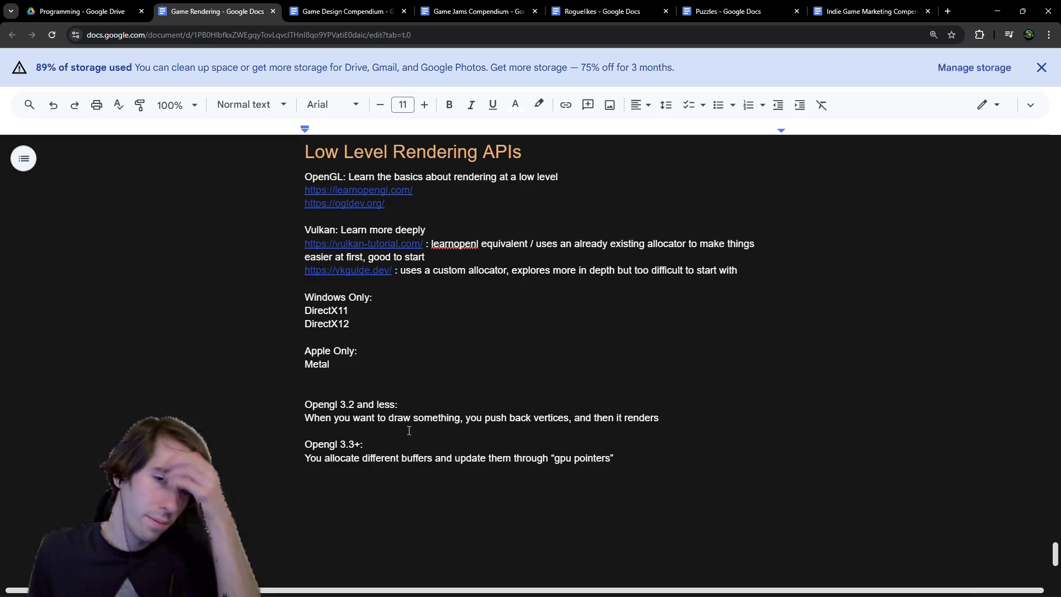
# Step: Look over the OpenGL 3.2 and OpenGL 3.3+ notes by selecting their text
pyautogui.moveTo(678, 418); pyautogui.dragTo(298, 409)
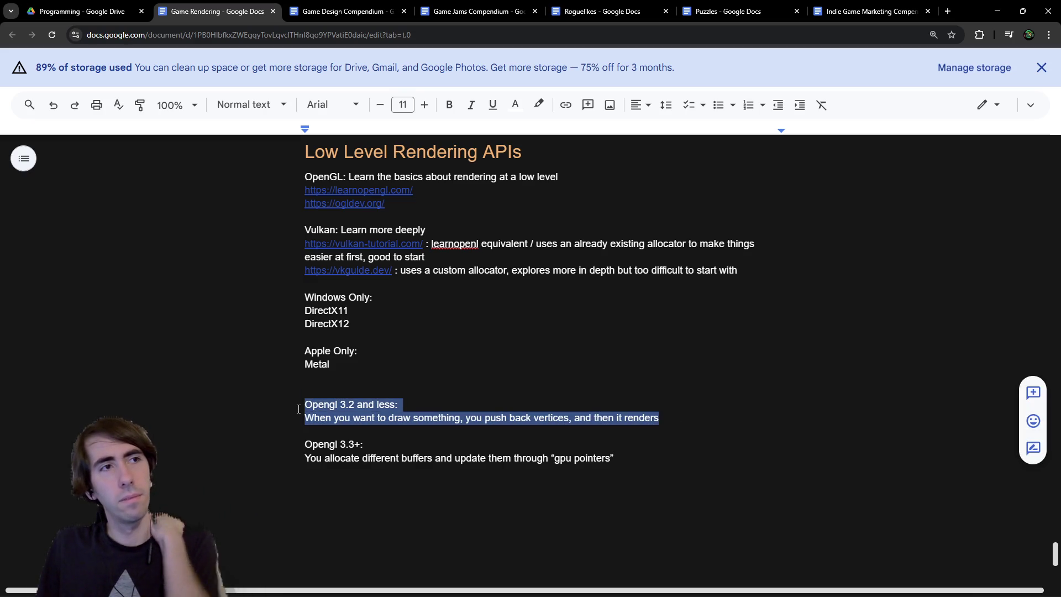
pyautogui.click(300, 407)
pyautogui.doubleClick(310, 405)
pyautogui.click(307, 405)
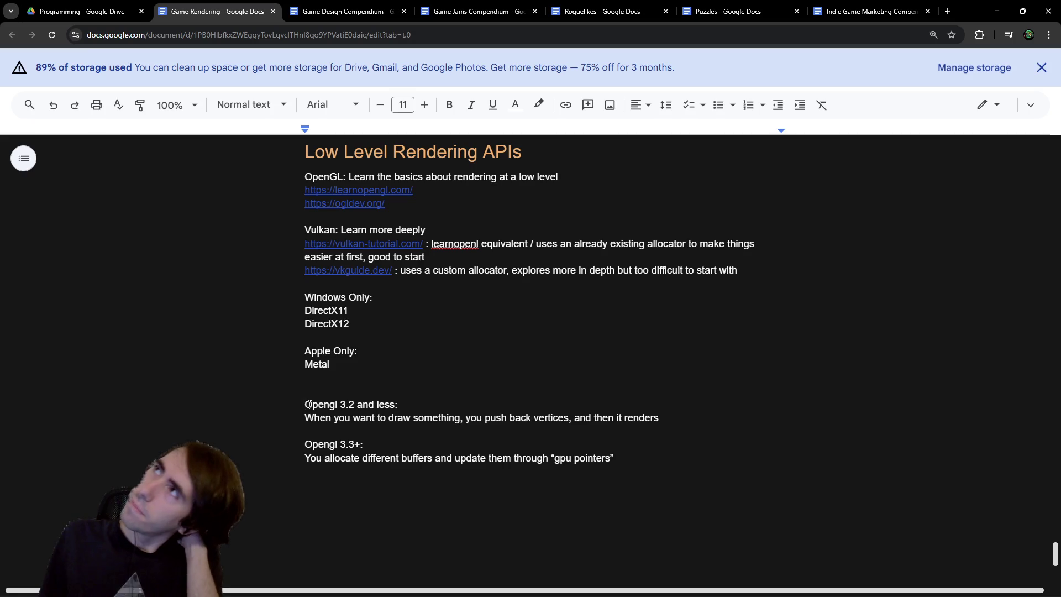
pyautogui.moveTo(698, 432); pyautogui.dragTo(307, 390)
pyautogui.moveTo(635, 452)
pyautogui.mouseDown()
pyautogui.moveTo(277, 445)
pyautogui.moveTo(486, 458)
pyautogui.mouseUp()
pyautogui.click(345, 442)
pyautogui.click(485, 458)
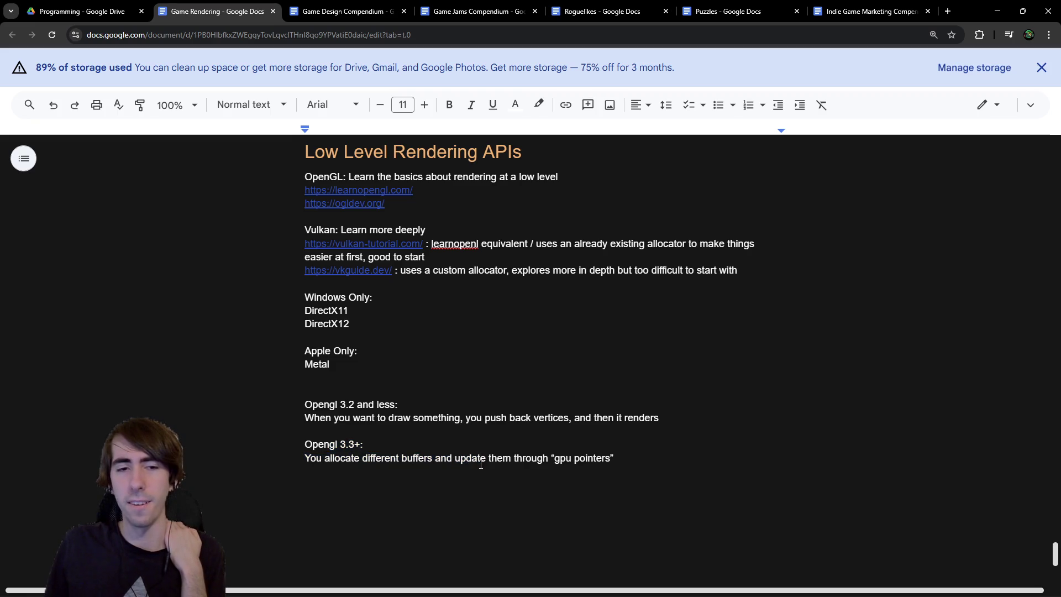
# Step: Move the caret to the empty line below the gpu pointers note
pyautogui.moveTo(357, 459); pyautogui.dragTo(522, 469)
pyautogui.click(522, 469)
pyautogui.moveTo(343, 418); pyautogui.dragTo(671, 421)
pyautogui.click(671, 420)
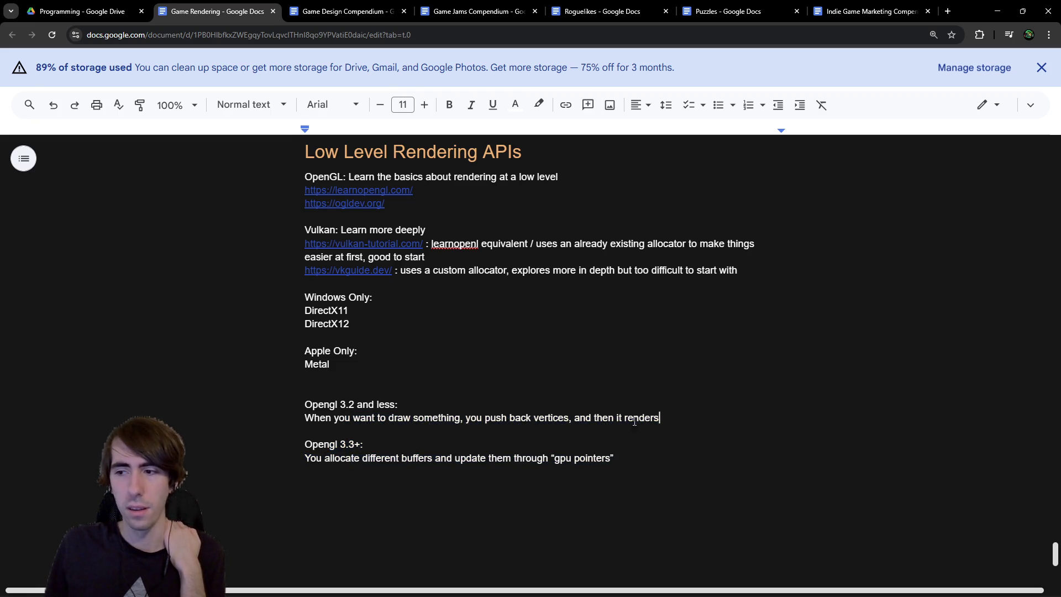
pyautogui.click(596, 473)
# Step: Add a 'Vulkan' heading with the point 'You manage buffers (like opengl 3.3+)'
pyautogui.press('Return')
pyautogui.write('Vulkan:')
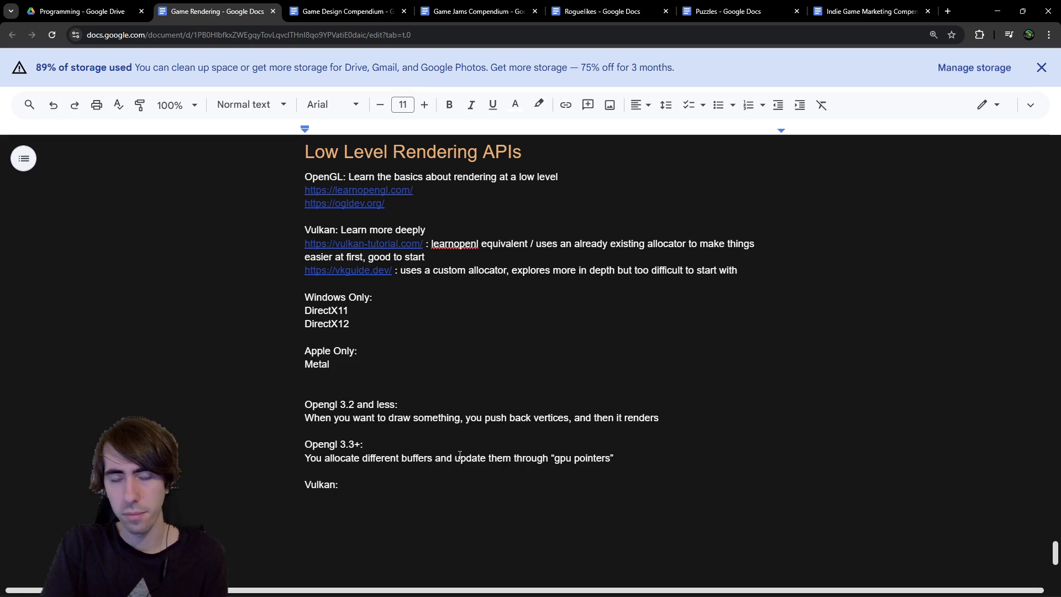
pyautogui.press('Return')
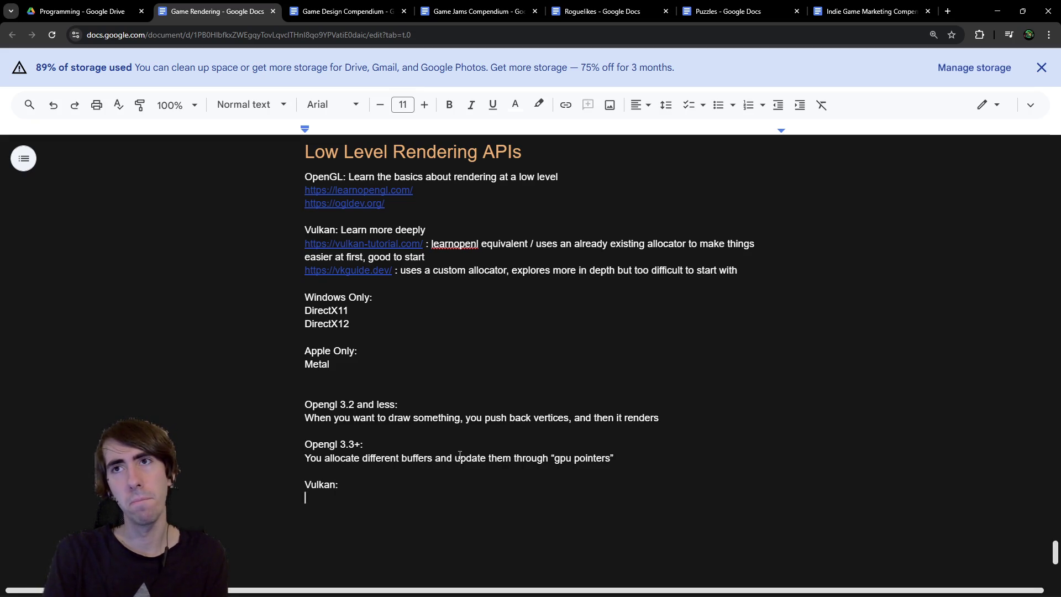
pyautogui.write('You ma')
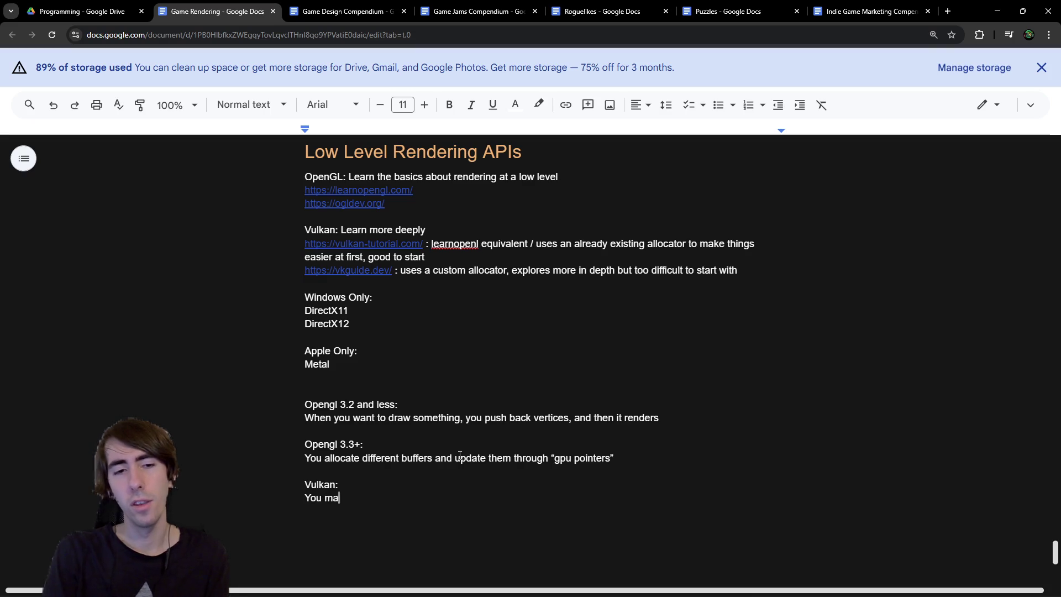
pyautogui.write('nage buffers (like opengl ')
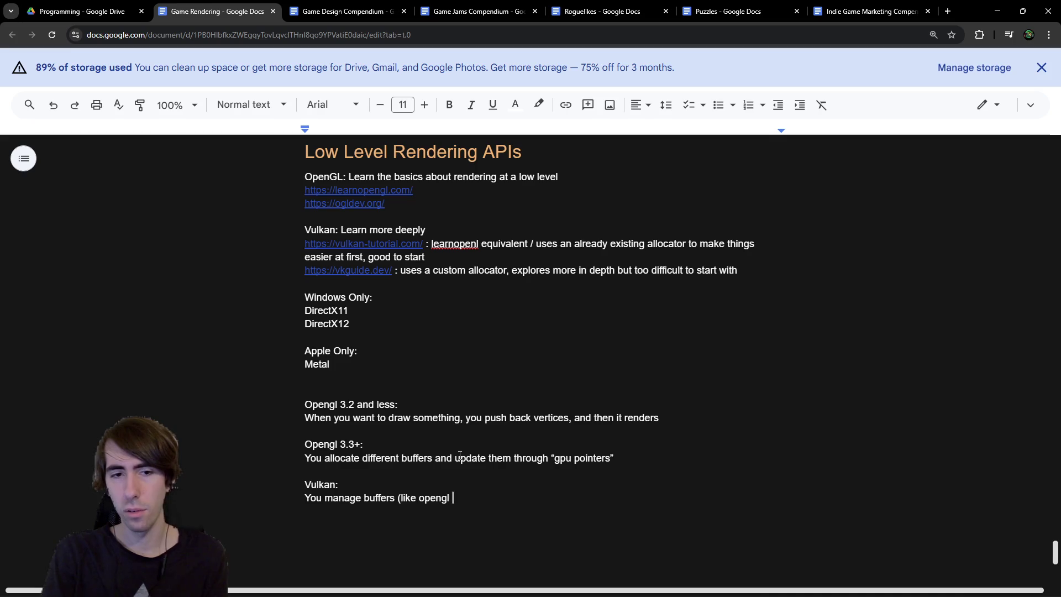
pyautogui.write('3.3+)')
pyautogui.press('Return')
# Step: Add the Vulkan point 'You manage multithreading' and begin a new line
pyautogui.write('B')
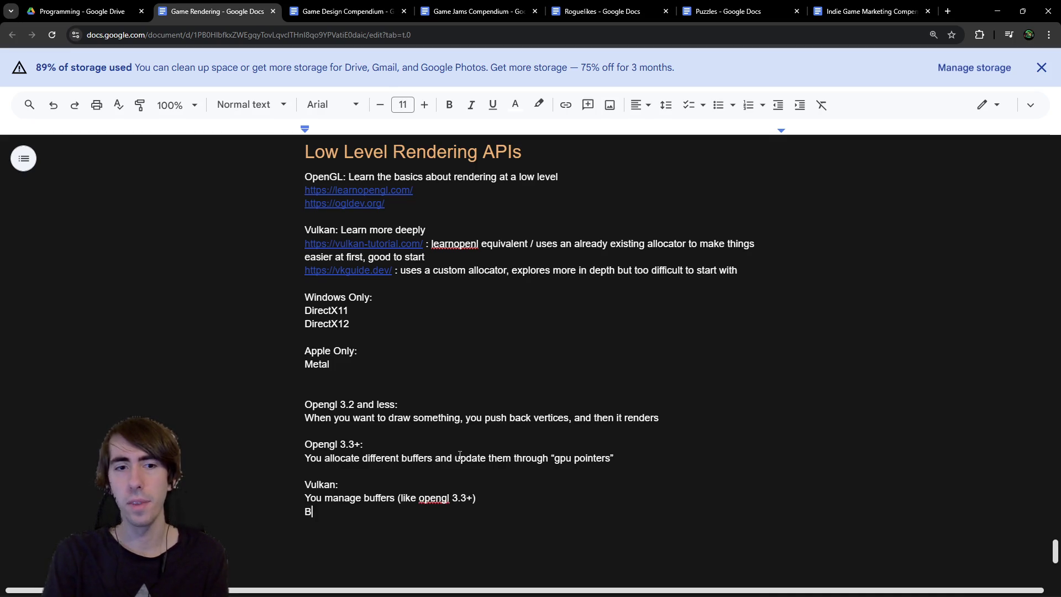
pyautogui.write('ou manage')
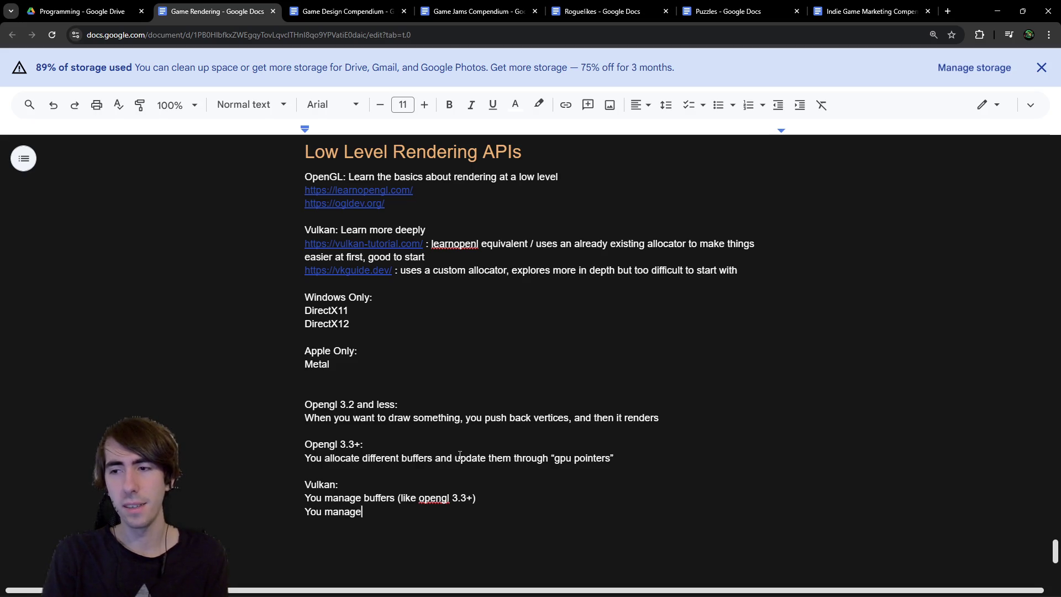
pyautogui.write(' mu')
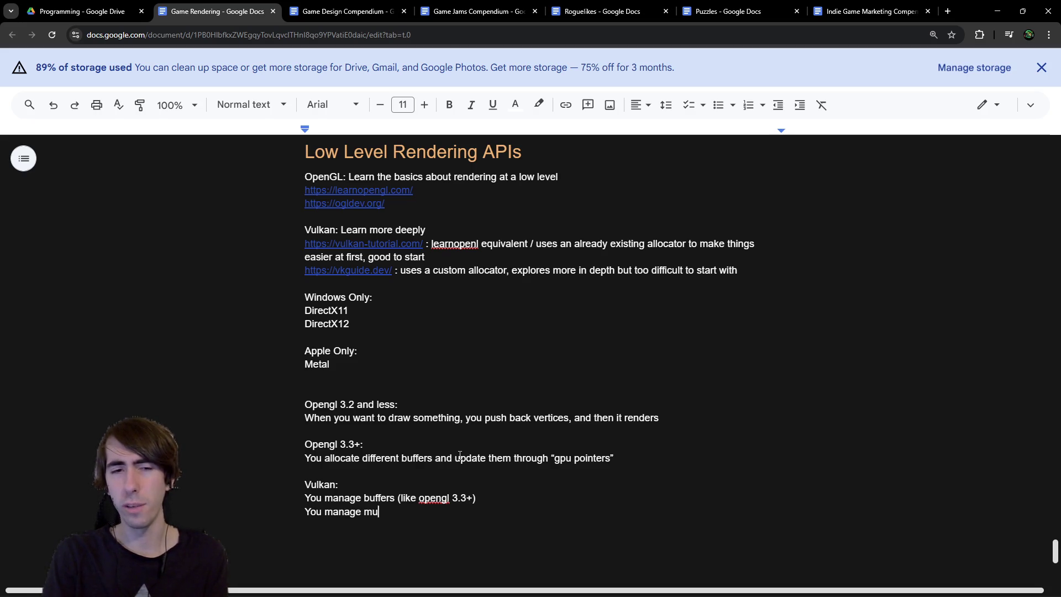
pyautogui.write('ltihreading')
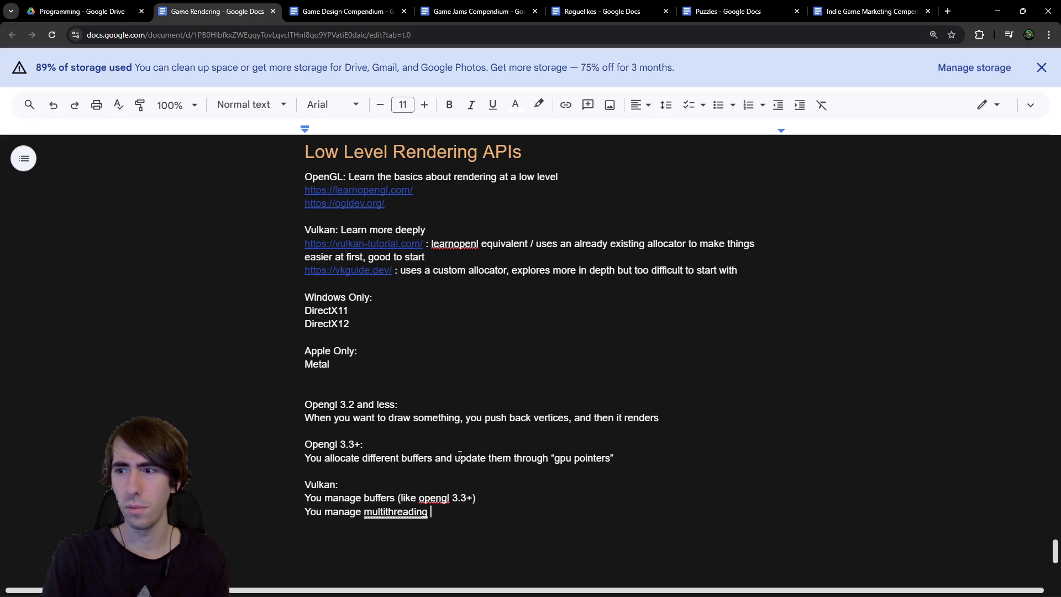
pyautogui.press('BackSpace')
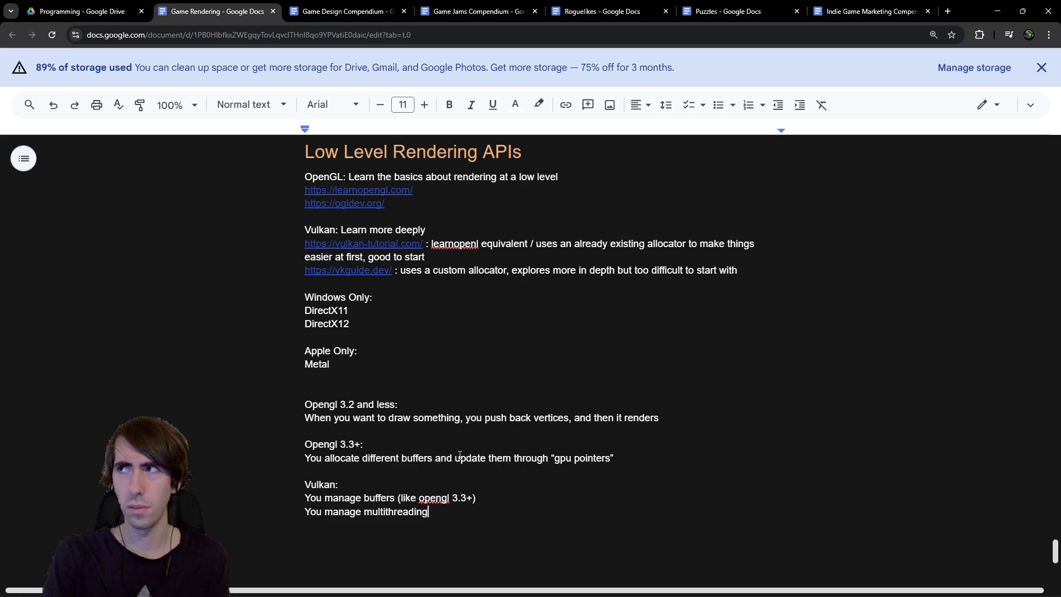
pyautogui.write('(')
pyautogui.press('BackSpace')
pyautogui.press('BackSpace')
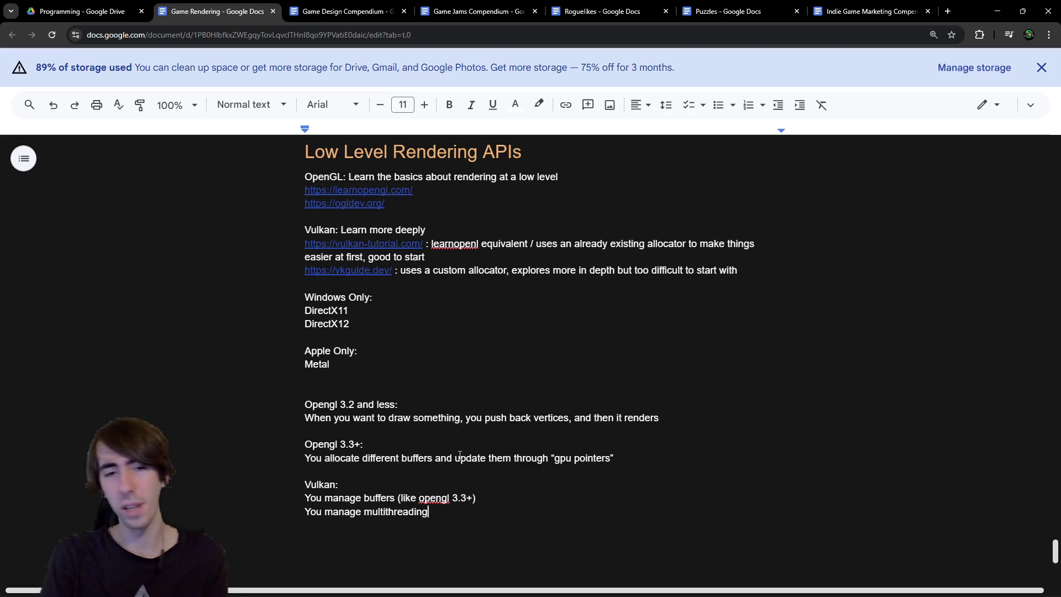
pyautogui.press('Return')
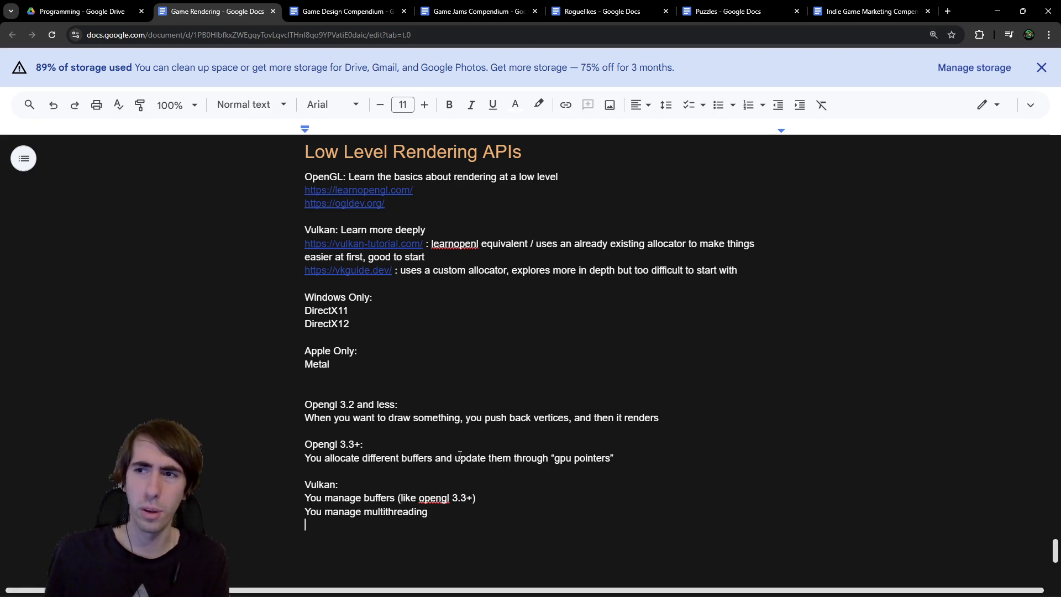
# Step: Look over the OpenGL 3.3+ and Vulkan notes and the DirectX12 entry
pyautogui.moveTo(675, 460)
pyautogui.mouseDown()
pyautogui.moveTo(225, 467)
pyautogui.moveTo(251, 449)
pyautogui.mouseUp()
pyautogui.doubleClick(305, 444)
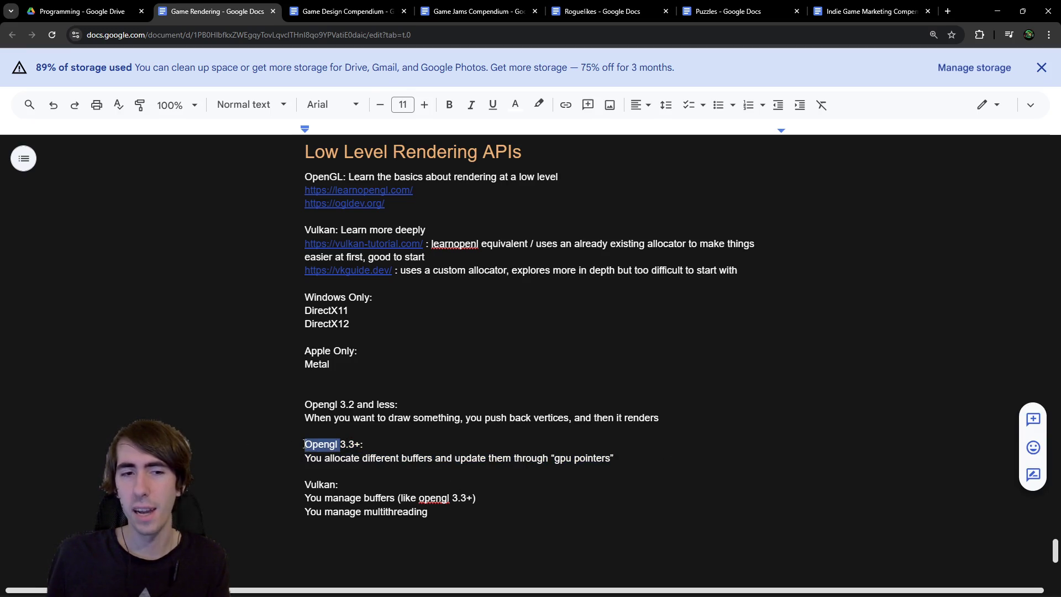
pyautogui.doubleClick(320, 484)
pyautogui.keyDown('shift'); pyautogui.click(491, 527); pyautogui.keyUp('shift')
pyautogui.click(504, 513)
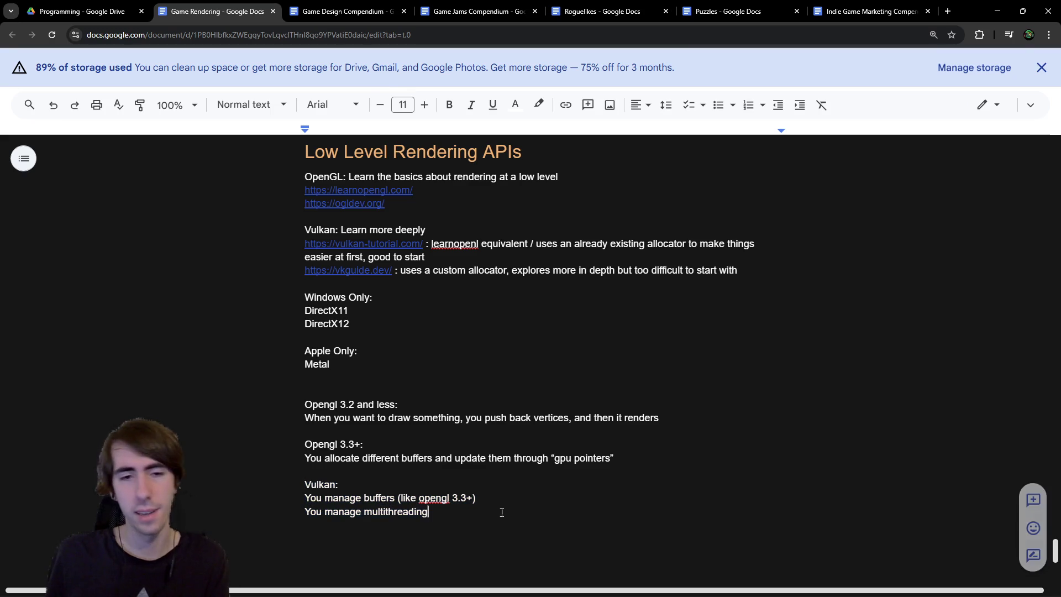
pyautogui.keyDown('shift'); pyautogui.click(240, 491); pyautogui.keyUp('shift')
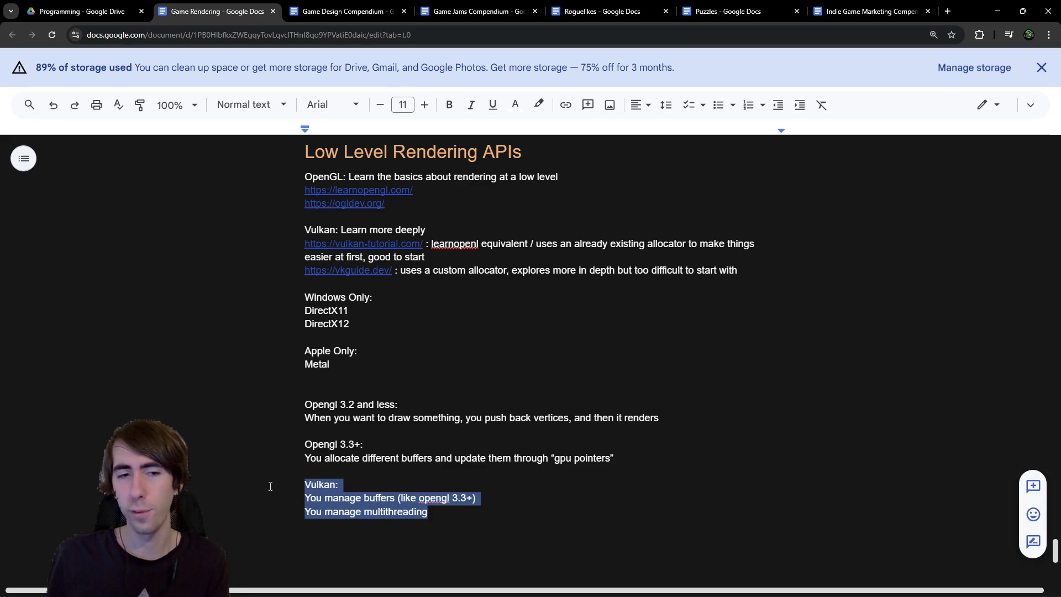
pyautogui.doubleClick(404, 507)
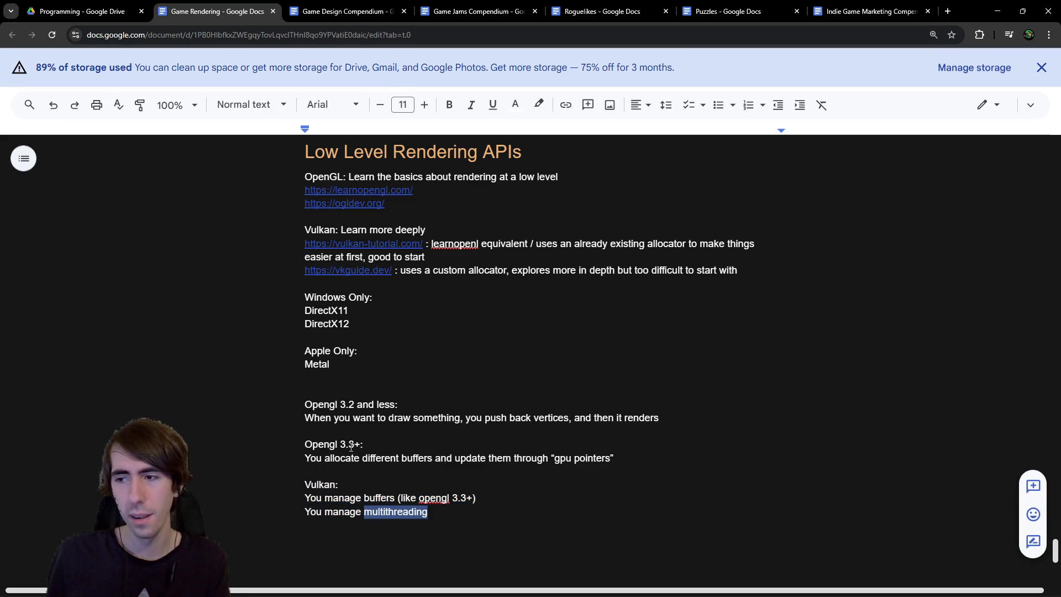
pyautogui.doubleClick(325, 326)
# Step: Append '(like Vulkan)' to DirectX12 and '(like Opengl 3.3+)' to DirectX11
pyautogui.click(384, 318)
pyautogui.write('(like Vulkan)')
pyautogui.press('Up')
pyautogui.write('(')
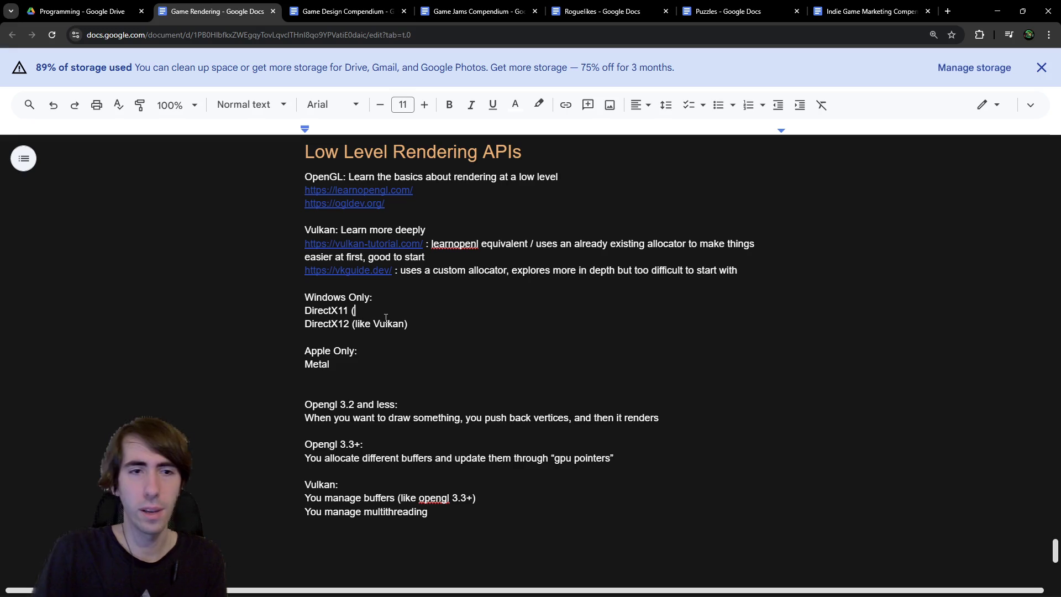
pyautogui.write('like ')
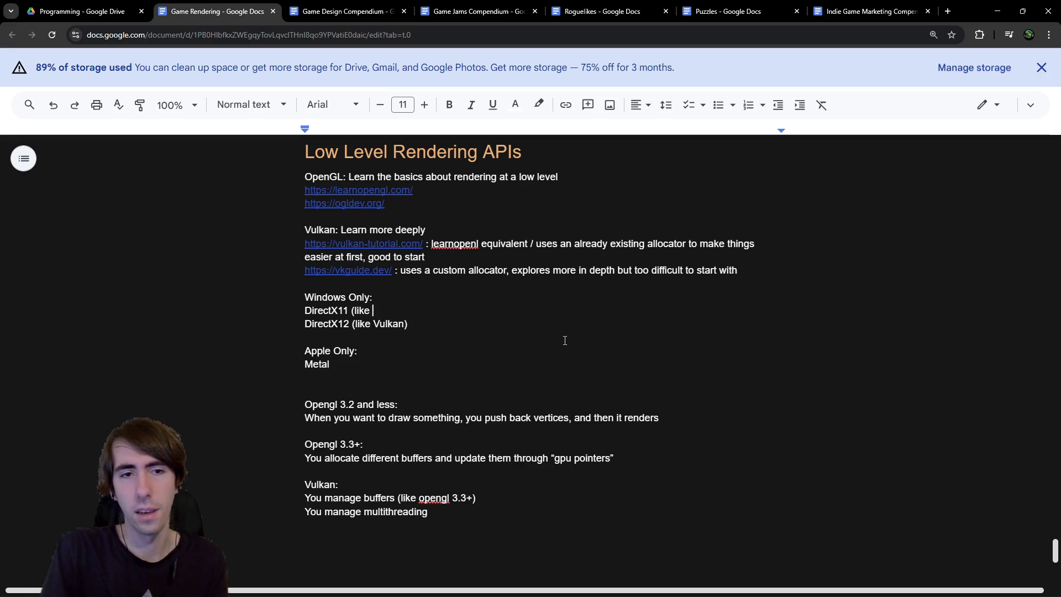
pyautogui.write('Opengl 3.3+')
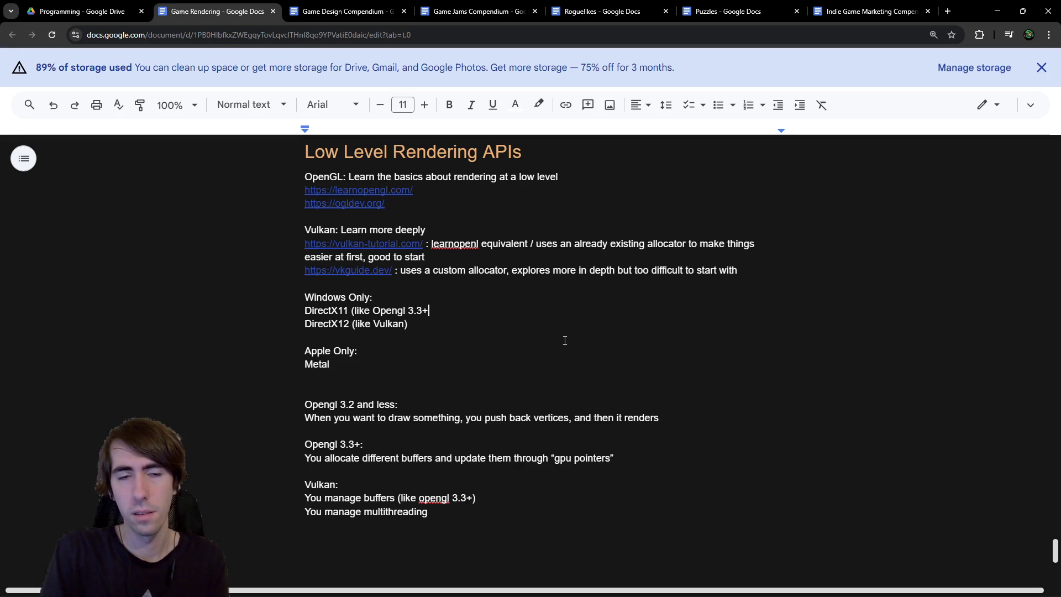
pyautogui.write(')')
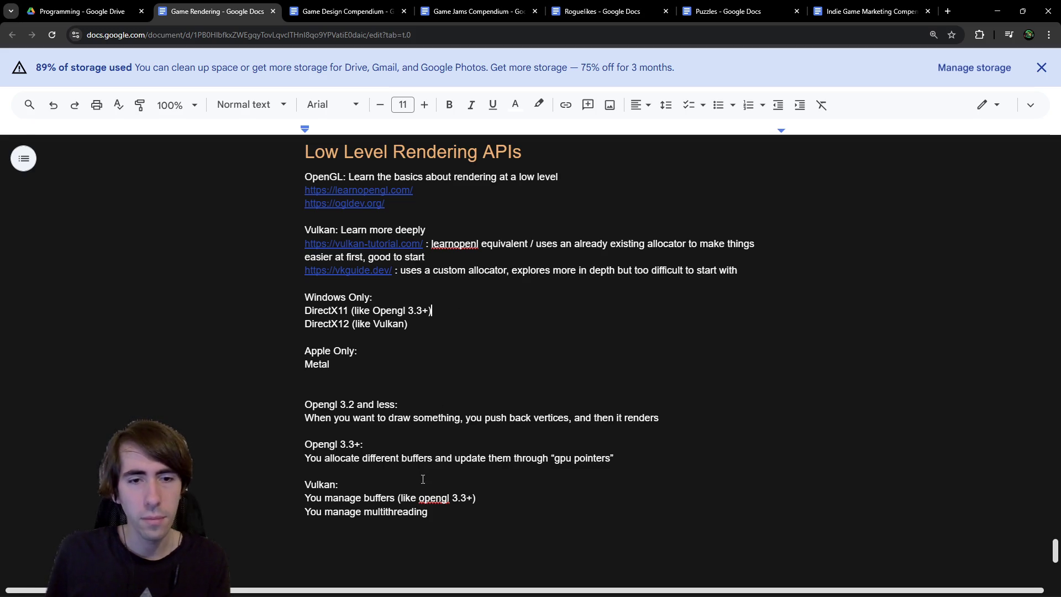
pyautogui.doubleClick(410, 326)
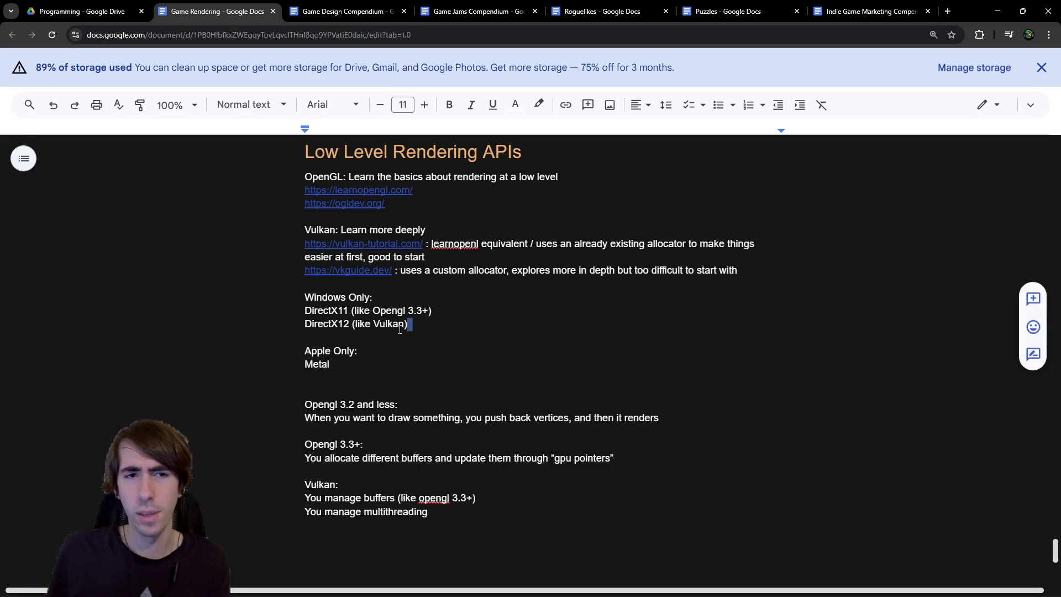
pyautogui.doubleClick(392, 330)
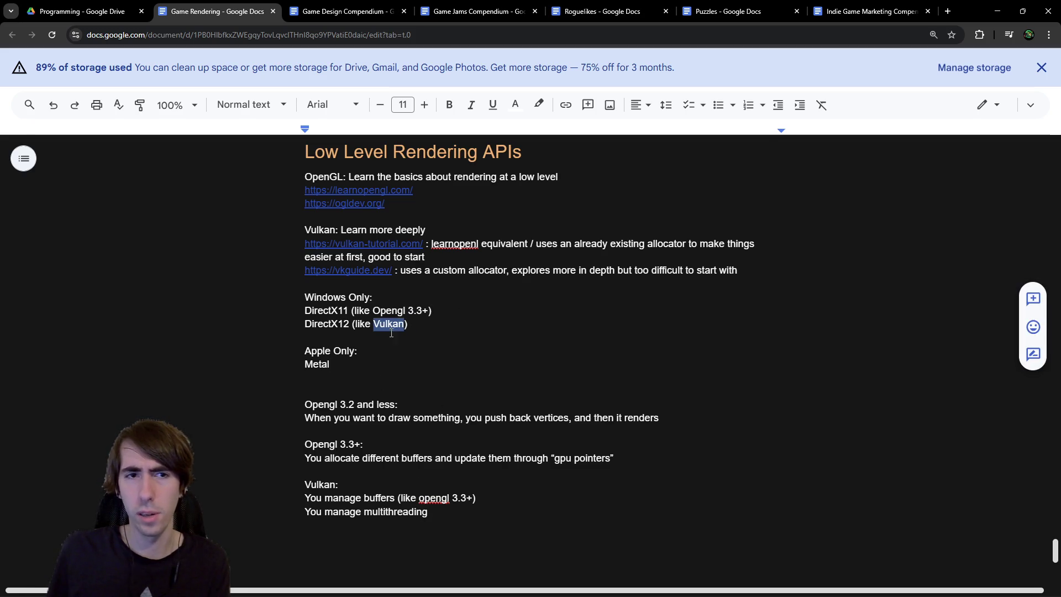
pyautogui.doubleClick(326, 364)
# Step: Extend the multithreading point with '(including semaphores'
pyautogui.click(406, 524)
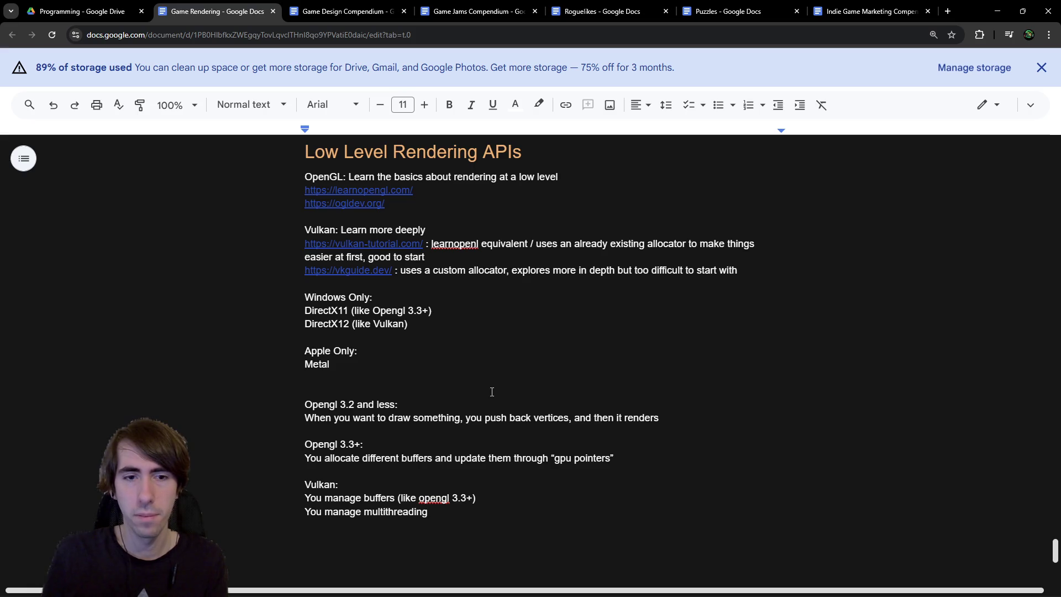
pyautogui.press('BackSpace')
pyautogui.write('(including')
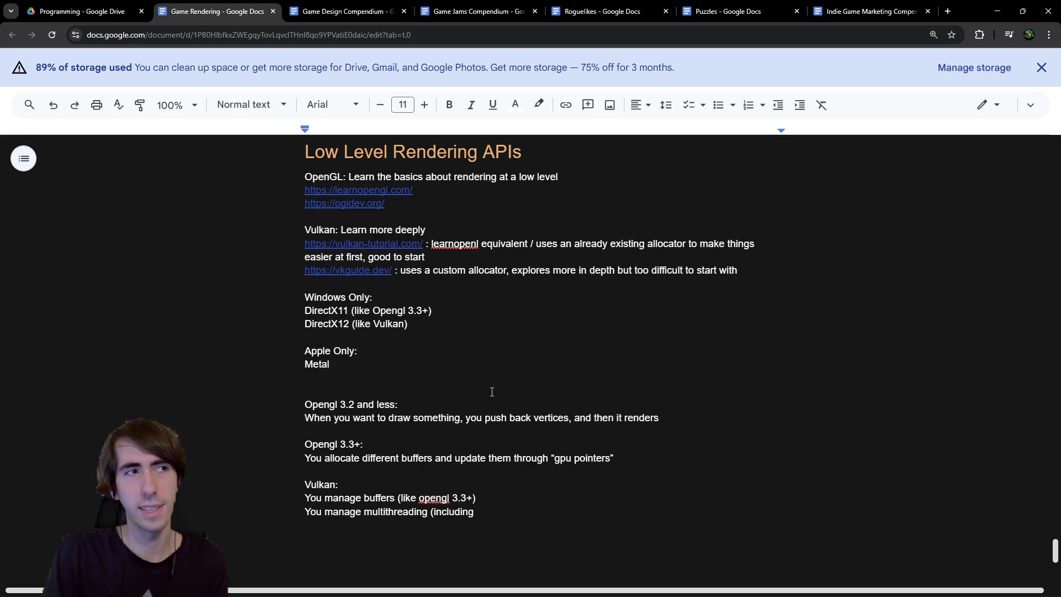
pyautogui.write(' semaphores')
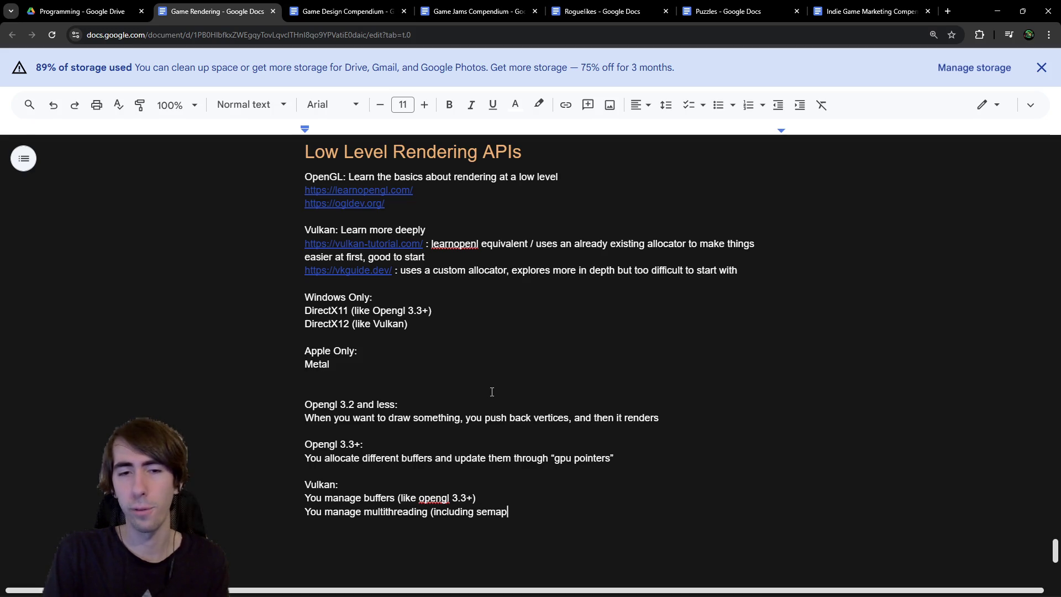
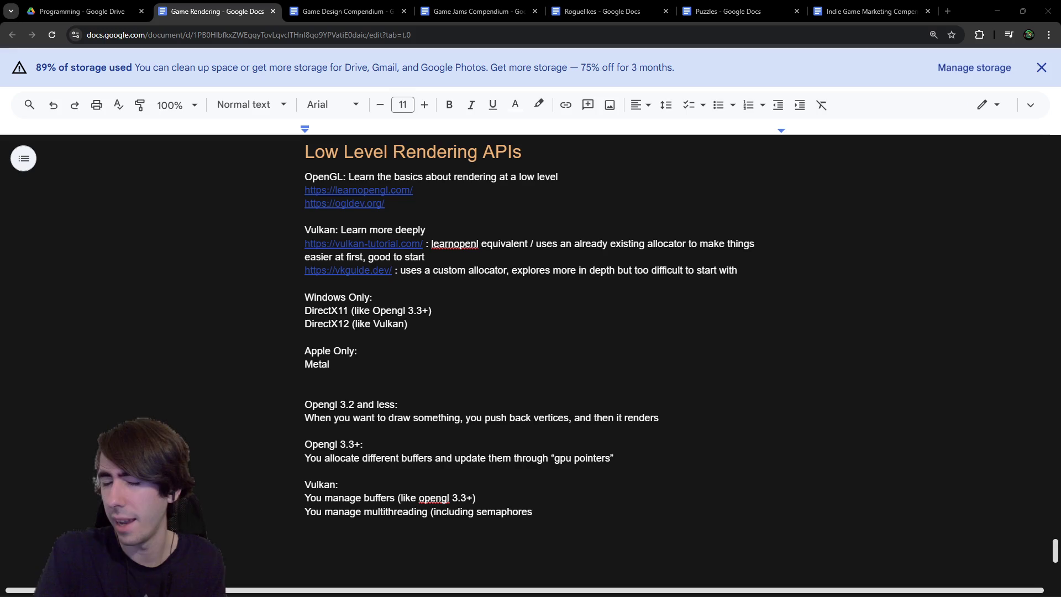
# Step: Open a Google search for 'vulkan semaphors and' in a separate browser window
pyautogui.press('super+shift+Left')
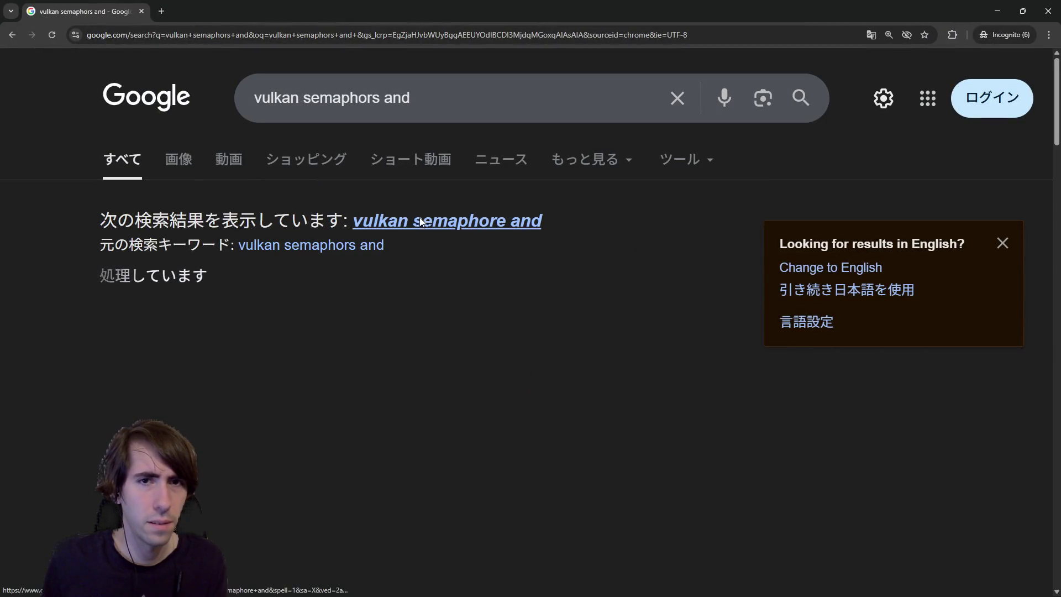
# Step: Read the expanded AI overview on Vulkan semaphores, then refine the query to 'vulkan semaphore vs'
pyautogui.scroll(-2, 423, 287)
pyautogui.scroll(2, 415, 274)
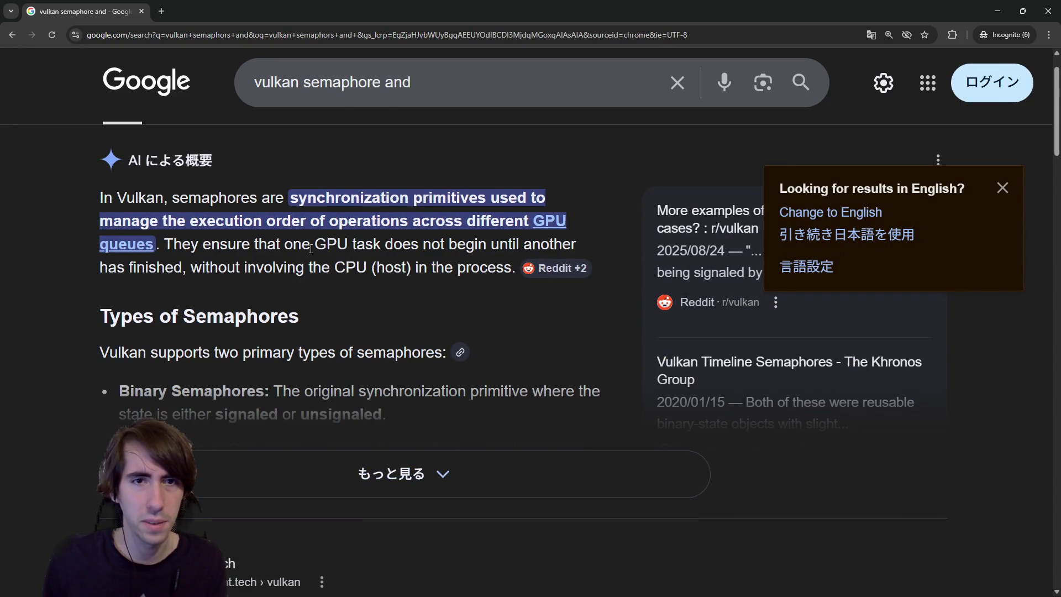
pyautogui.click(292, 468)
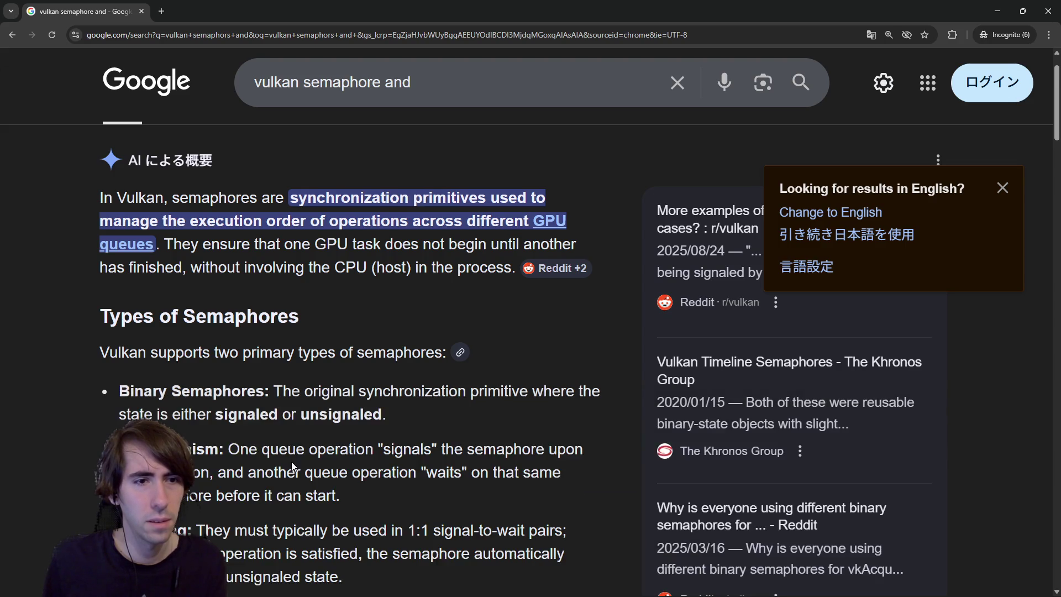
pyautogui.scroll(-3, 283, 437)
pyautogui.scroll(-8, 276, 420)
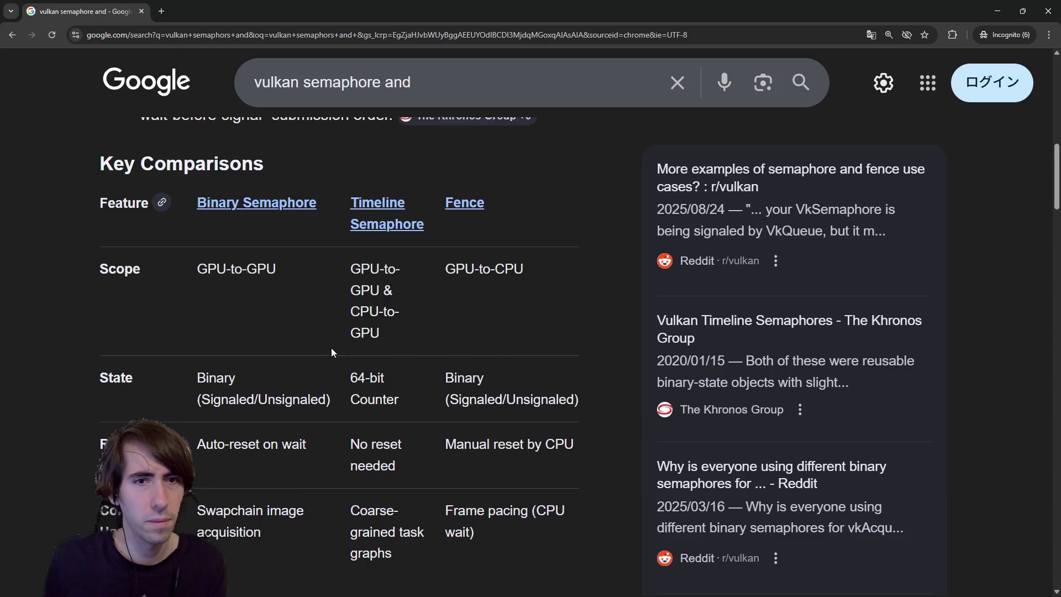
pyautogui.scroll(-4, 330, 351)
pyautogui.scroll(-12, 330, 350)
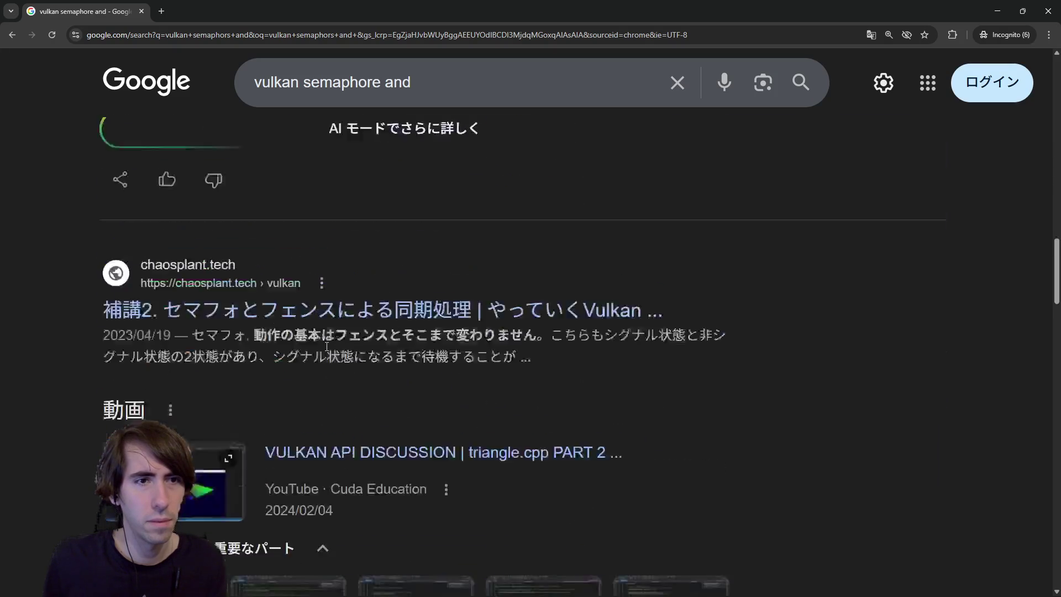
pyautogui.click(442, 89)
pyautogui.press('BackSpace')
pyautogui.press('BackSpace')
pyautogui.press('BackSpace')
pyautogui.write('vs')
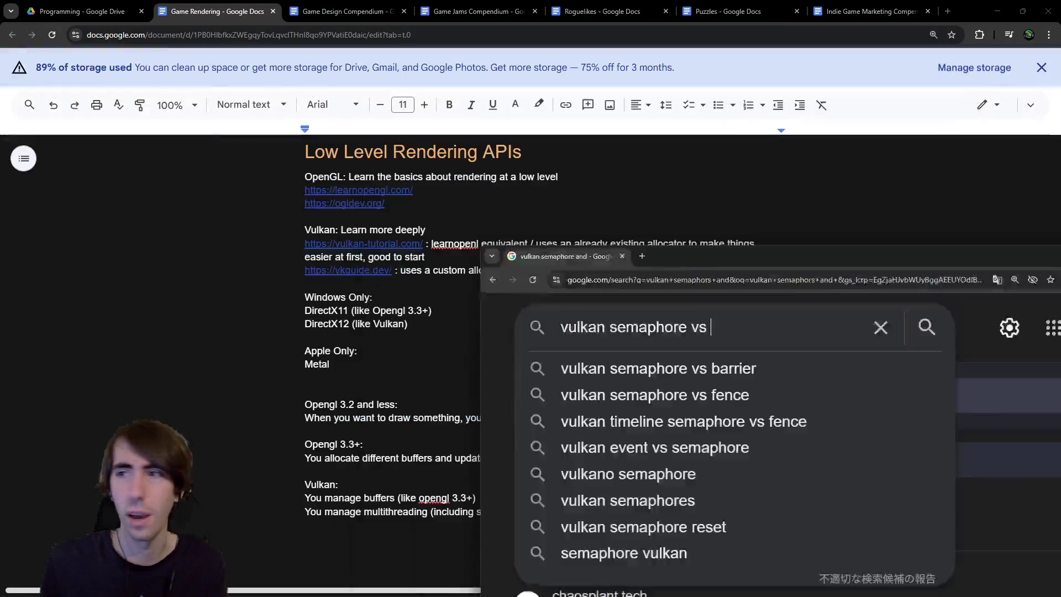
# Step: Put the search away and add 'and fences' after semaphores in the Vulkan note
pyautogui.press('super+Down')
pyautogui.click(537, 513)
pyautogui.write('and fences')
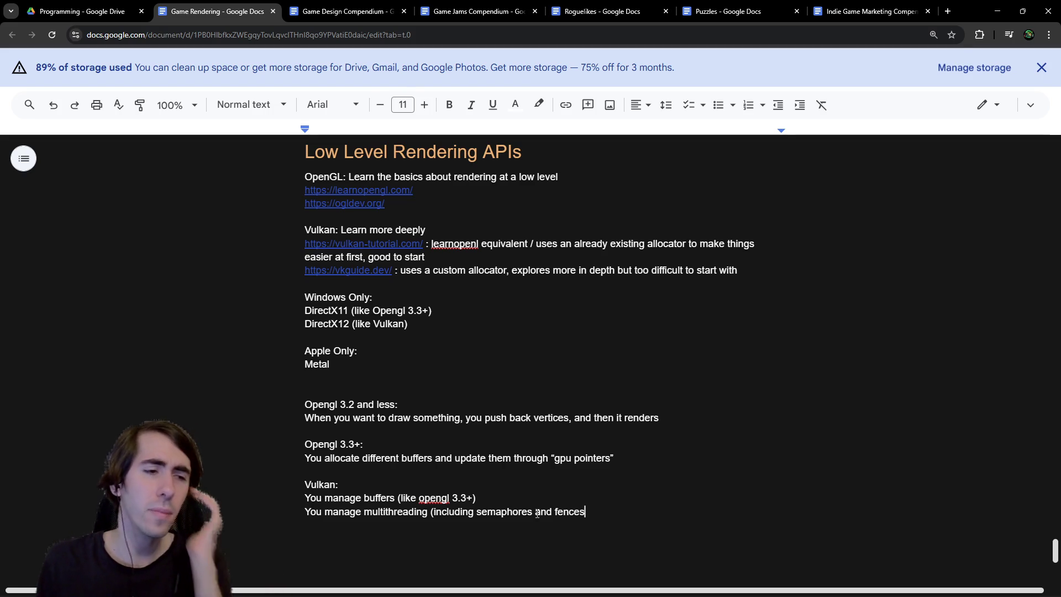
# Step: Close the note with ')' so it reads 'You manage multithreading (including semaphores and fences)'
pyautogui.doubleClick(583, 513)
pyautogui.click(593, 510)
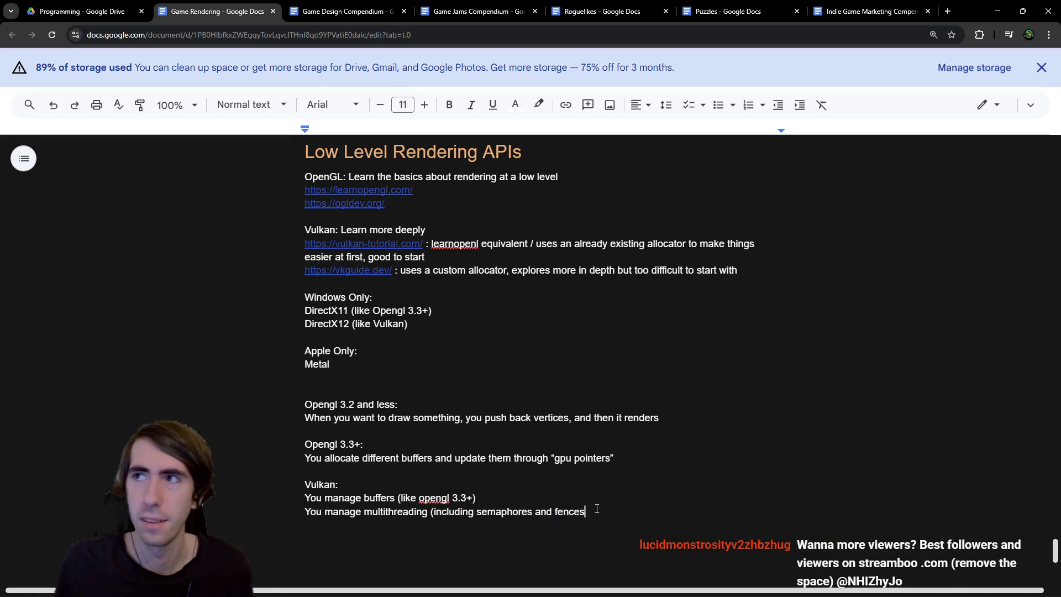
pyautogui.write(')')
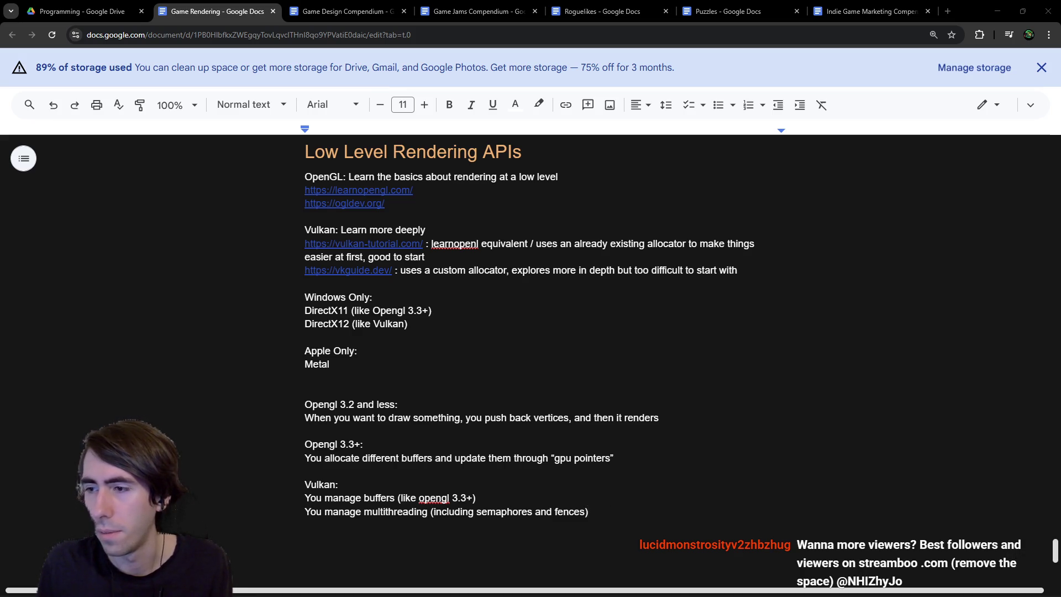
pyautogui.click(675, 457)
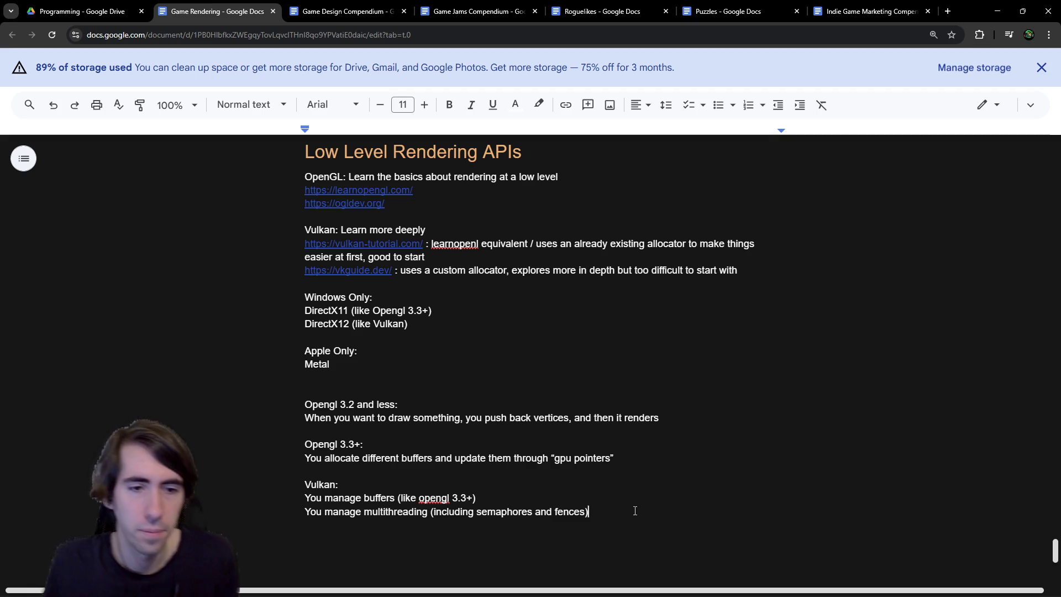
pyautogui.click(453, 550)
pyautogui.click(388, 530)
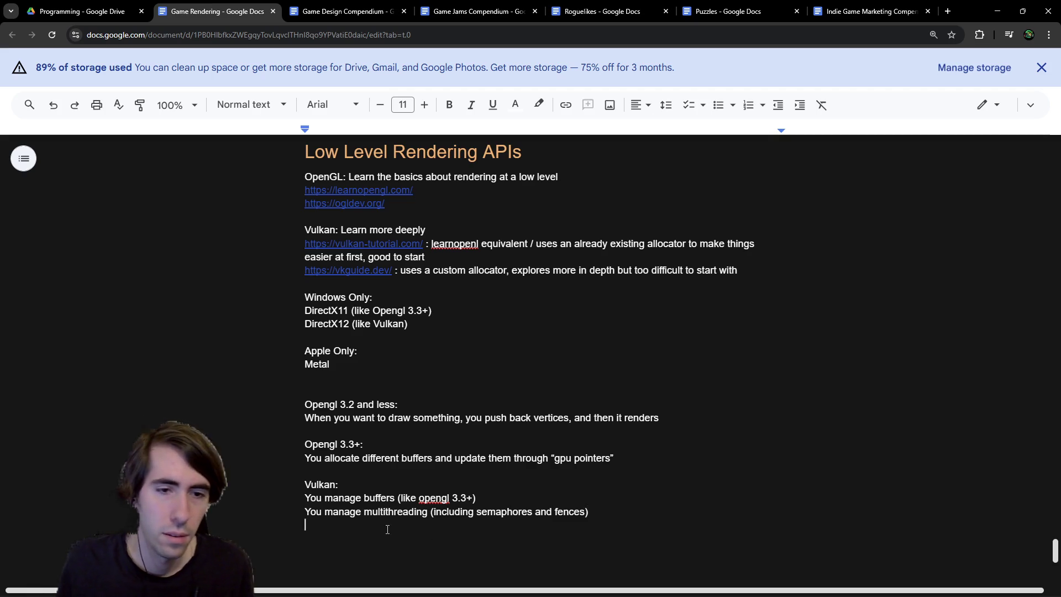
pyautogui.doubleClick(412, 512)
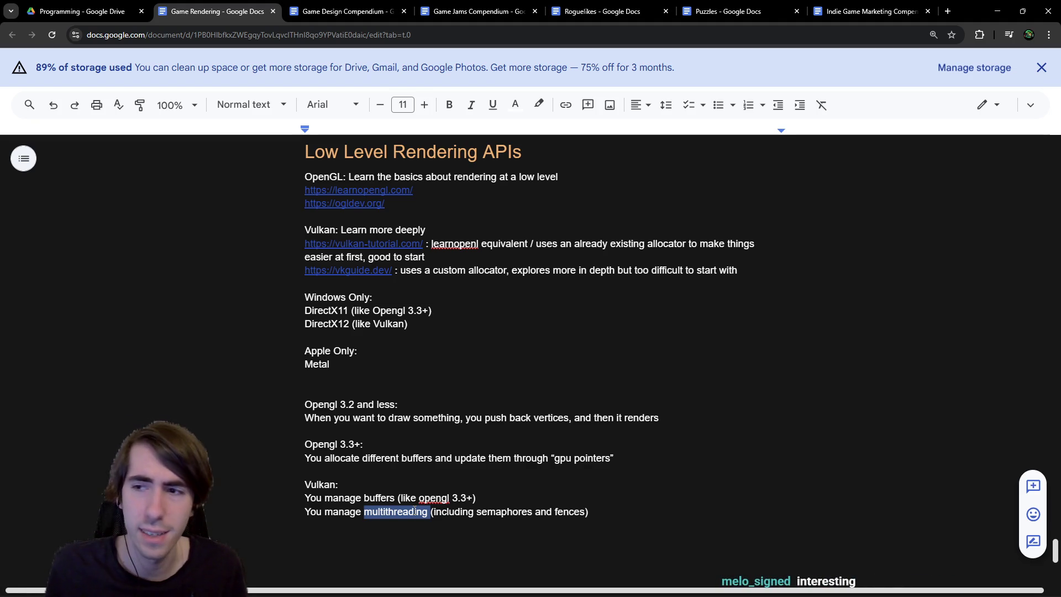
pyautogui.click(320, 525)
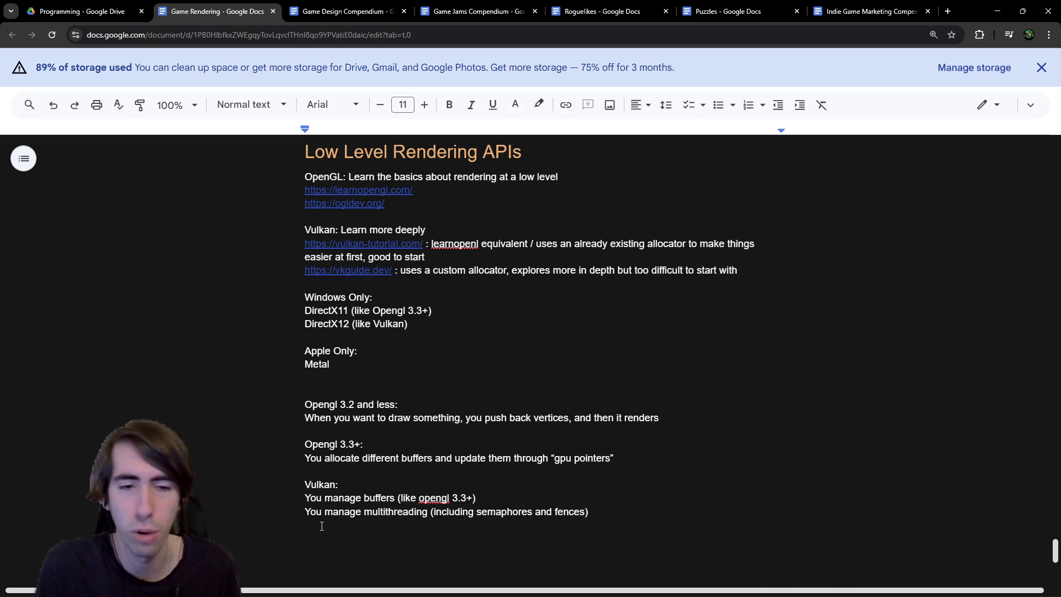
# Step: Add a 'Custom allocators' line below the multithreading note
pyautogui.scroll(-1, 315, 525)
pyautogui.doubleClick(328, 476)
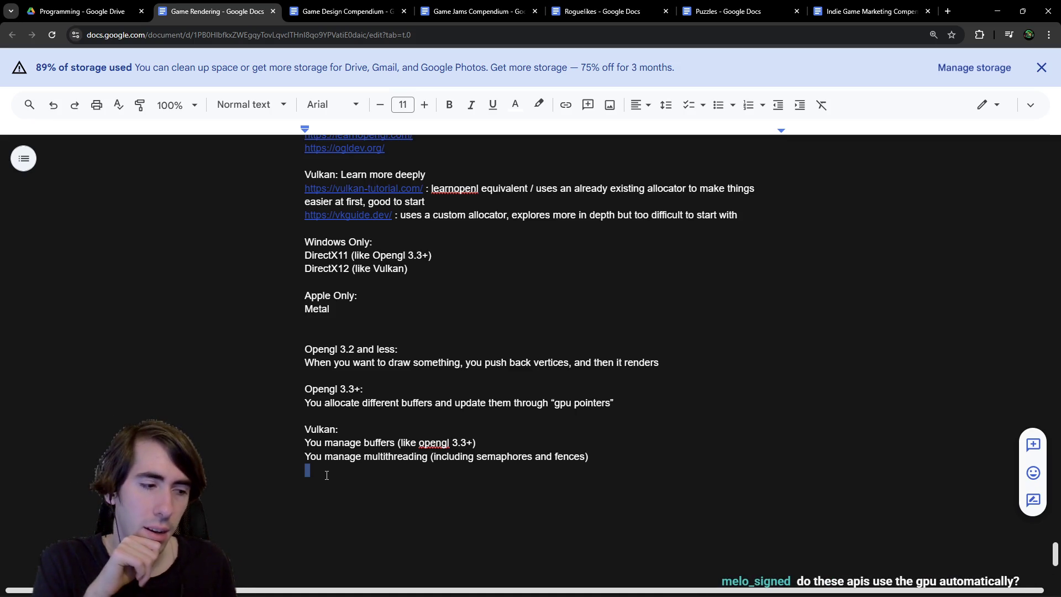
pyautogui.write('Custom allocators')
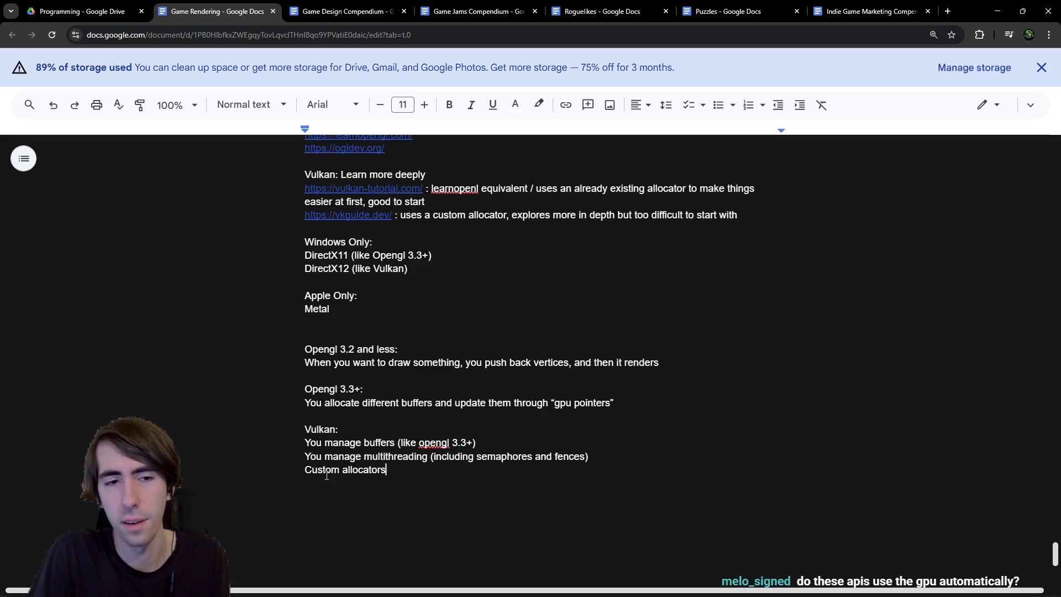
pyautogui.press('Return')
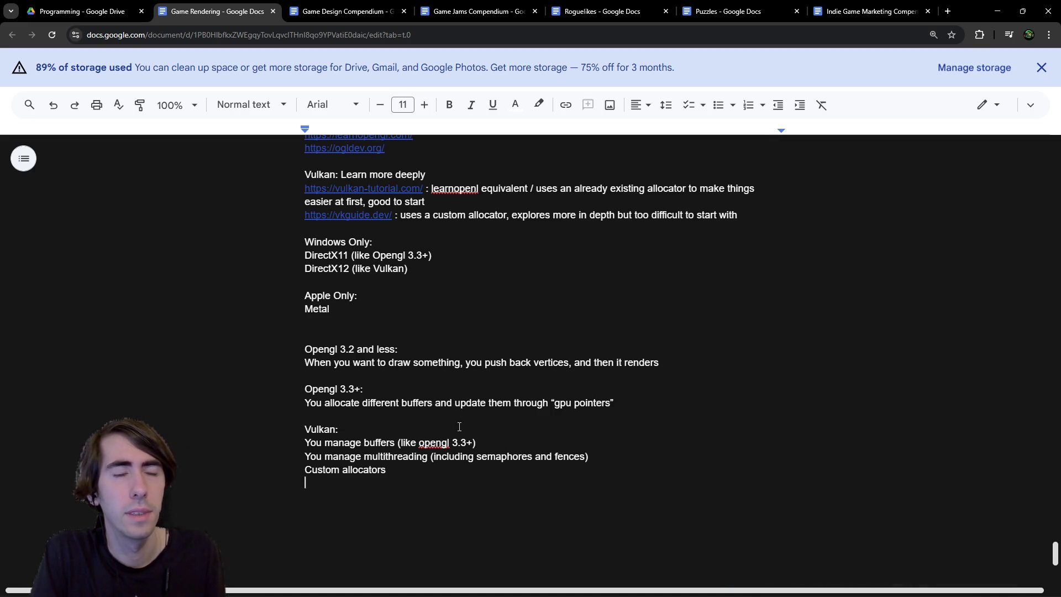
# Step: Draft and then erase a follow-up sentence starting 'To call a vulkan function, you need'
pyautogui.write('Vulkan:')
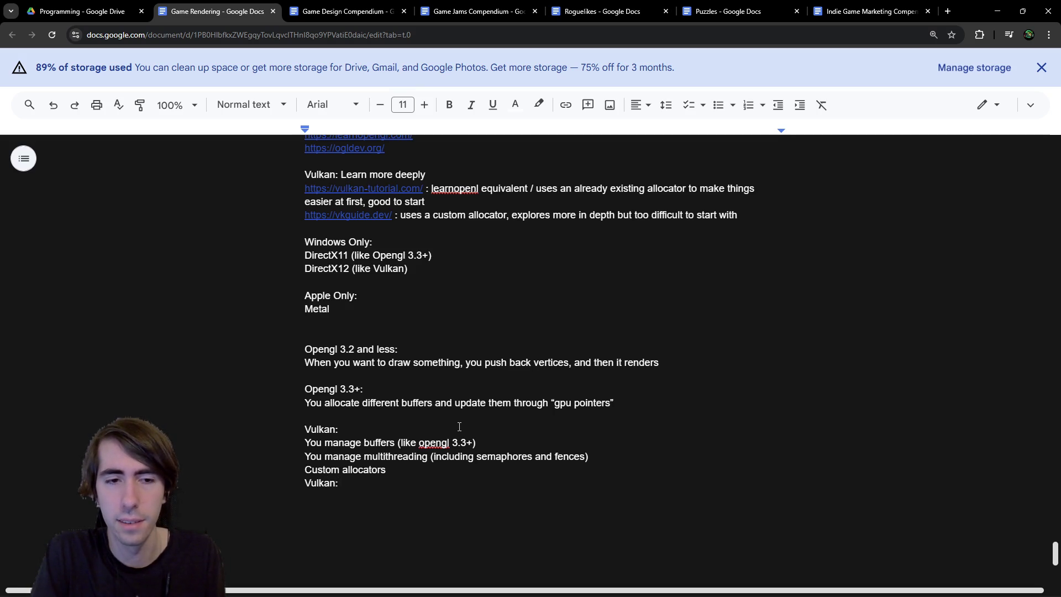
pyautogui.press('BackSpace')
pyautogui.hotkey('ctrl', 'BackSpace')
pyautogui.write('Vulkan is')
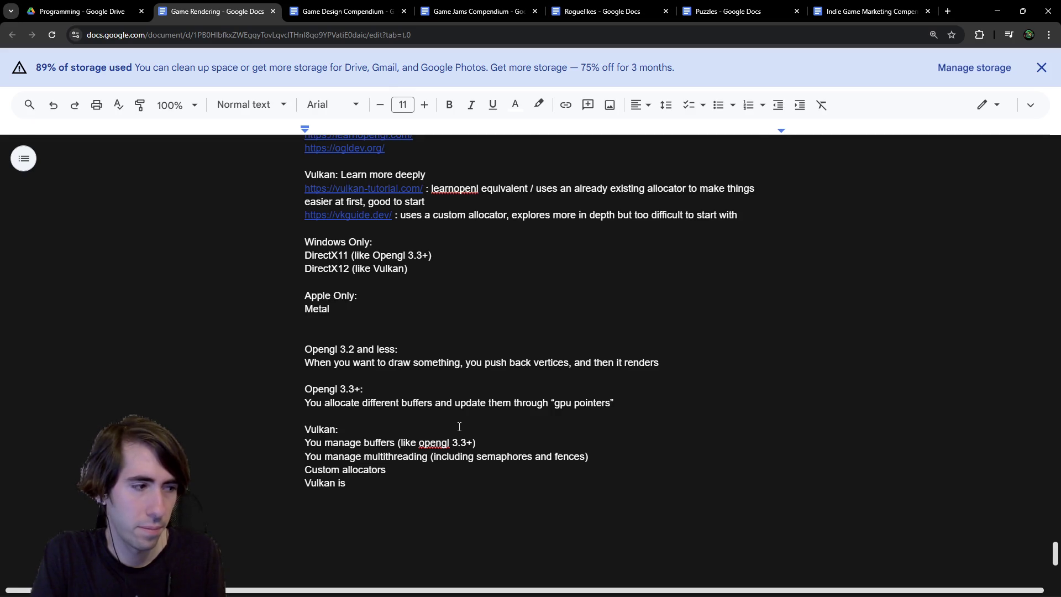
pyautogui.hotkey('ctrl', 'BackSpace')
pyautogui.hotkey('ctrl', 'BackSpace')
pyautogui.write('To call a vulkan function,')
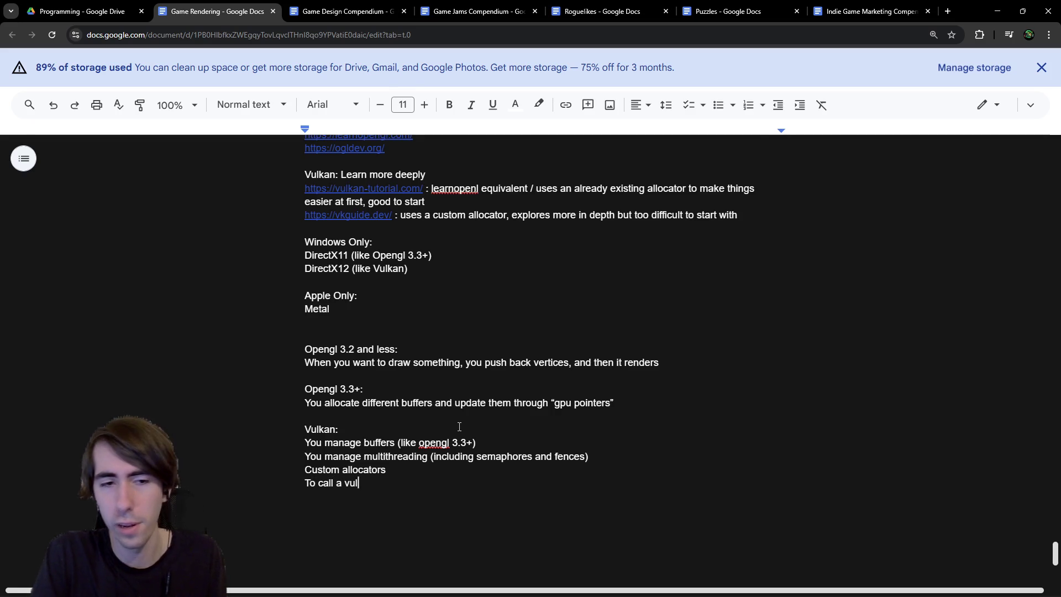
pyautogui.write(' you need')
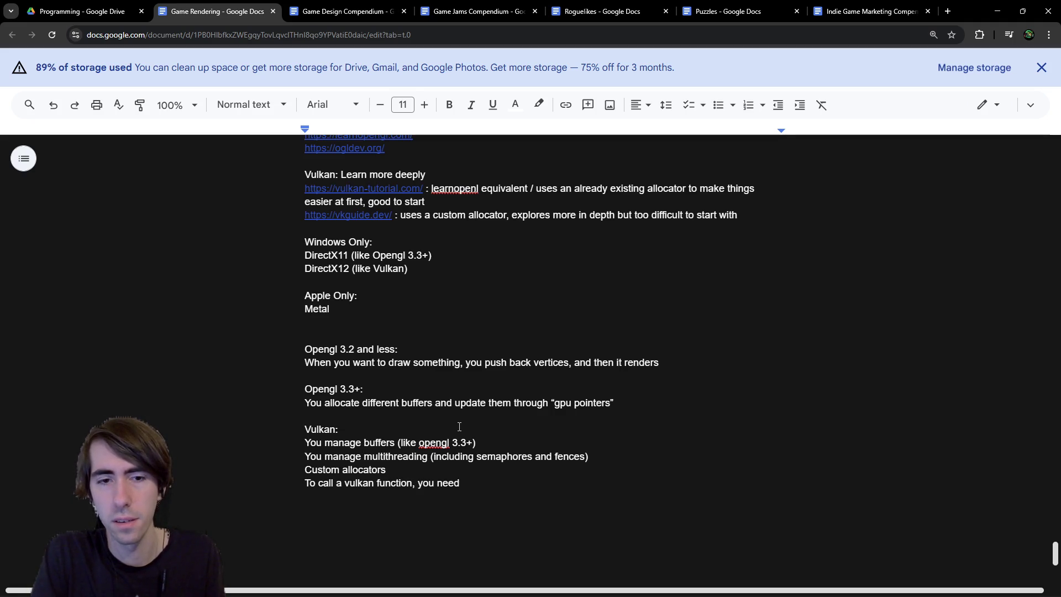
pyautogui.hotkey('ctrl', 'BackSpace')
pyautogui.hotkey('ctrl', 'BackSpace')
pyautogui.hotkey('ctrl', 'BackSpace')
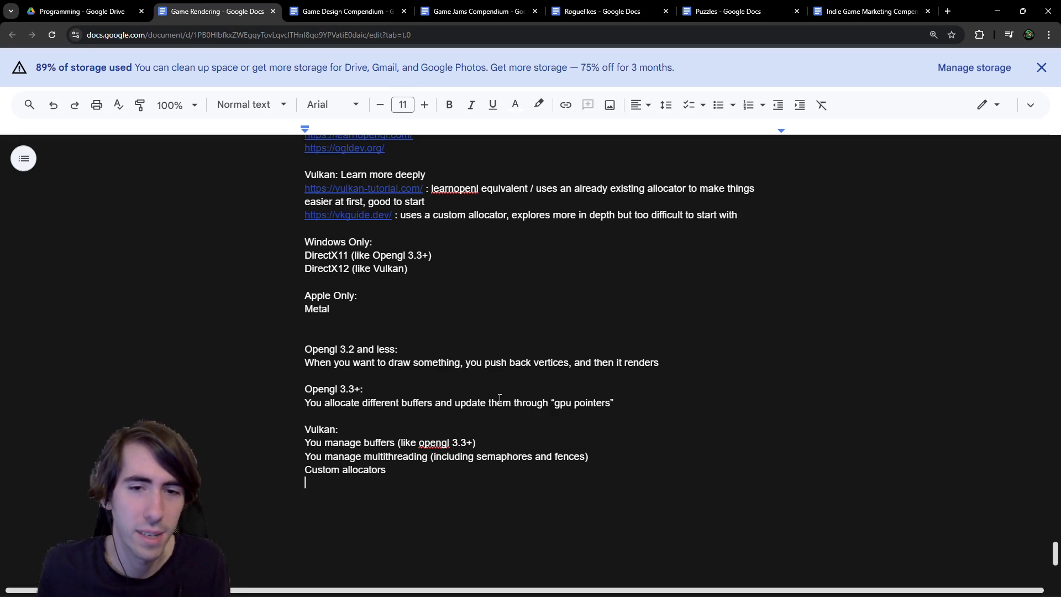
# Step: Write 'Opengl has a global state' under the OpenGL 3.2 notes and copy that line
pyautogui.click(628, 399)
pyautogui.press('Return')
pyautogui.press('Up')
pyautogui.press('Up')
pyautogui.press('Up')
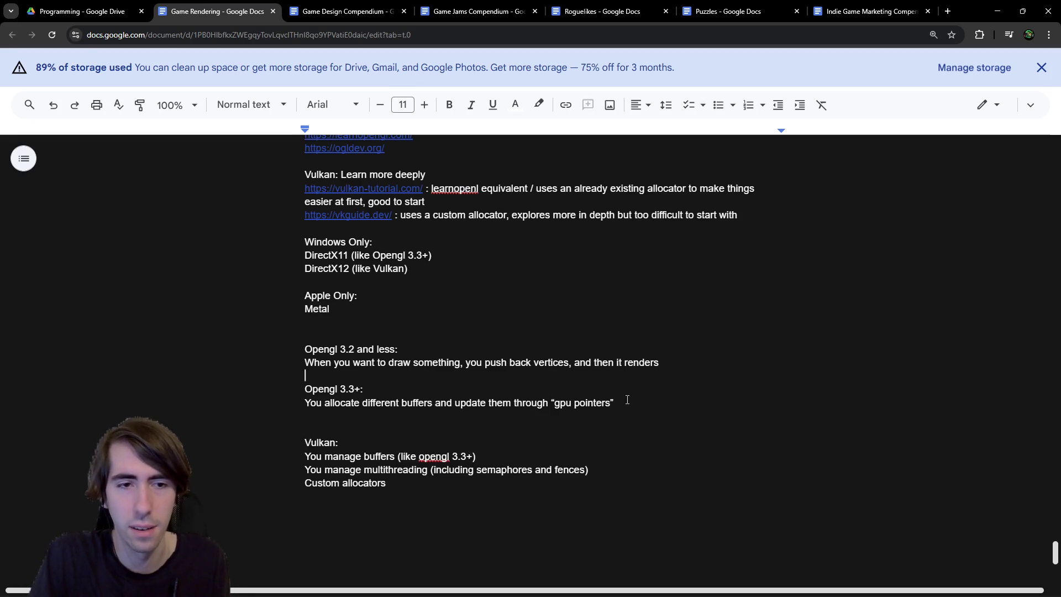
pyautogui.press('Return')
pyautogui.press('Up')
pyautogui.write('Opengl has a global state')
pyautogui.hotkey('ctrl', 'shift', 'Left')
pyautogui.hotkey('ctrl', 'shift', 'Left')
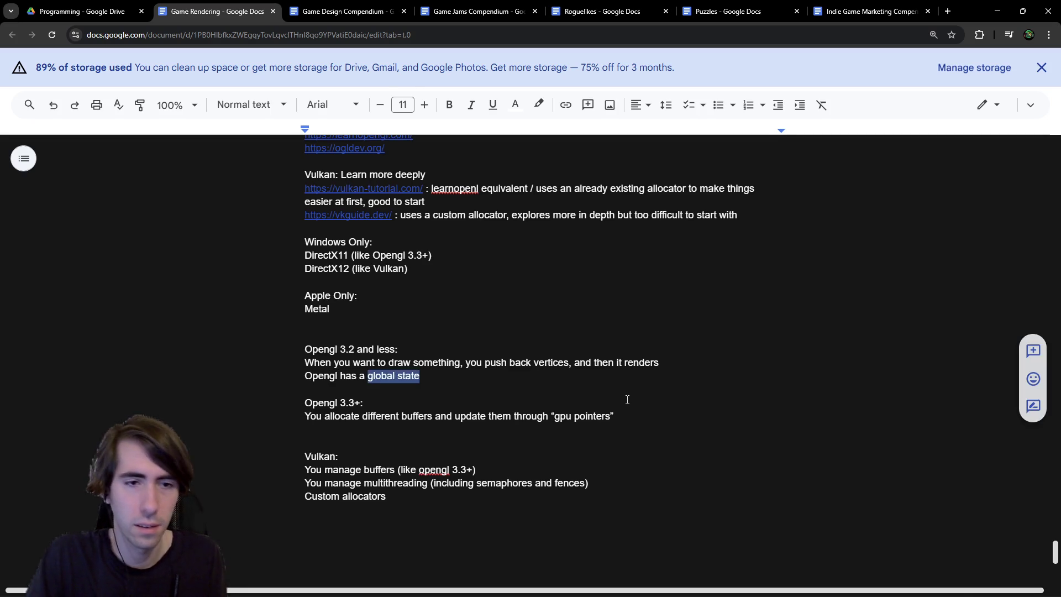
pyautogui.hotkey('ctrl', 'shift', 'Left')
pyautogui.hotkey('ctrl', 'shift', 'Left')
pyautogui.hotkey('ctrl', 'shift', 'Left')
pyautogui.hotkey('ctrl', 'shift', 'Left')
pyautogui.hotkey('ctrl', 'shift', 'Right')
pyautogui.hotkey('ctrl', 'shift', 'Left')
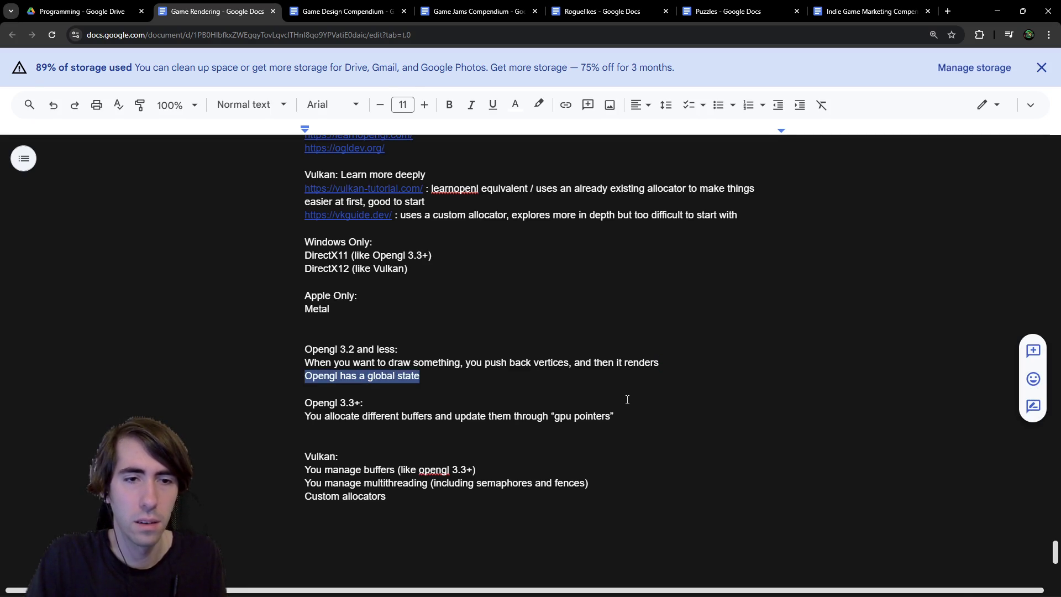
pyautogui.hotkey('ctrl', 'c')
# Step: Paste the line under the OpenGL 3.3+ notes and reword both to 'Has a global state'
pyautogui.press('Down')
pyautogui.press('Down')
pyautogui.press('Down')
pyautogui.hotkey('ctrl', 'v')
pyautogui.hotkey('ctrl', 'Left')
pyautogui.hotkey('ctrl', 'Left')
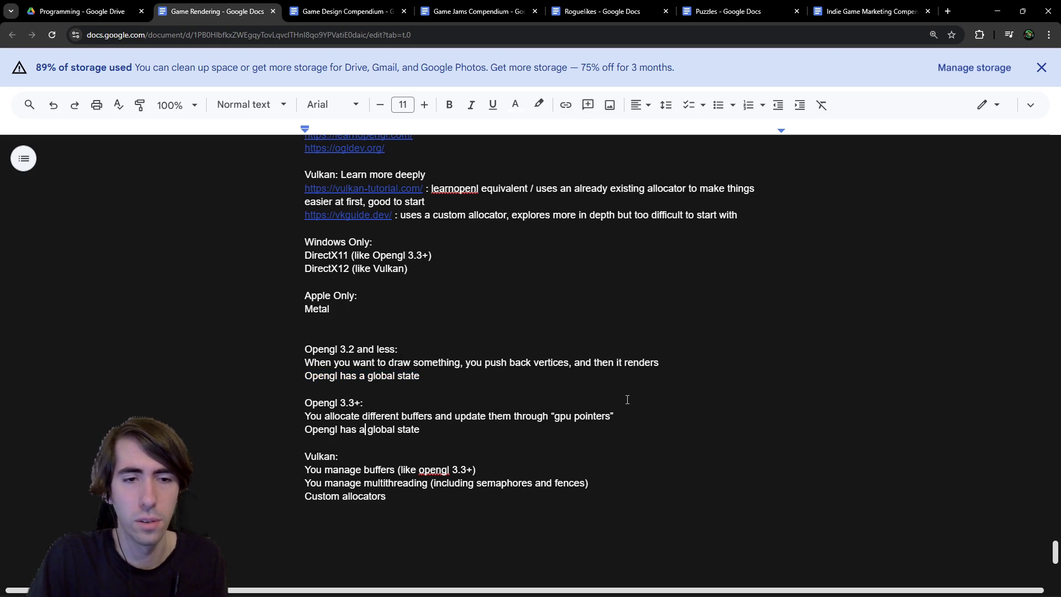
pyautogui.press('Delete')
pyautogui.hotkey('ctrl', 'BackSpace')
pyautogui.write('H')
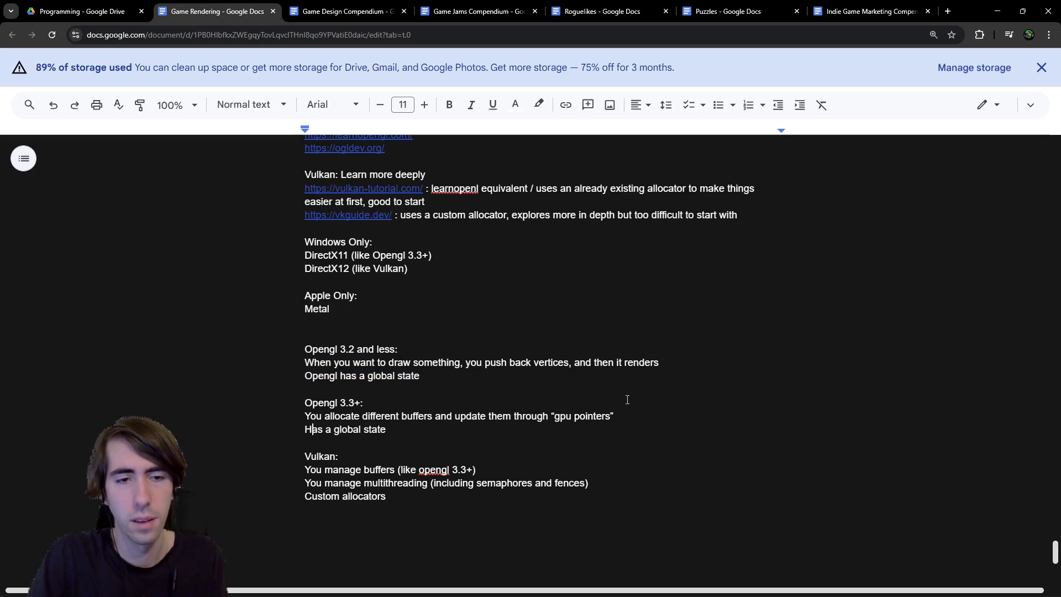
pyautogui.press('Up')
pyautogui.press('Up')
pyautogui.press('BackSpace')
pyautogui.hotkey('ctrl', 'BackSpace')
pyautogui.write('H')
pyautogui.click(408, 427)
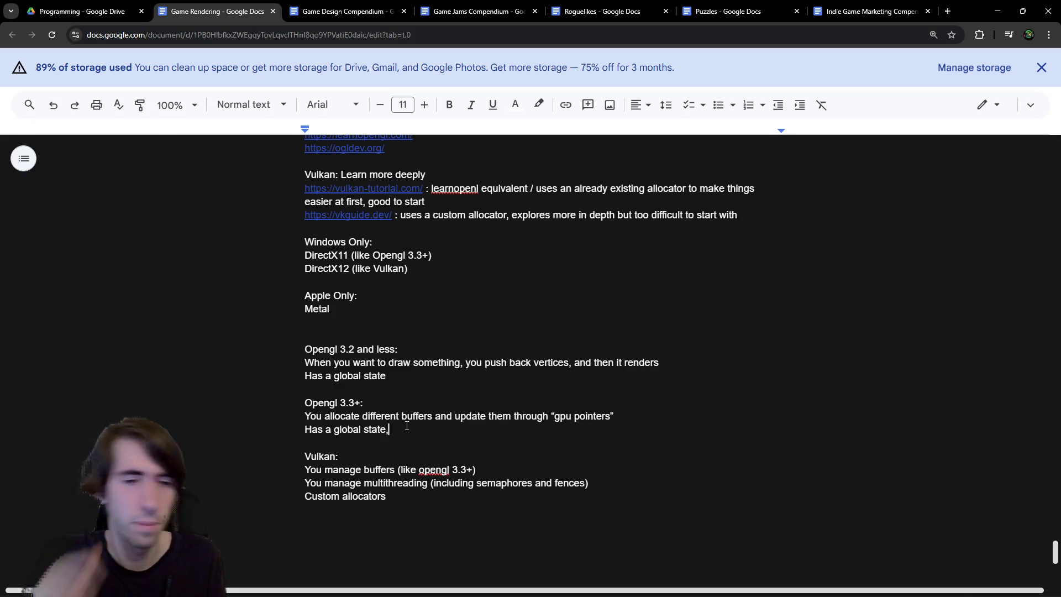
# Step: Note that Vulkan doesn't have a global state and VkDevice must be sent to every function
pyautogui.click(376, 509)
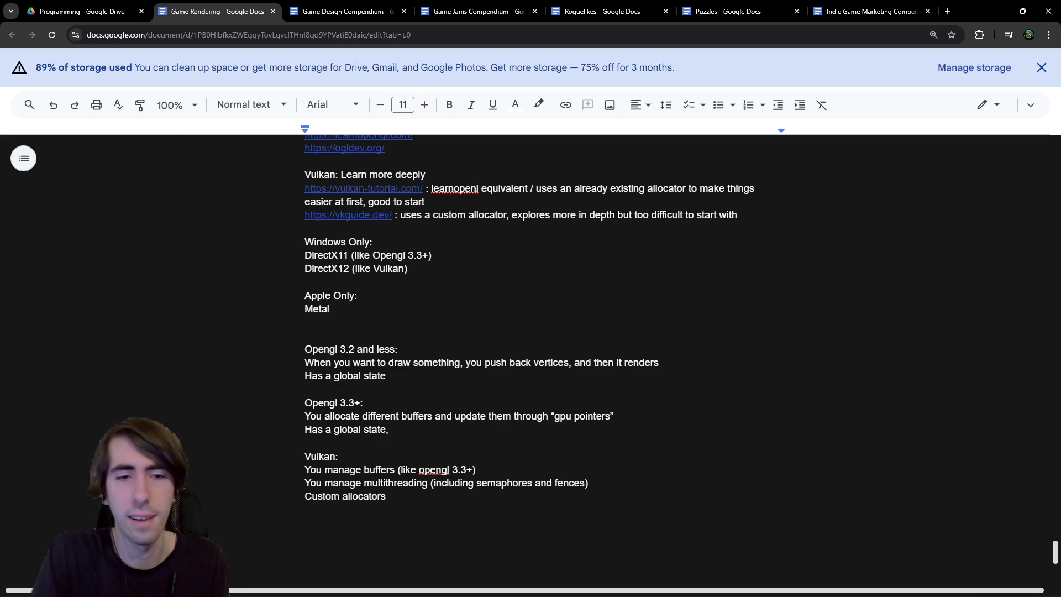
pyautogui.write("Doesn't have a glo")
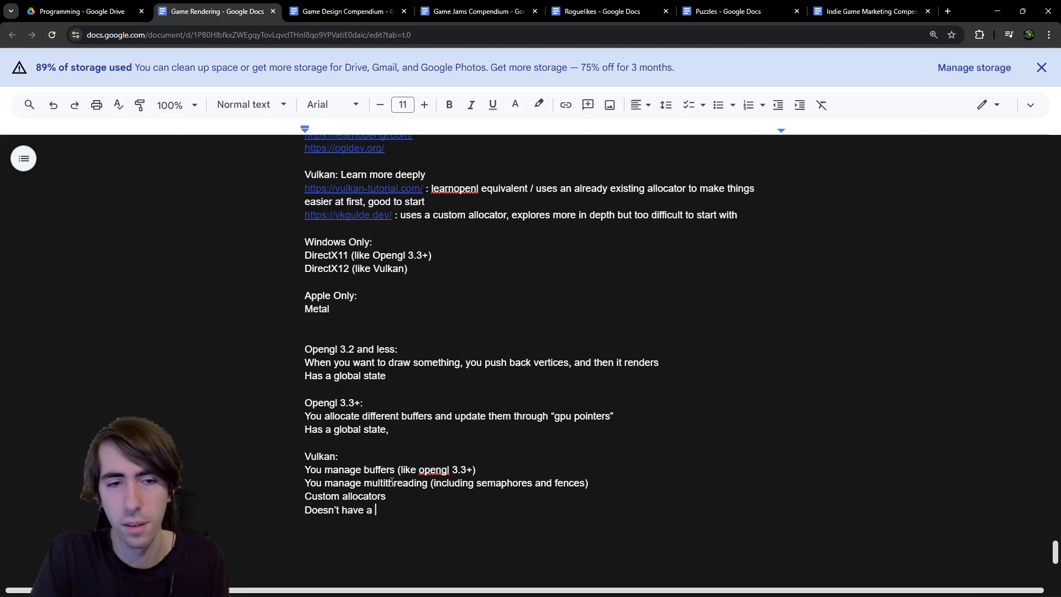
pyautogui.write('bal state')
pyautogui.write(', you have to send')
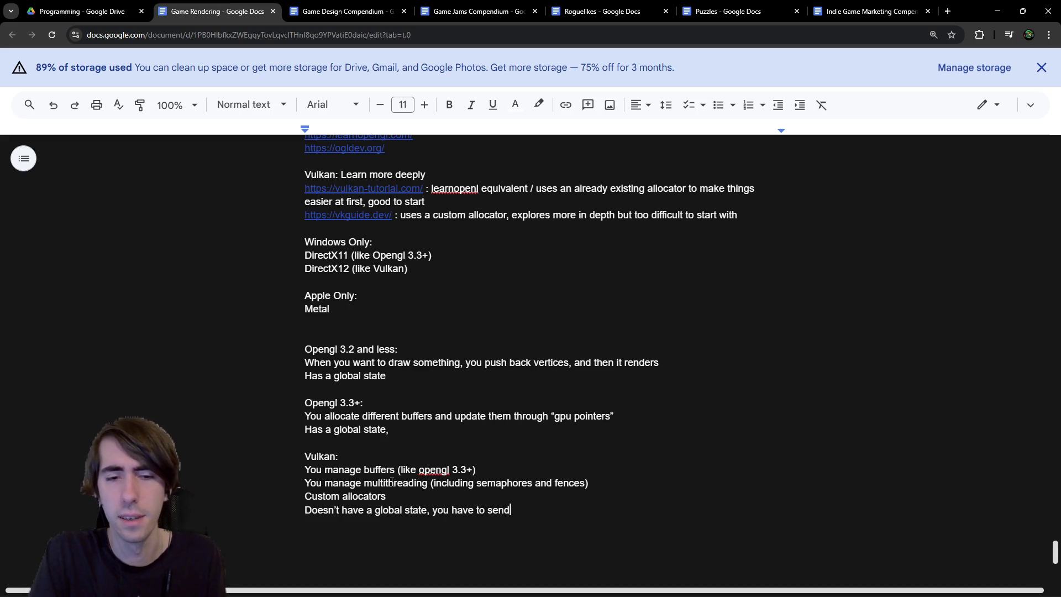
pyautogui.write('Vk')
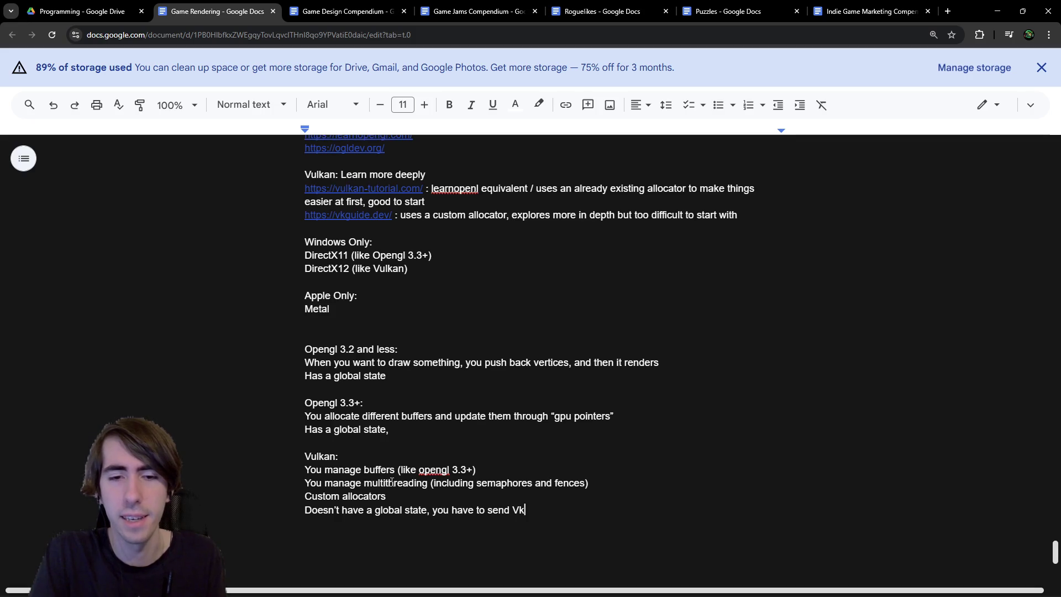
pyautogui.write('Device etc ')
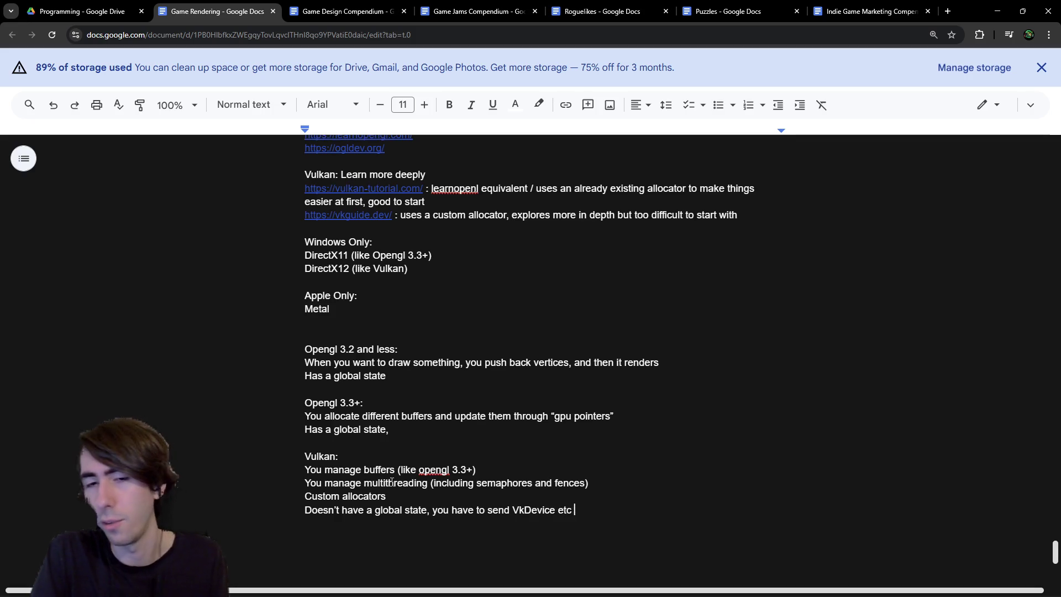
pyautogui.write('for every ')
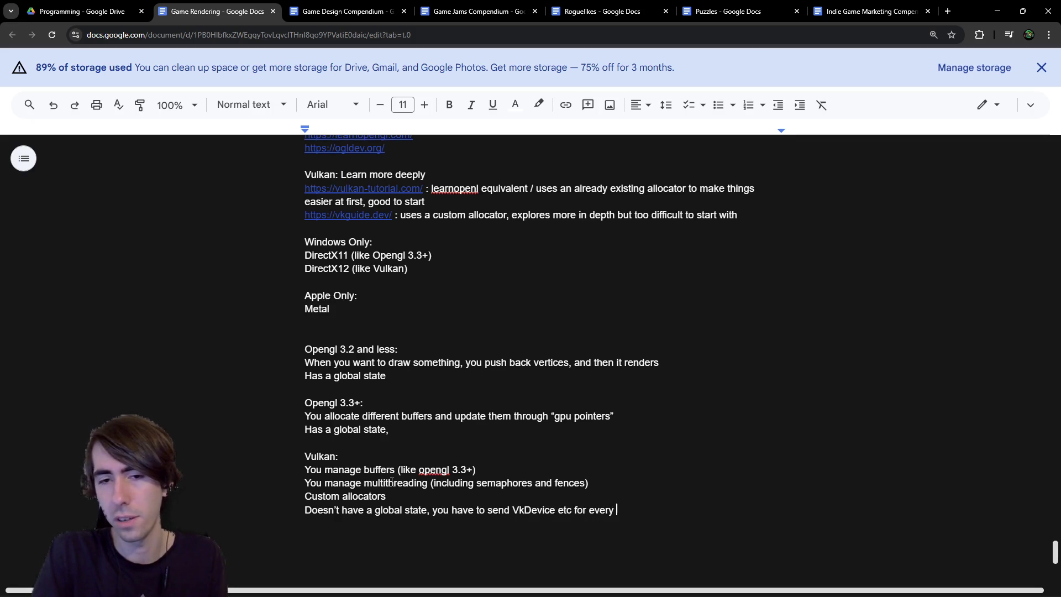
pyautogui.write('functionall')
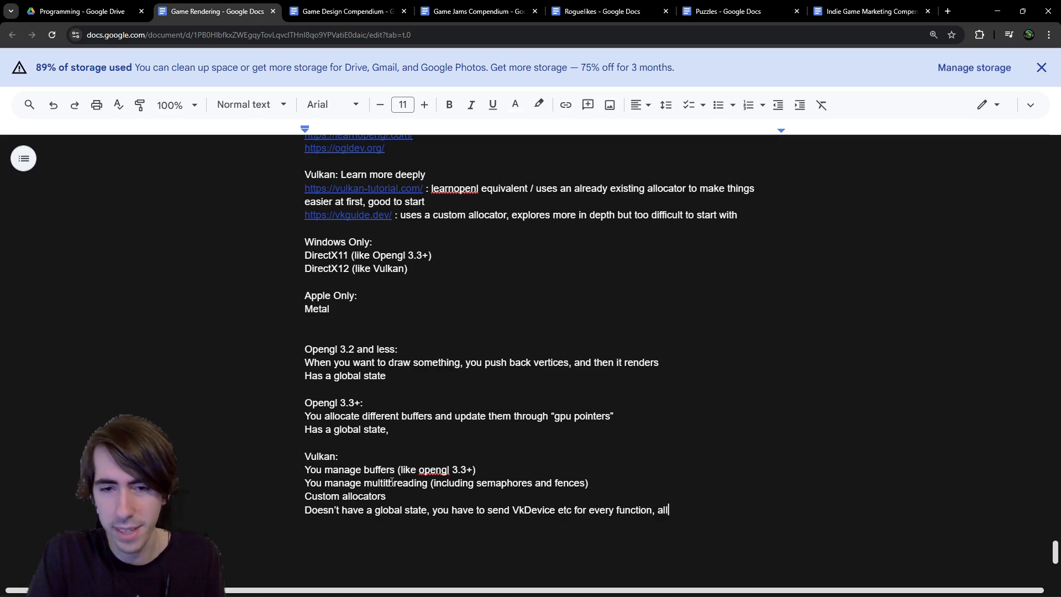
pyautogui.write('ows or ')
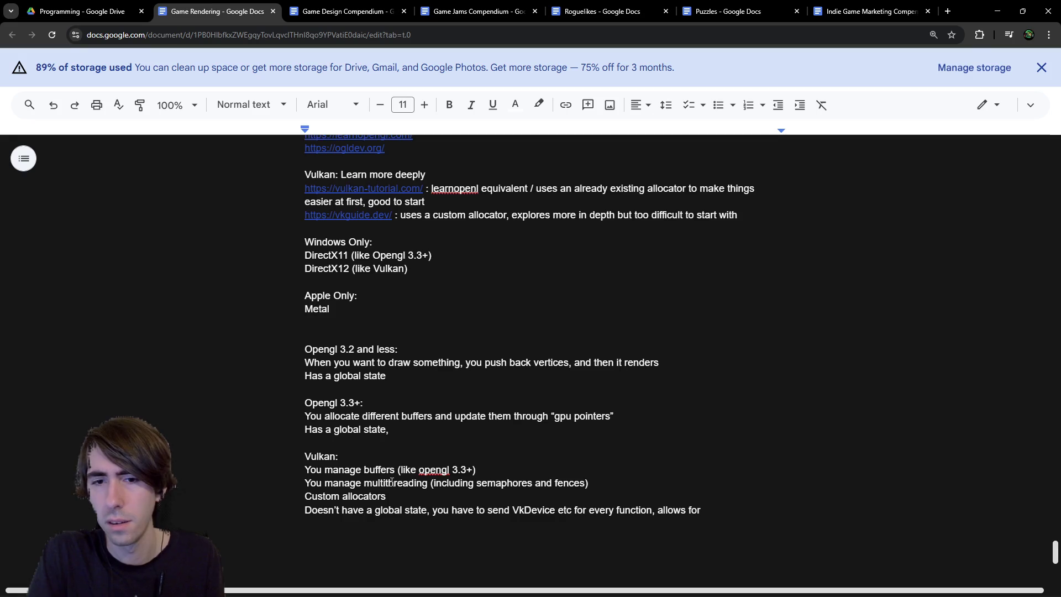
pyautogui.write('a better')
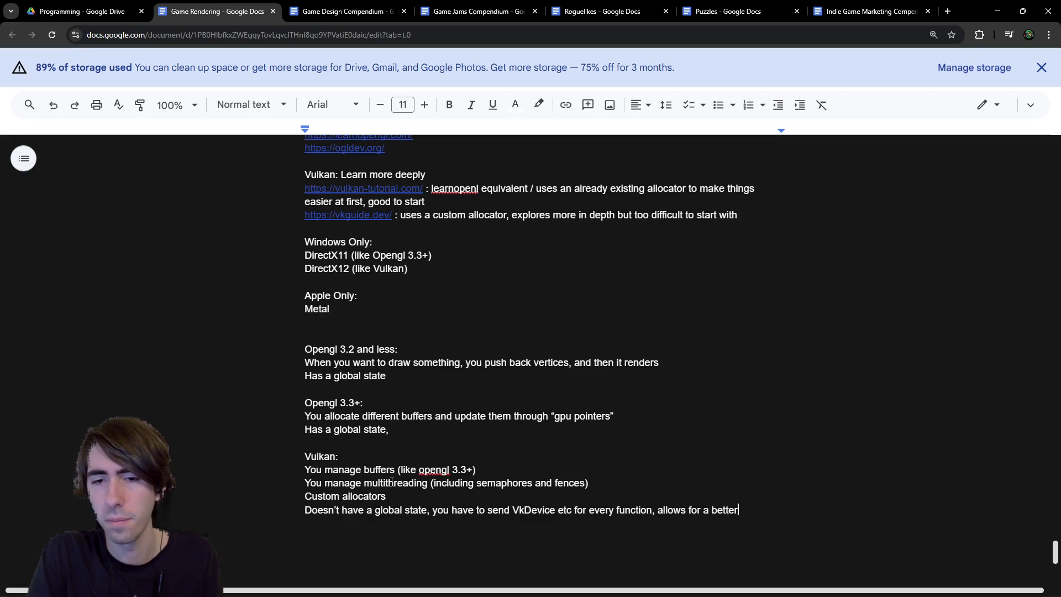
pyautogui.hotkey('ctrl', 'BackSpace')
pyautogui.hotkey('ctrl', 'BackSpace')
pyautogui.hotkey('ctrl', 'BackSpace')
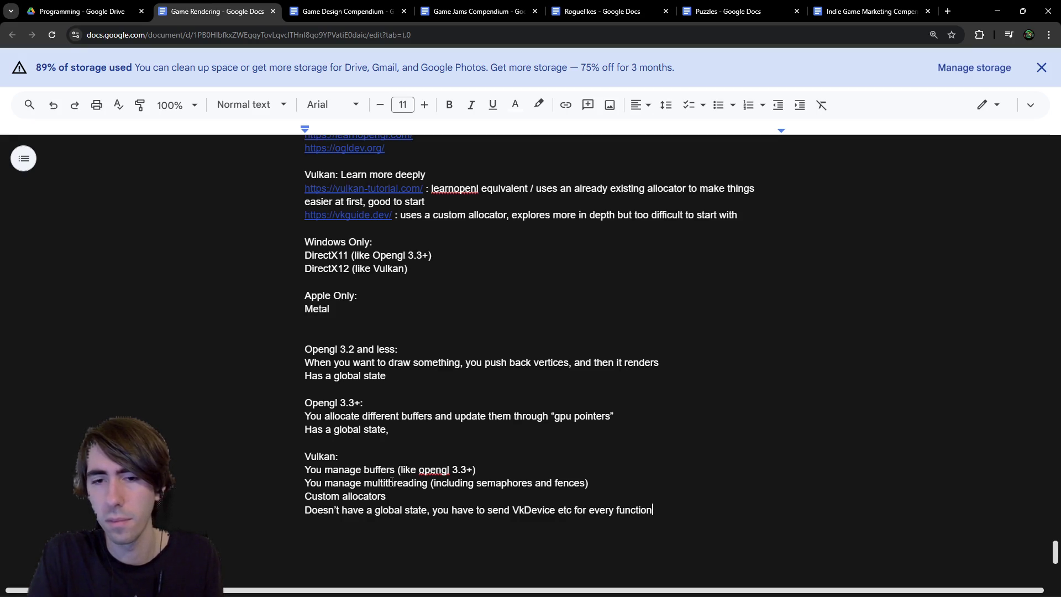
pyautogui.press('Return')
# Step: Add 'That allows for a better architecture (no global state / singleton)' and move 'nothing is hidden' after 'every function'
pyautogui.write('That allows for a better e')
pyautogui.write('architecture ')
pyautogui.write('no global state / singleton),')
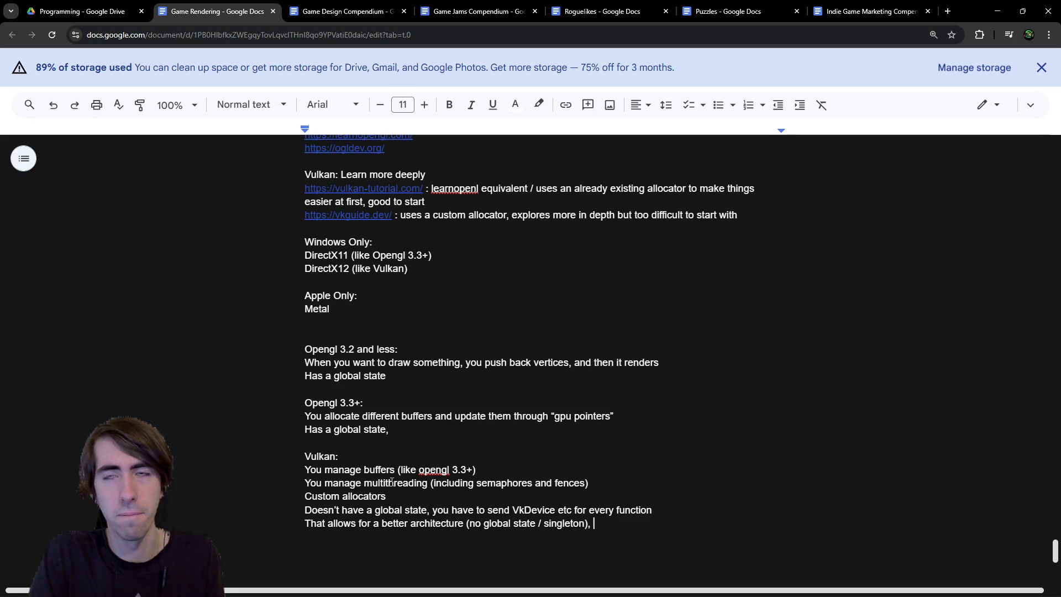
pyautogui.write(' where ')
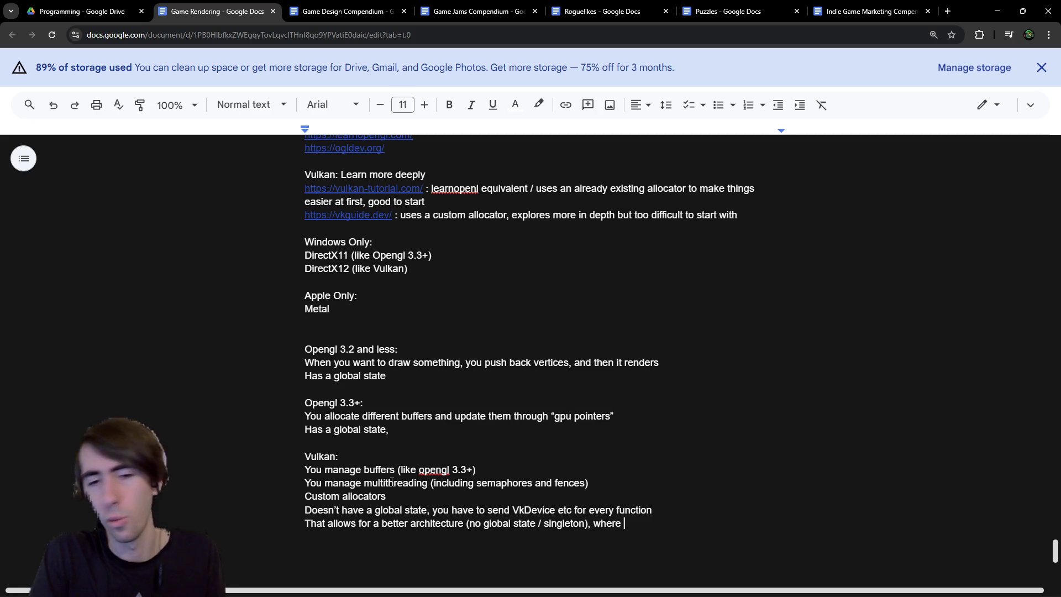
pyautogui.write('classes have a better')
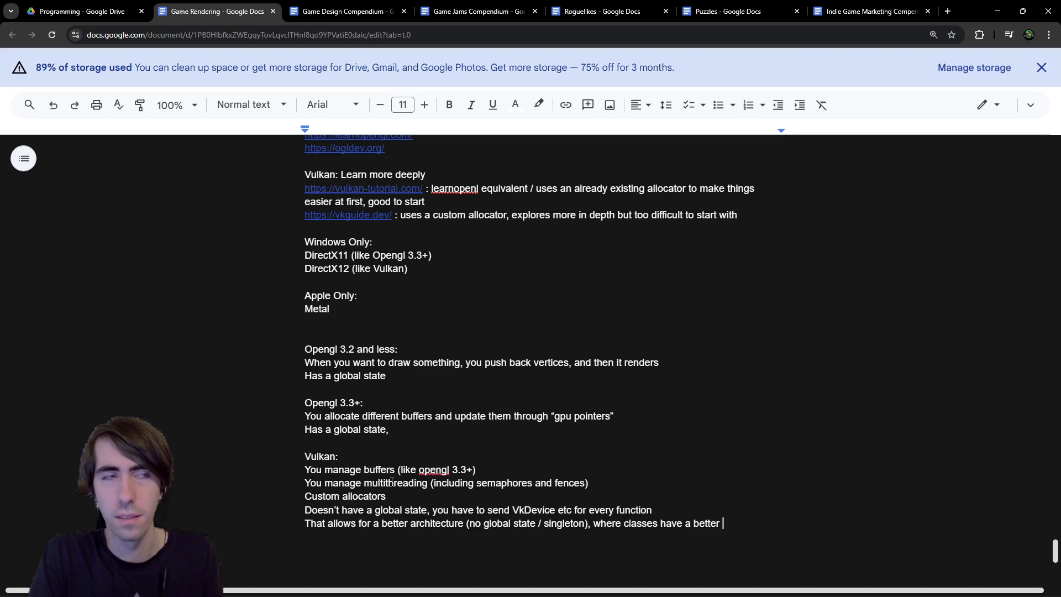
pyautogui.hotkey('ctrl', 'shift', 'Left')
pyautogui.hotkey('ctrl', 'shift', 'Left')
pyautogui.hotkey('ctrl', 'shift', 'Left')
pyautogui.write('every')
pyautogui.hotkey('ctrl', 'BackSpace')
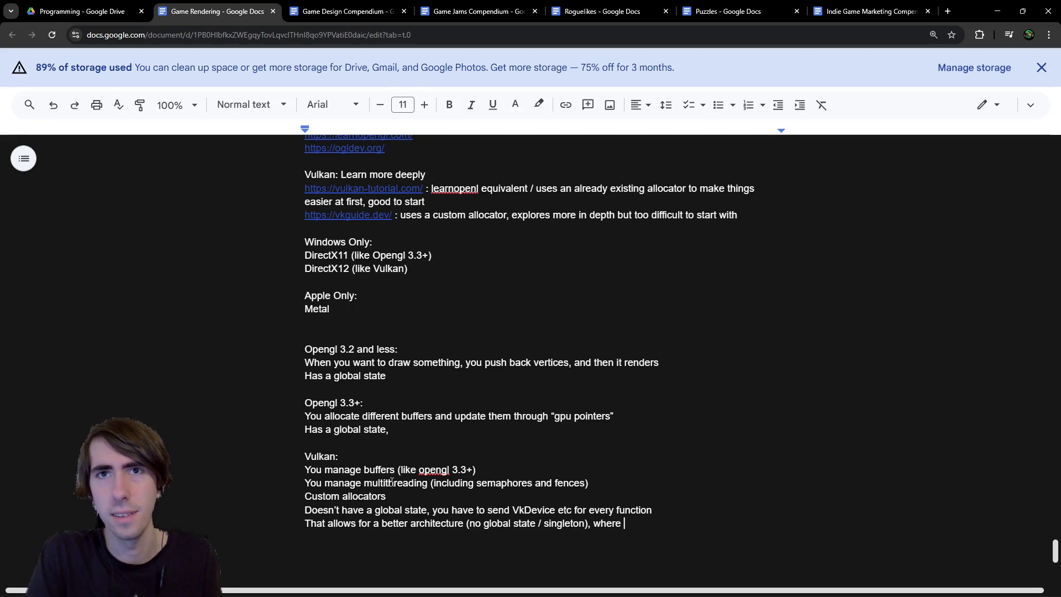
pyautogui.hotkey('ctrl', 'BackSpace')
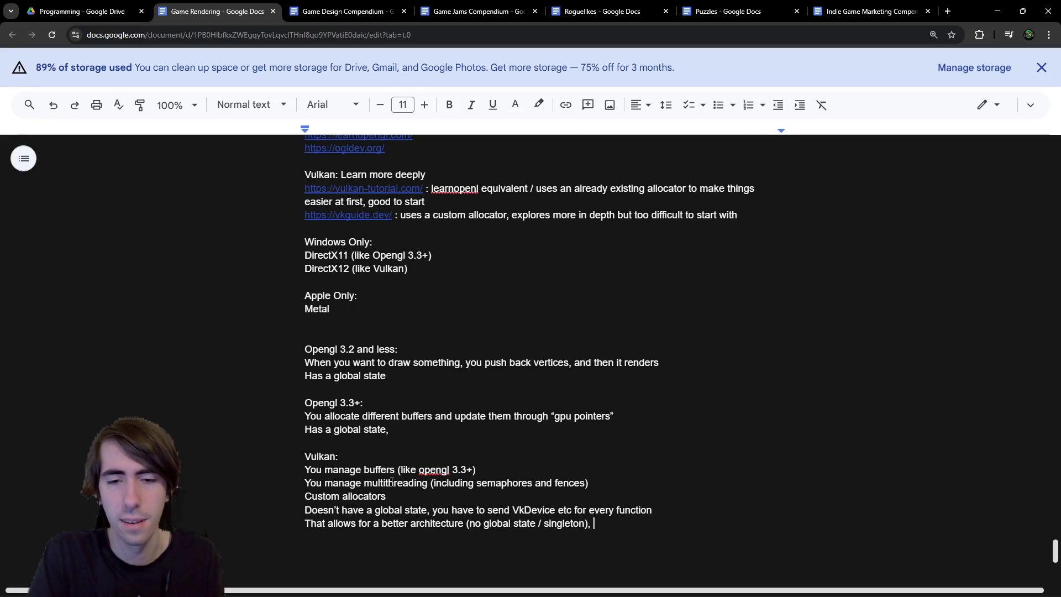
pyautogui.write('nothing is hidden')
pyautogui.hotkey('ctrl', 'shift', 'Left')
pyautogui.hotkey('ctrl', 'shift', 'Left')
pyautogui.hotkey('ctrl', 'shift', 'Left')
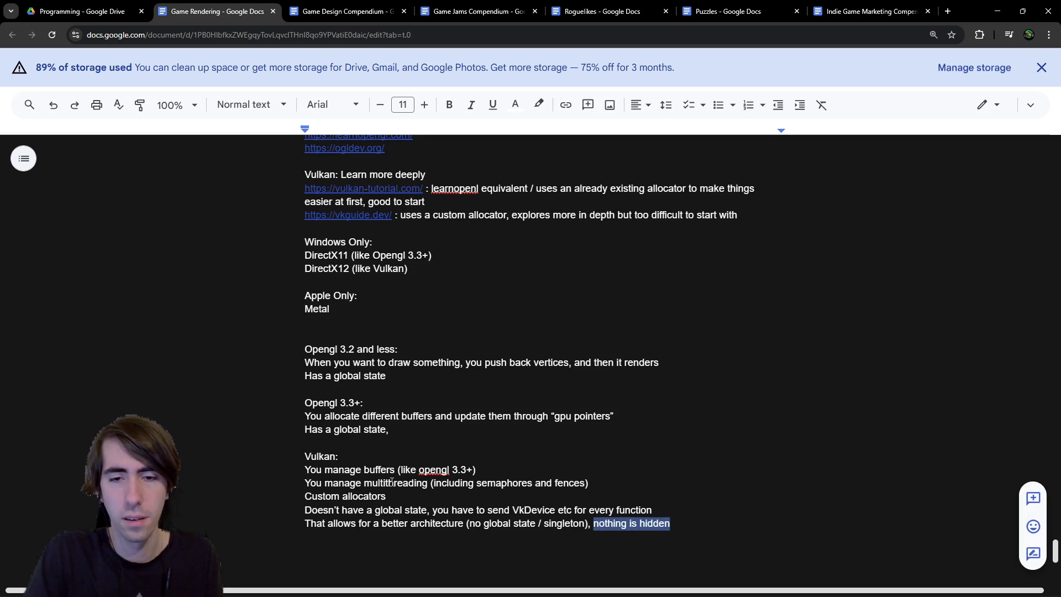
pyautogui.press('BackSpace')
pyautogui.press('Home')
pyautogui.write(',')
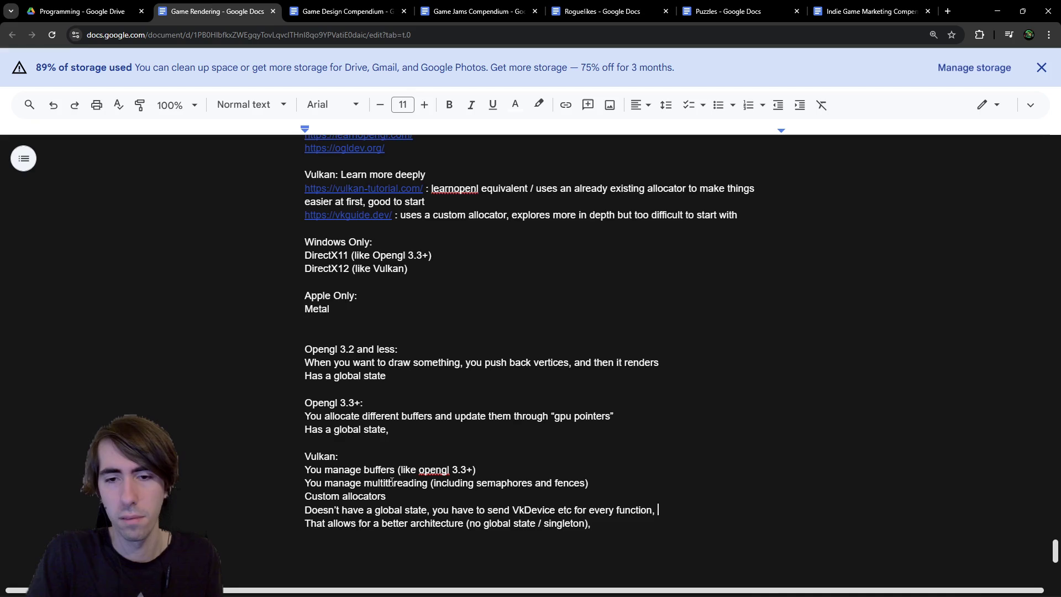
pyautogui.write('nothing is hidden')
pyautogui.press('Down')
pyautogui.press('BackSpace')
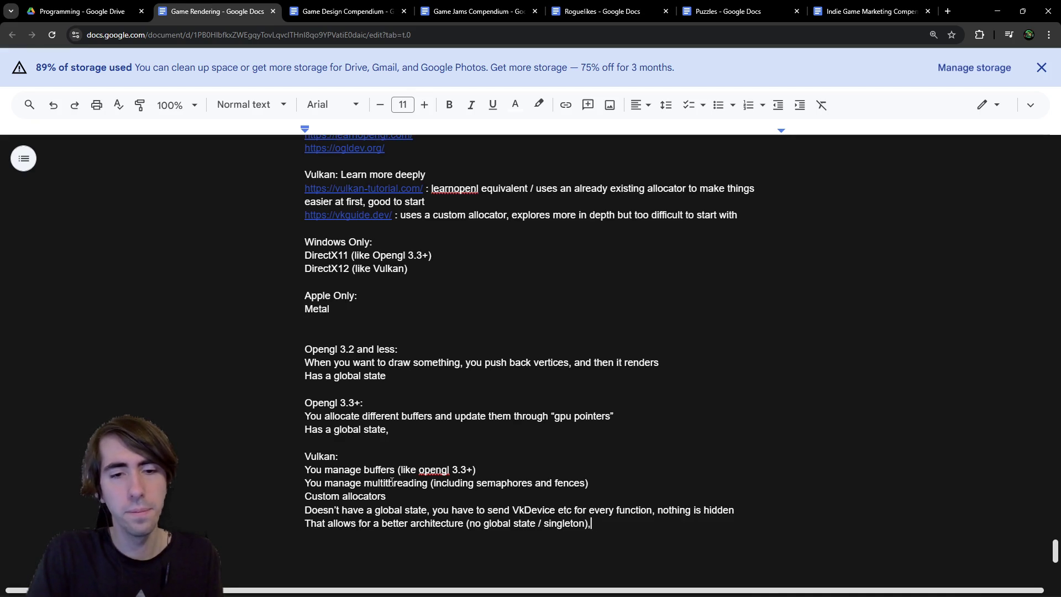
# Step: Add that for your own render pipeline it's better to start with Vulkan, then adapt for OpenGL
pyautogui.write(', and if you s')
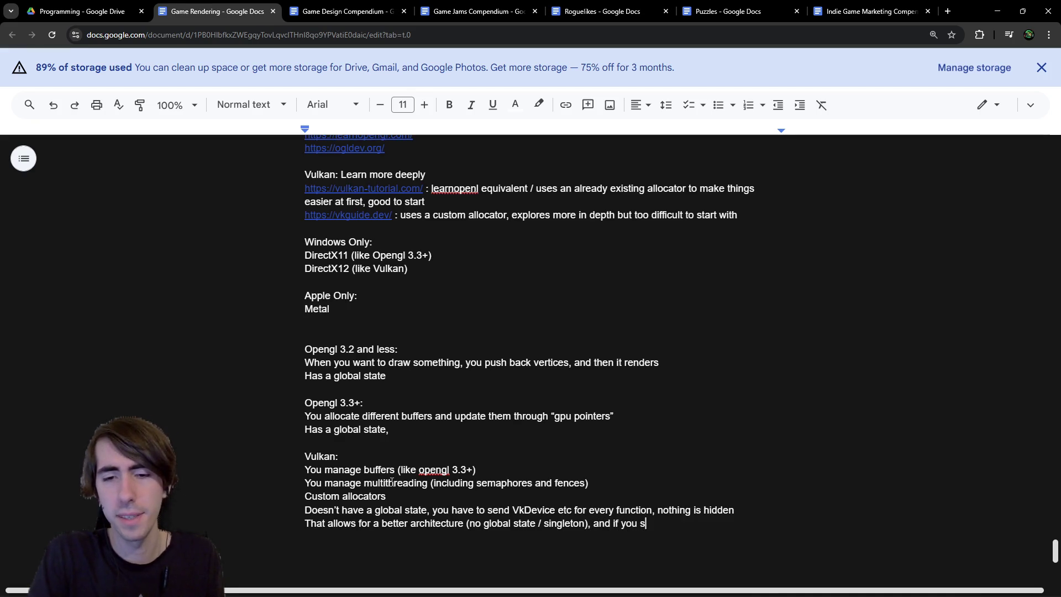
pyautogui.write('tatrt ')
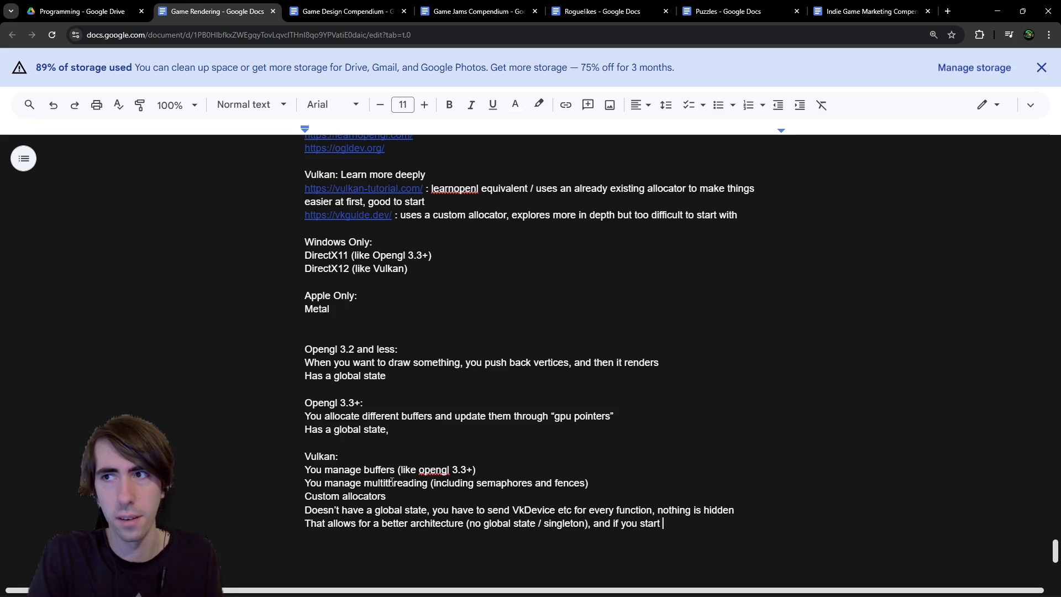
pyautogui.write('create ')
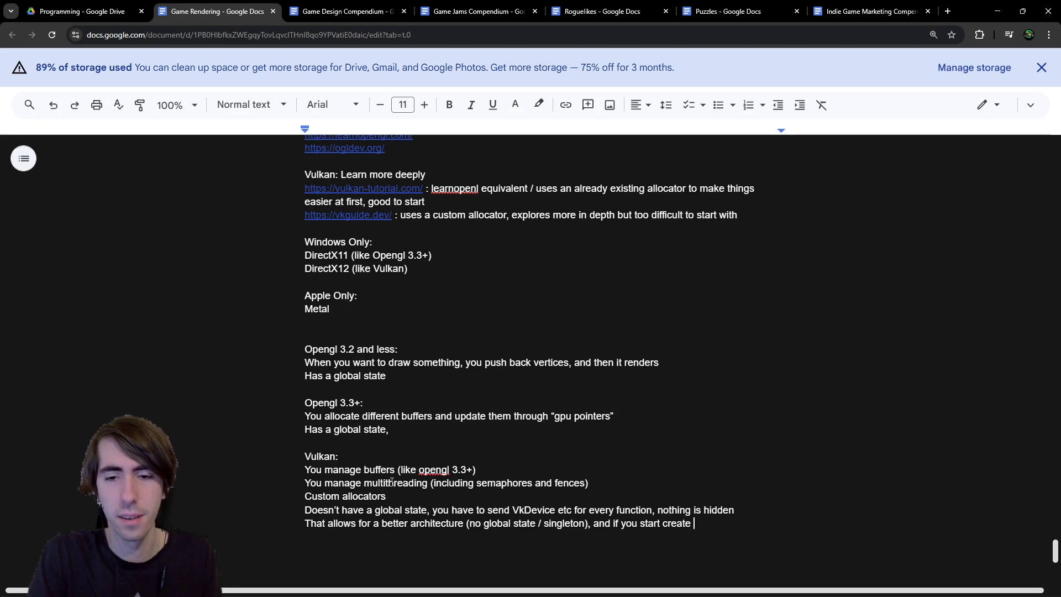
pyautogui.write('your own render pipeli')
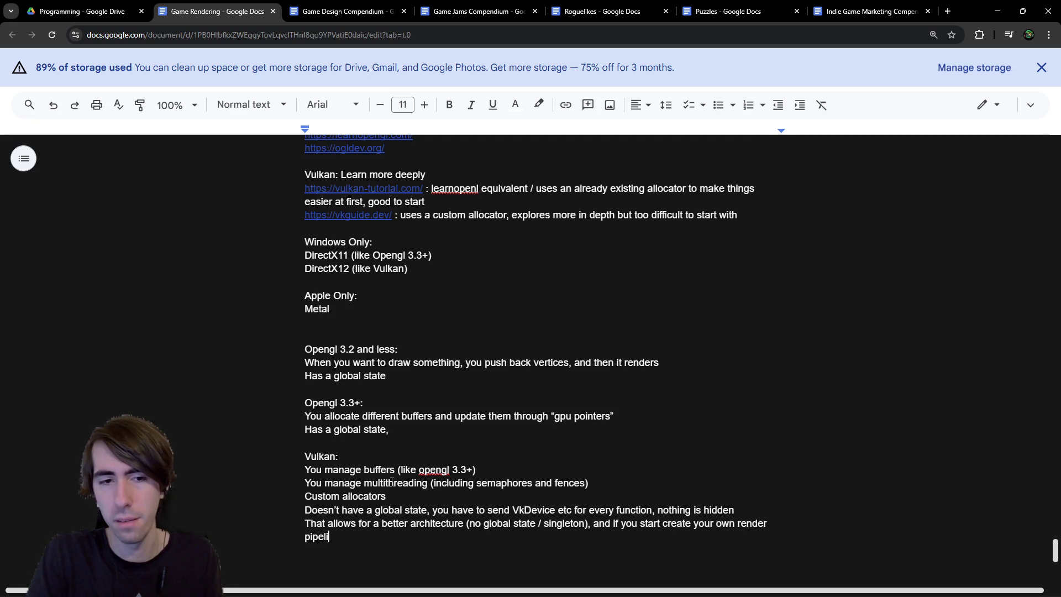
pyautogui.write("ne,'s often t")
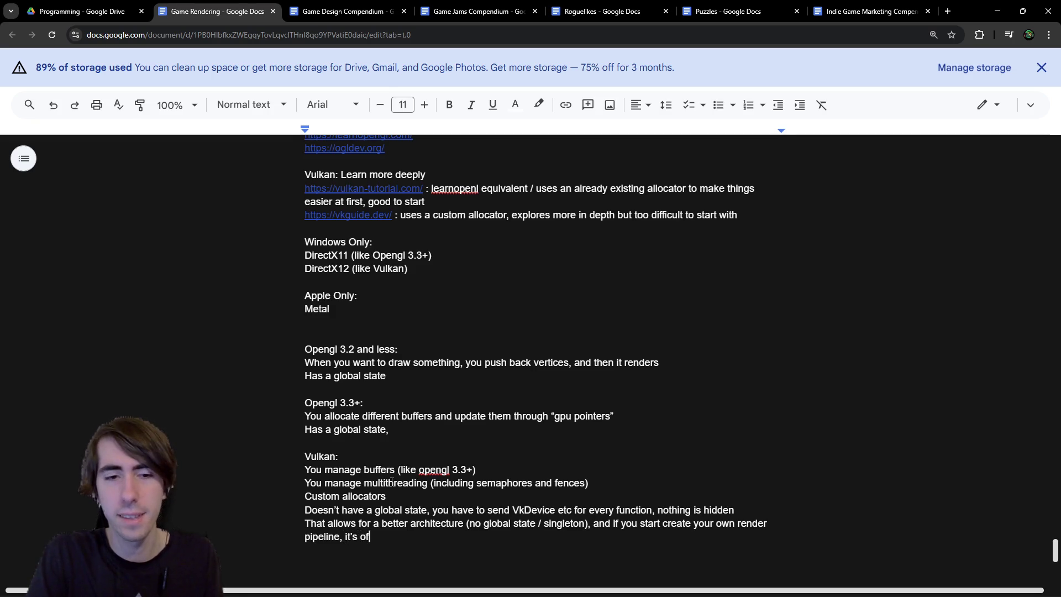
pyautogui.write('better')
pyautogui.hotkey('ctrl', 'BackSpace')
pyautogui.hotkey('ctrl', 'BackSpace')
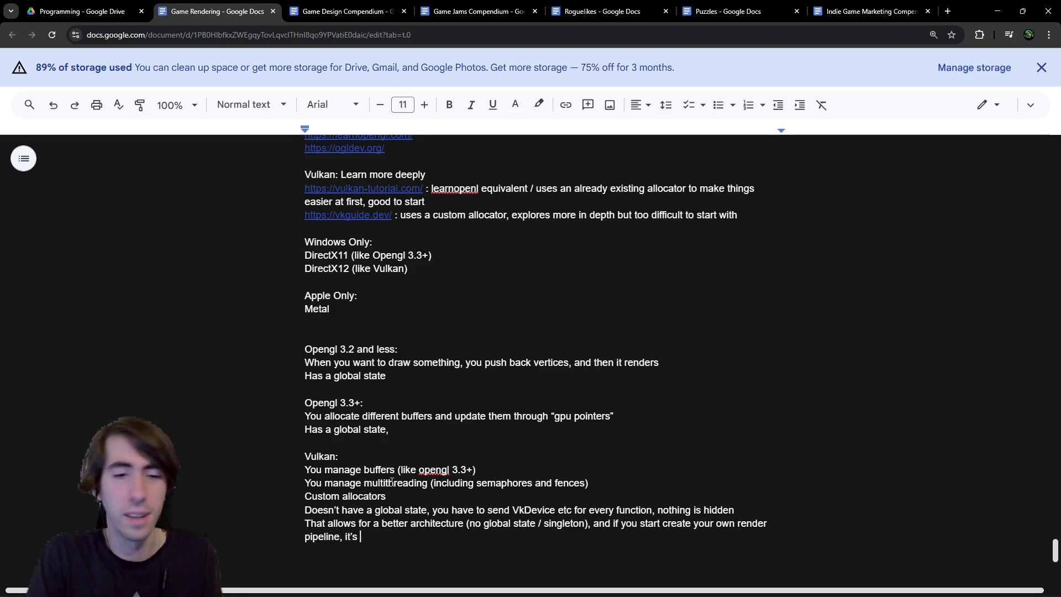
pyautogui.write('better')
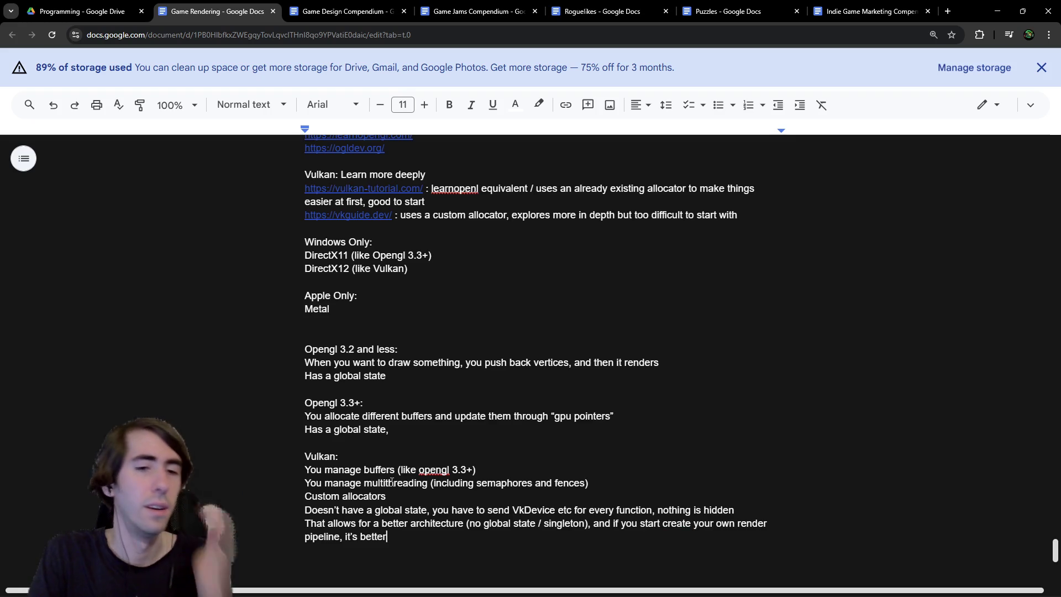
pyautogui.write(' to start with Vulkan an')
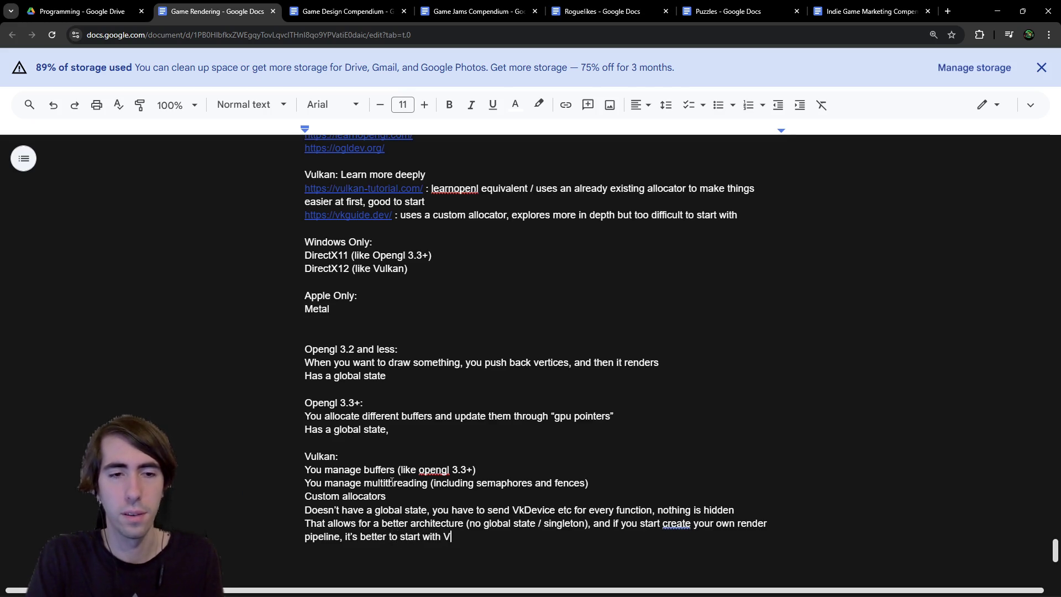
pyautogui.write('d th')
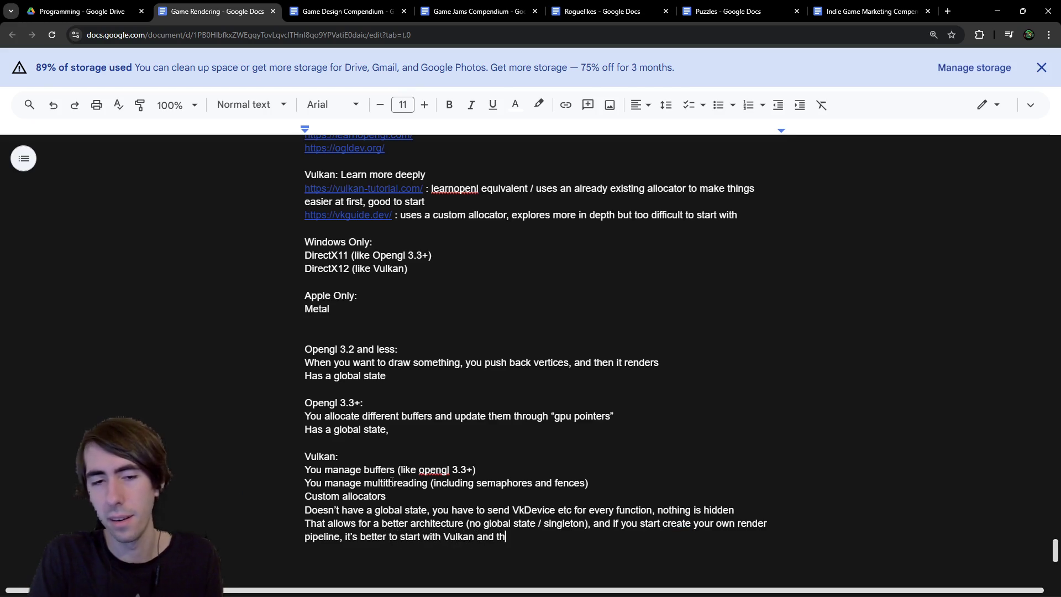
pyautogui.write('en adapt it ')
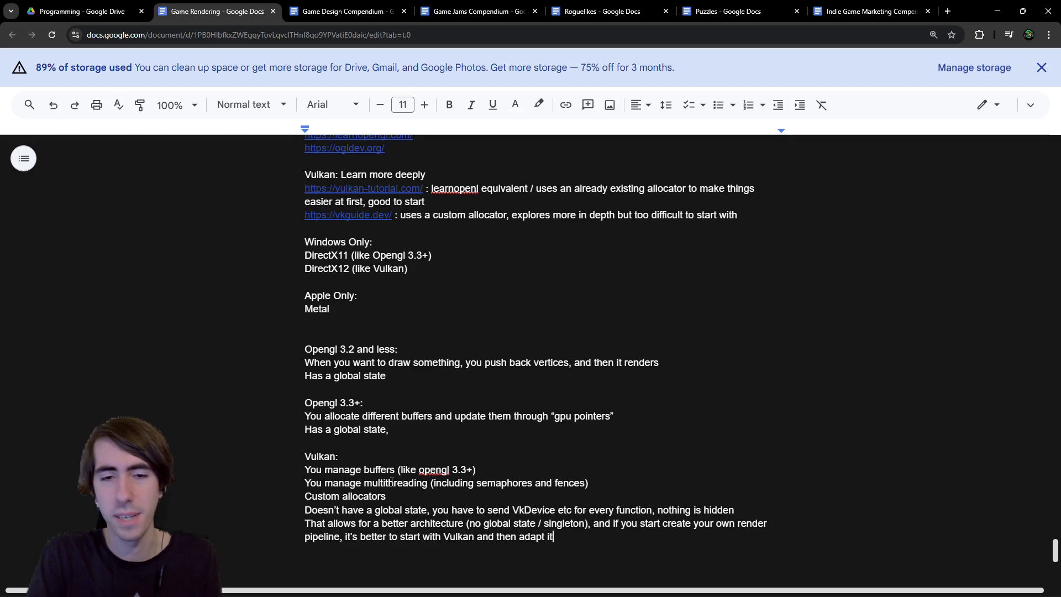
pyautogui.write('for Openg')
pyautogui.press('BackSpace')
pyautogui.write('GL rather than the opposite, because')
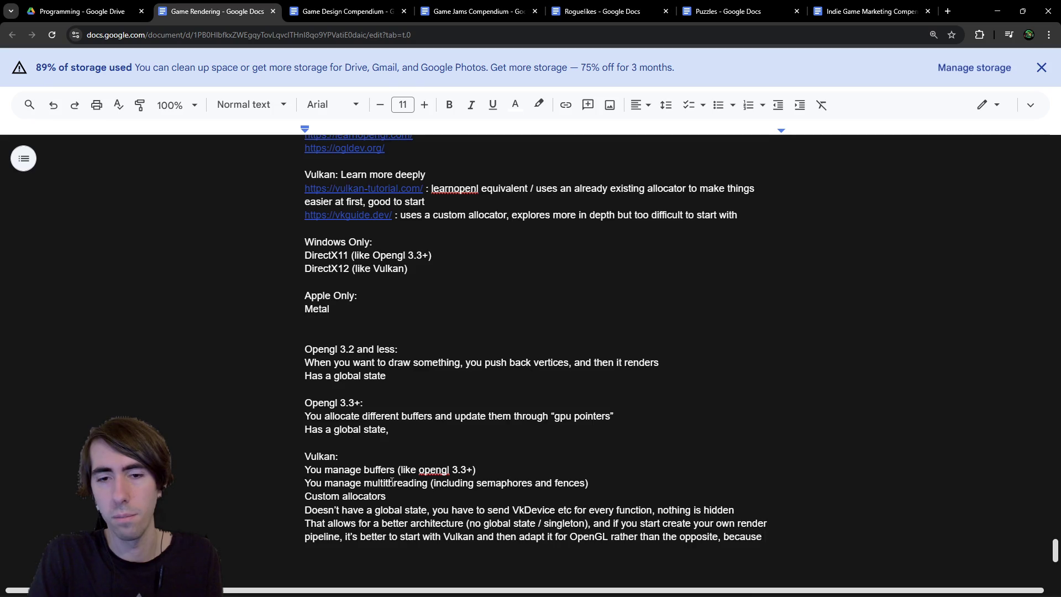
pyautogui.hotkey('ctrl', 'BackSpace')
pyautogui.press('BackSpace')
pyautogui.press('BackSpace')
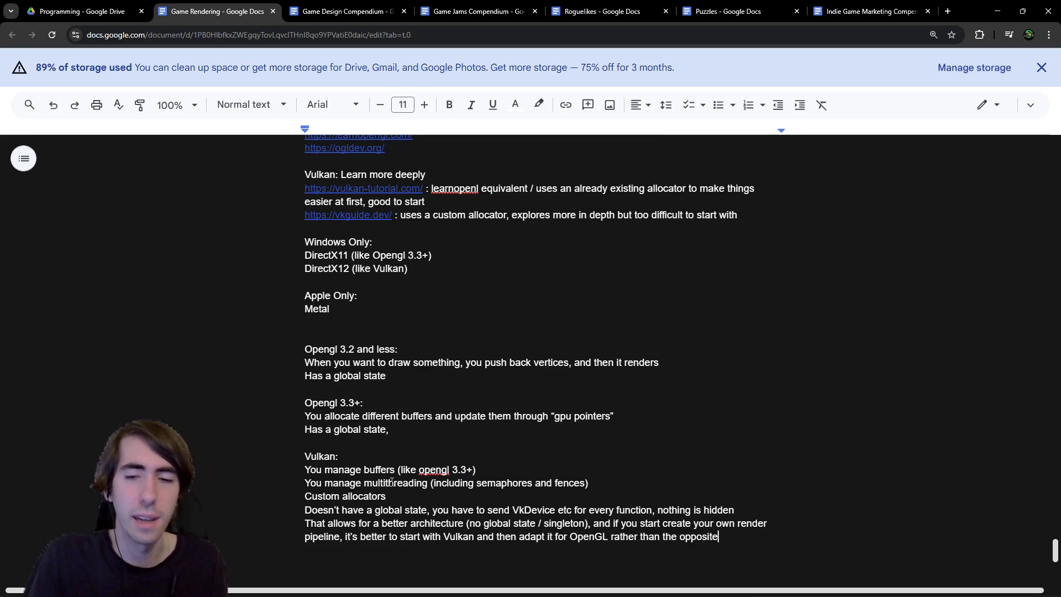
# Step: Explain that starting with OpenGL hides objects and states, lacking architecture for more explicit rendering apis
pyautogui.write(', beca')
pyautogui.write('use if you start with open')
pyautogui.write('gl, ')
pyautogui.write('a lot ')
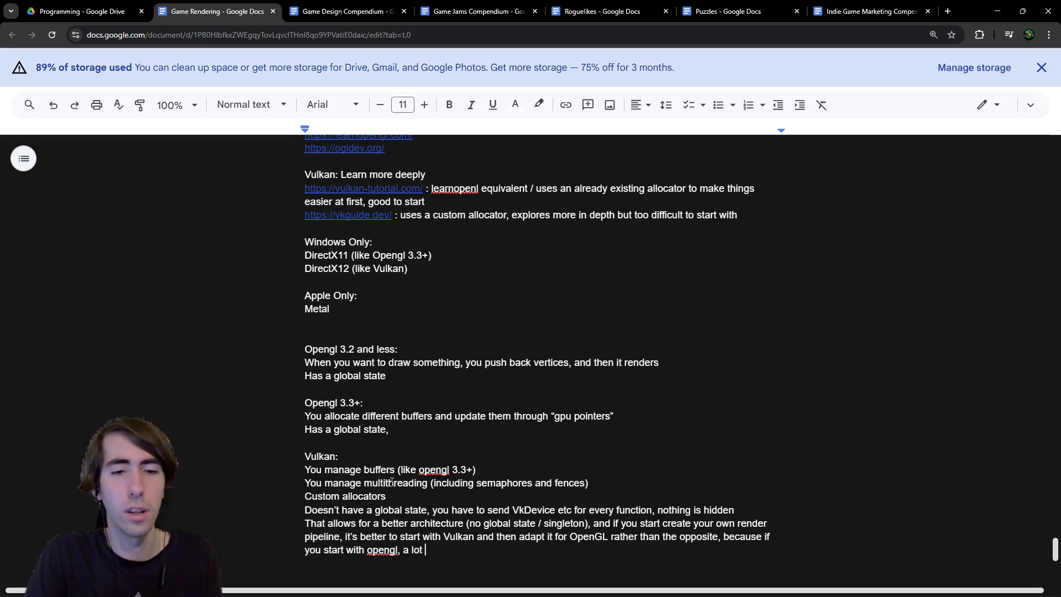
pyautogui.write('of objects ')
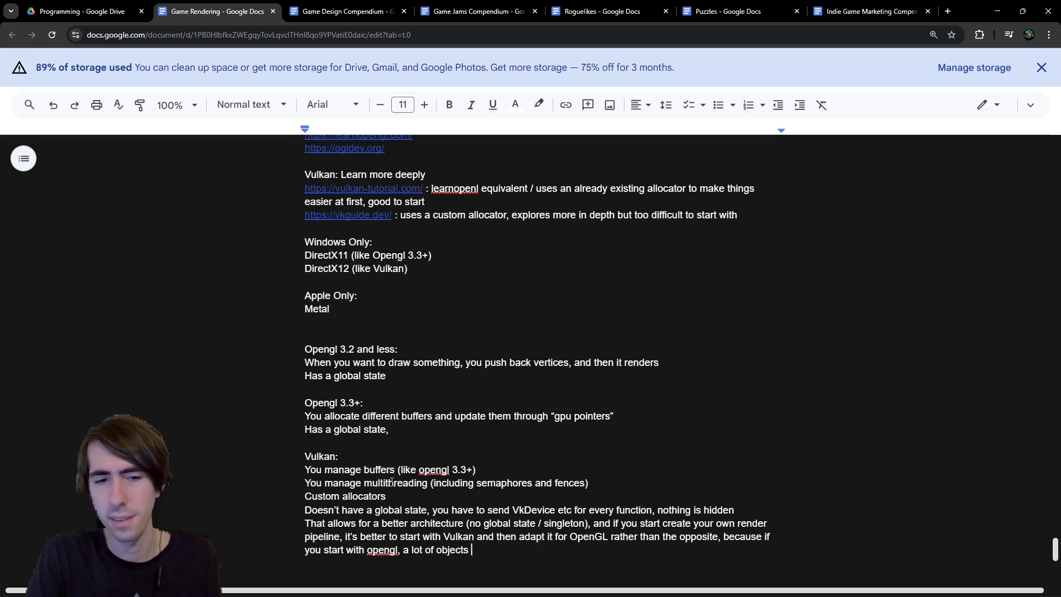
pyautogui.write('and')
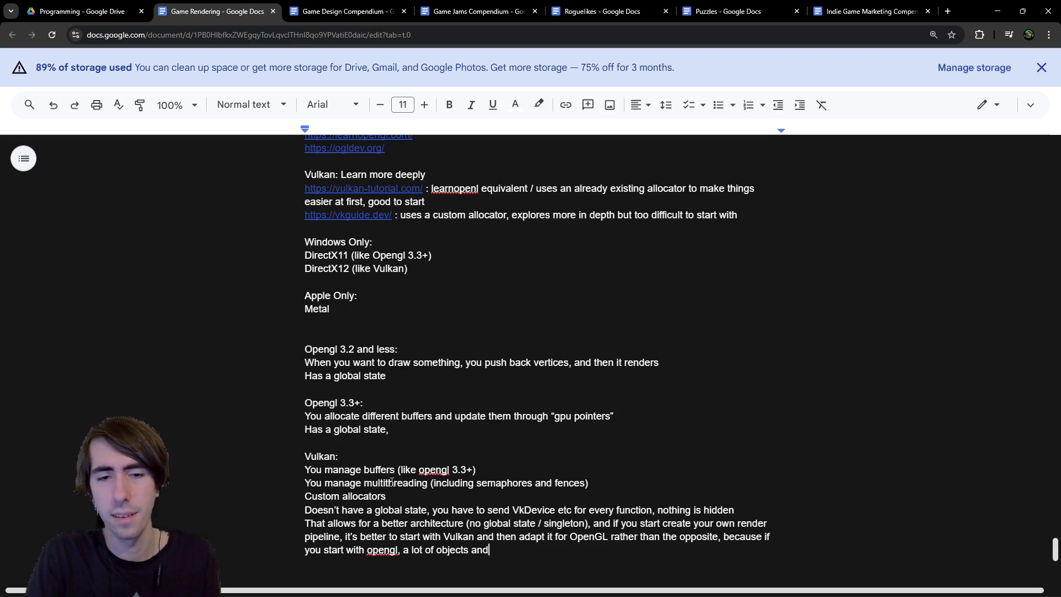
pyautogui.write(' states are gon')
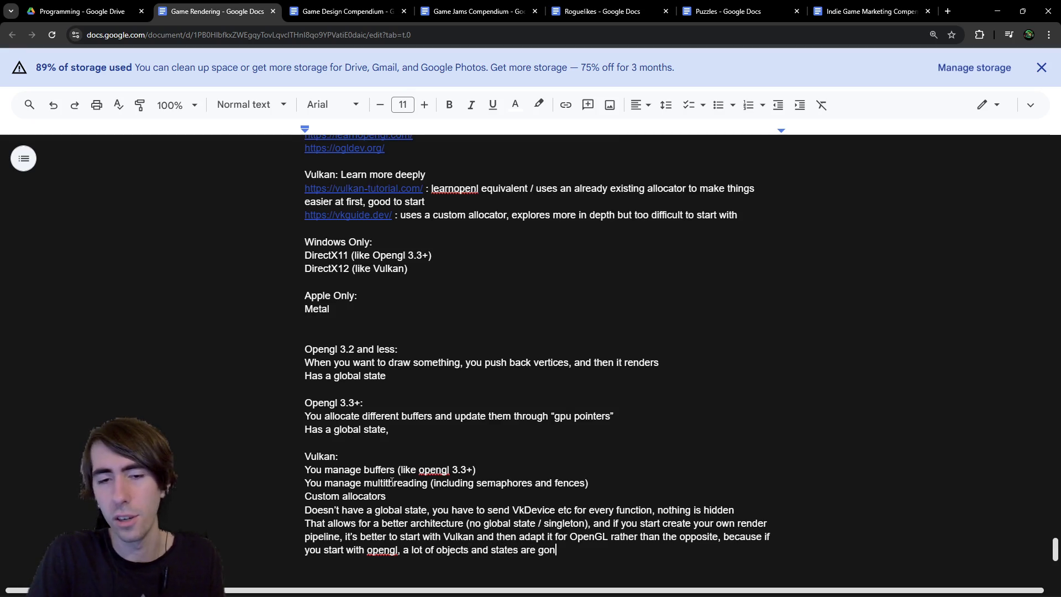
pyautogui.write('na be hidden, ')
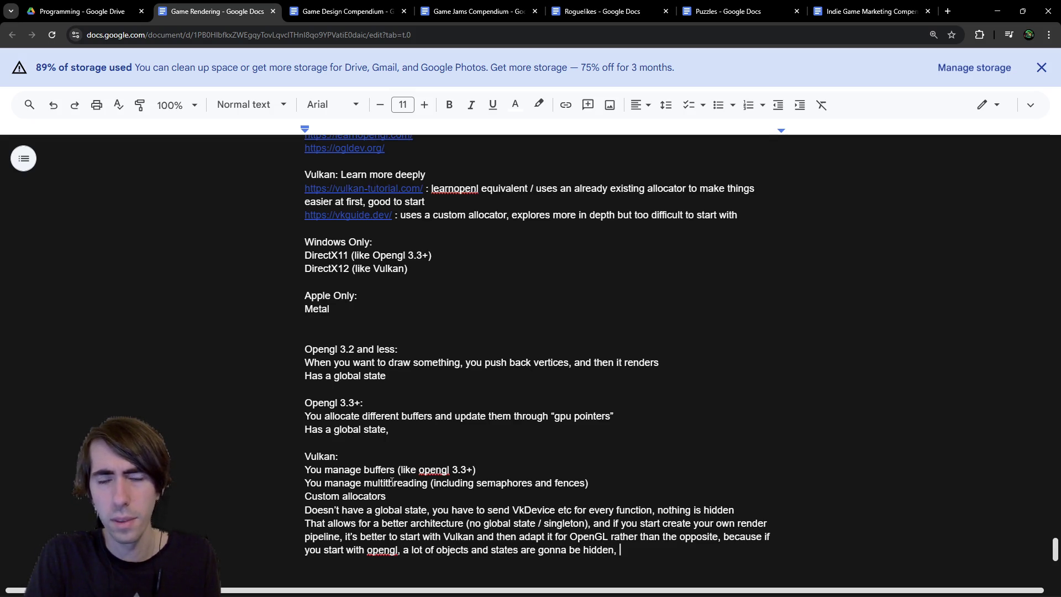
pyautogui.write("so you won't t")
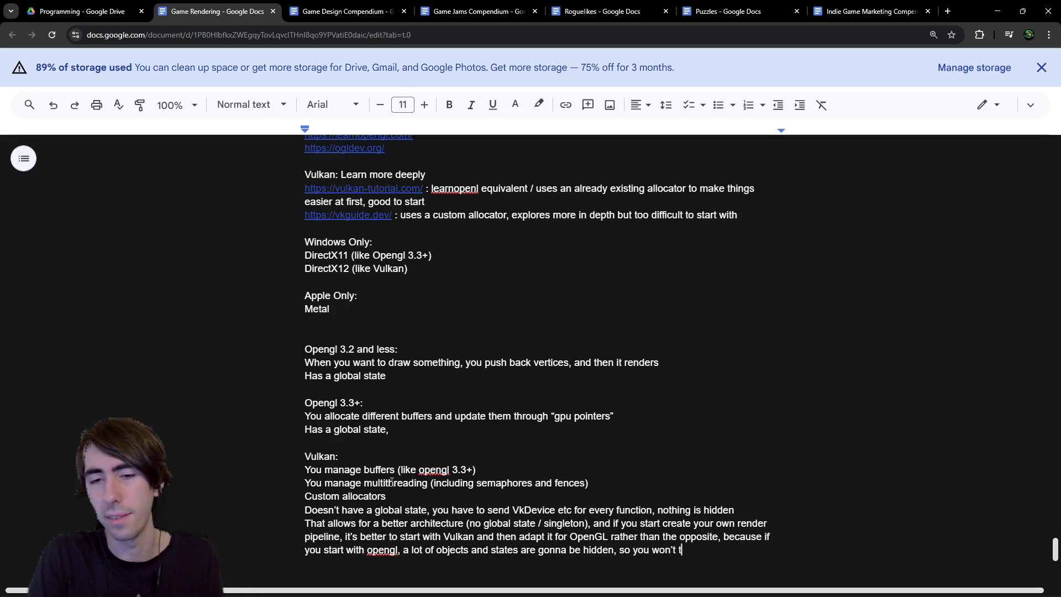
pyautogui.press('BackSpace')
pyautogui.write('have the right acr')
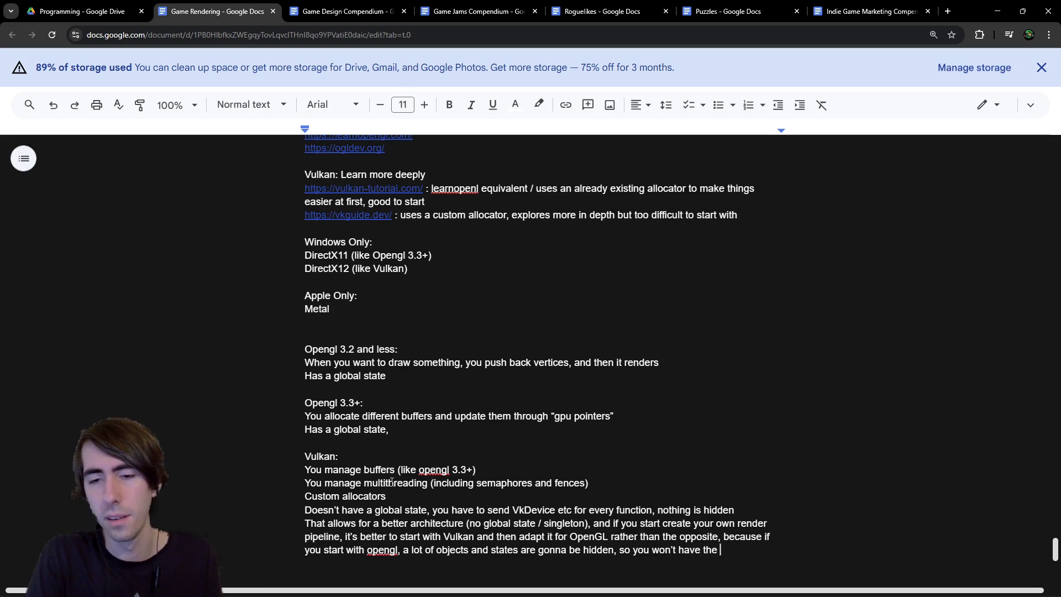
pyautogui.write('hitec')
pyautogui.press('BackSpace')
pyautogui.press('BackSpace')
pyautogui.press('BackSpace')
pyautogui.write('ar')
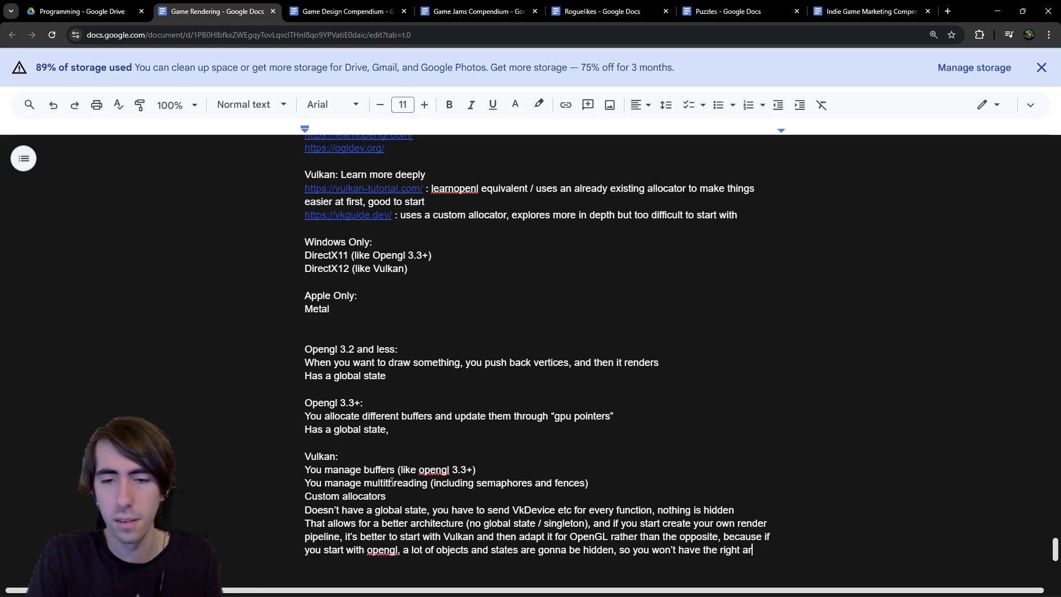
pyautogui.write('chitecture for ')
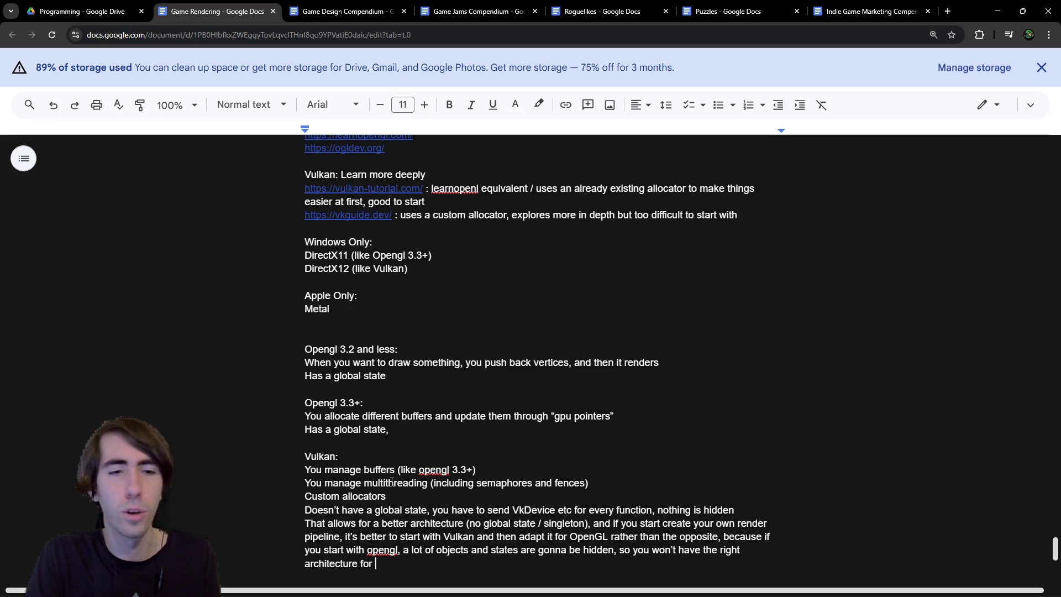
pyautogui.write('more explicit ')
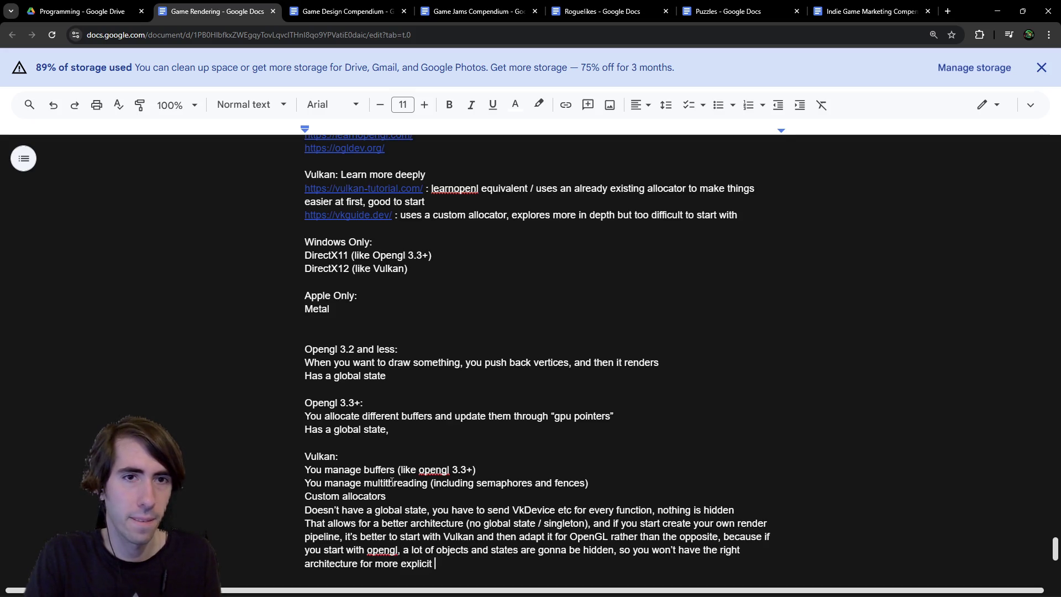
pyautogui.write('rendering apis')
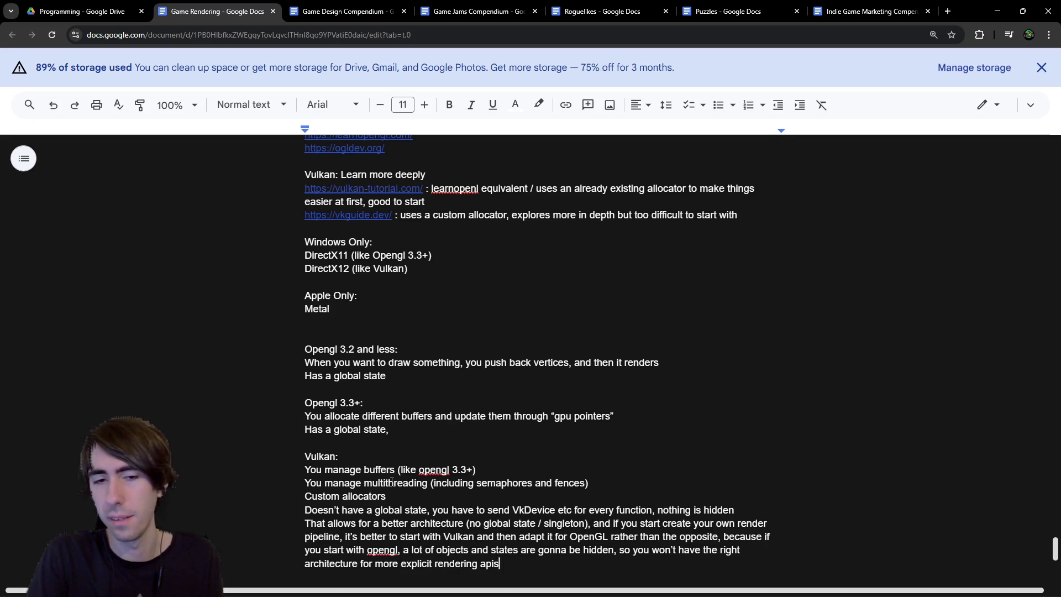
pyautogui.press('Return')
pyautogui.press('Return')
pyautogui.press('Return')
pyautogui.press('Return')
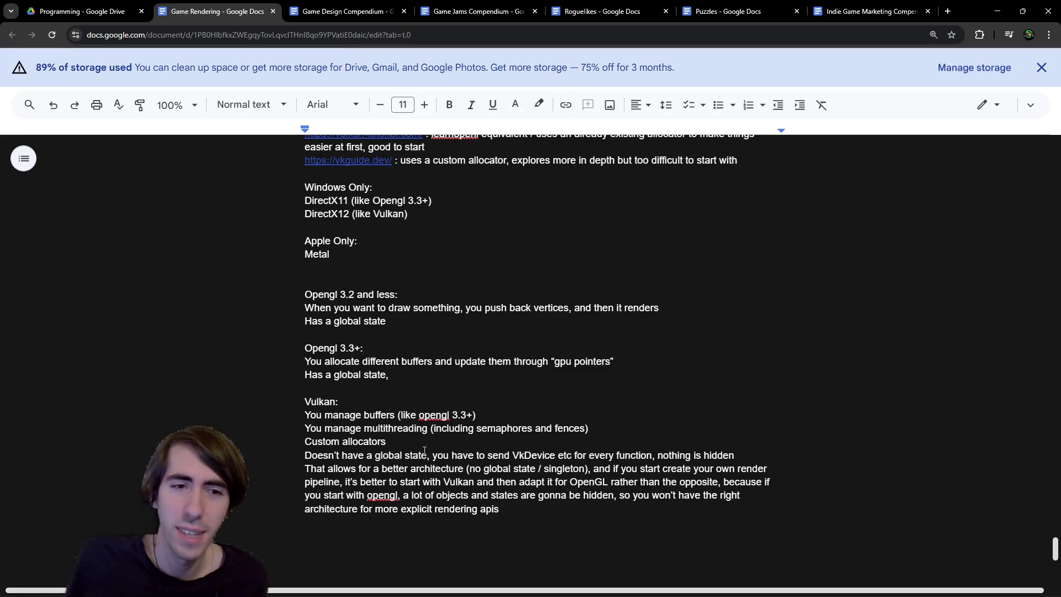
# Step: Add a 'The problem:' heading with a dash bullet under the Low Level Rendering APIs title
pyautogui.scroll(3, 591, 217)
pyautogui.doubleClick(592, 217)
pyautogui.click(591, 218)
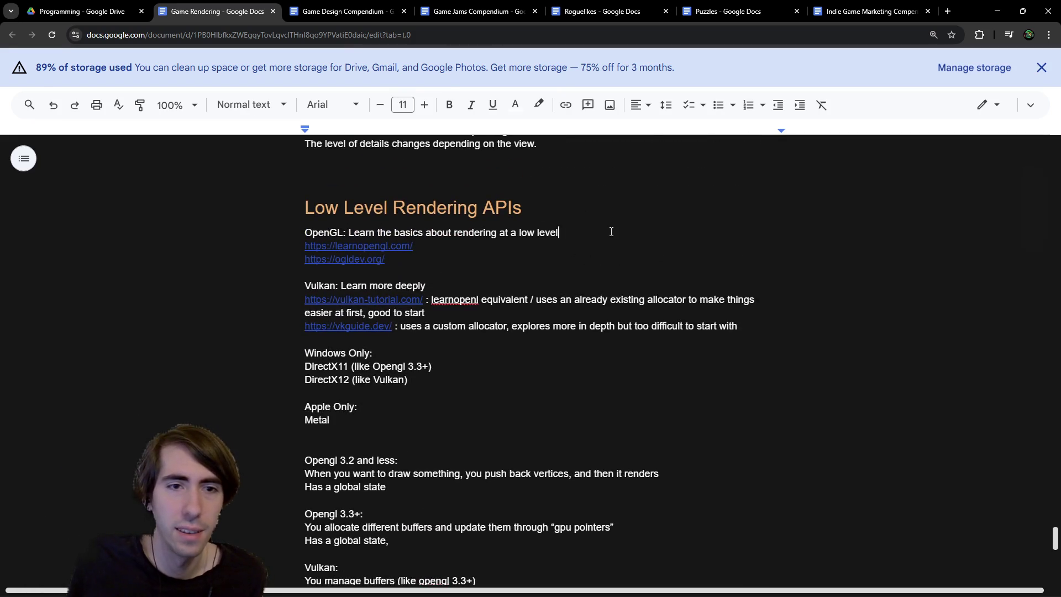
pyautogui.scroll(-1, 594, 233)
pyautogui.scroll(2, 596, 279)
pyautogui.click(581, 266)
pyautogui.press('Return')
pyautogui.press('Return')
pyautogui.press('Return')
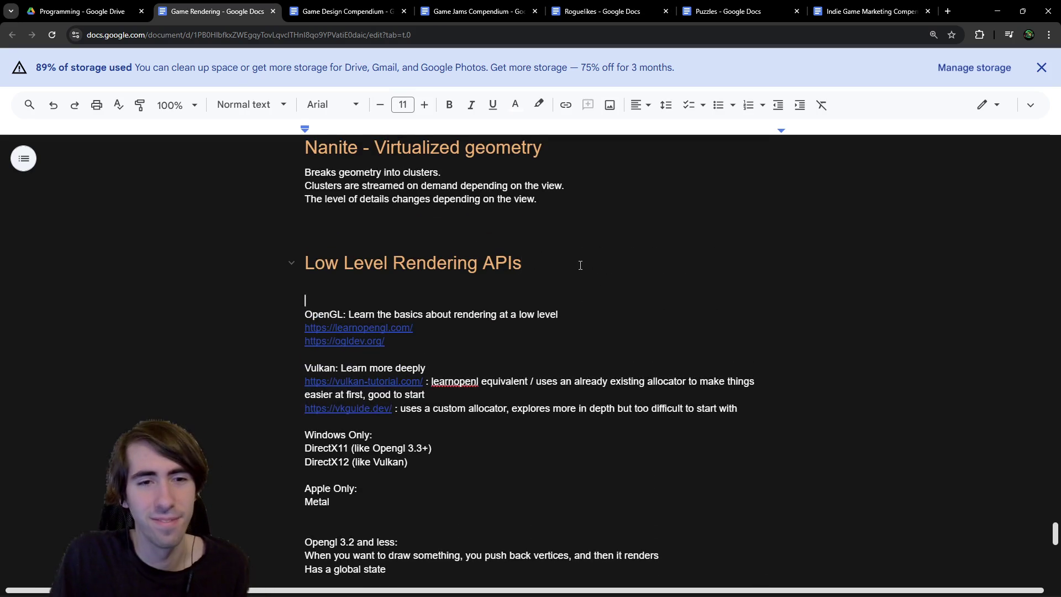
pyautogui.press('Up')
pyautogui.press('Up')
pyautogui.press('Up')
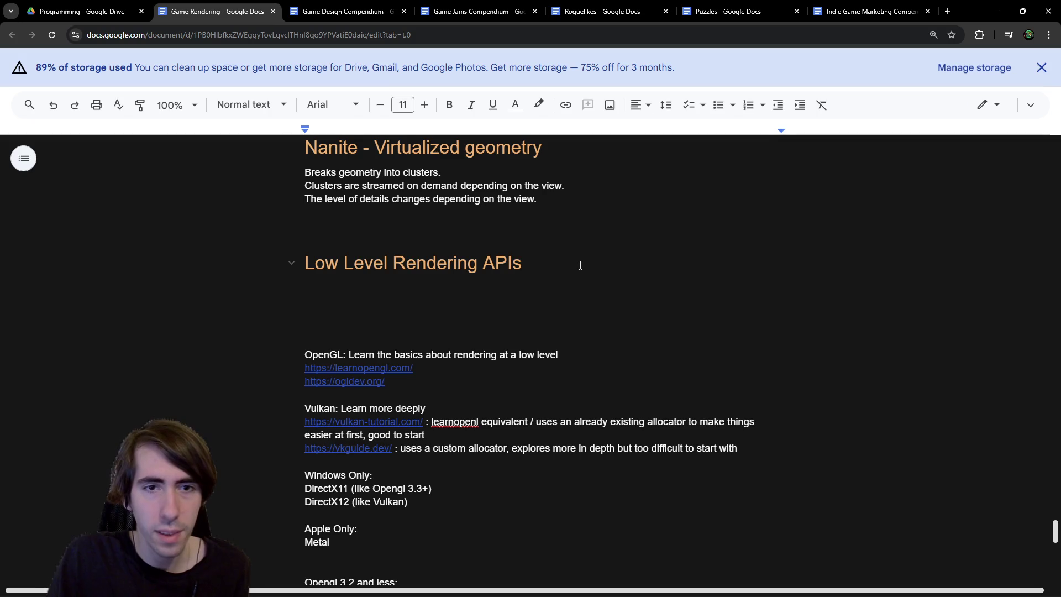
pyautogui.write('The goal:')
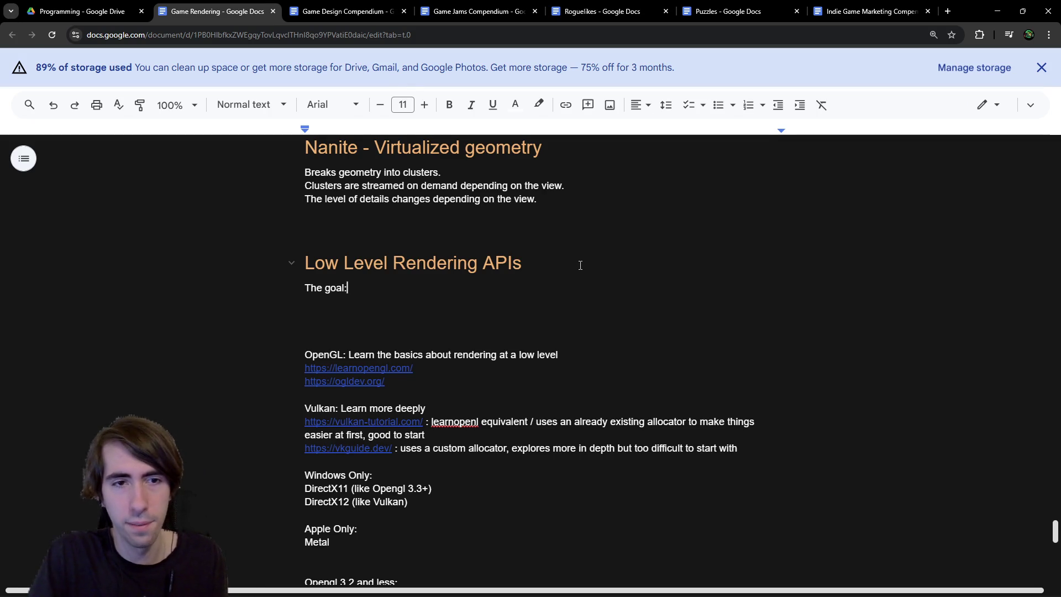
pyautogui.press('Return')
pyautogui.write('-')
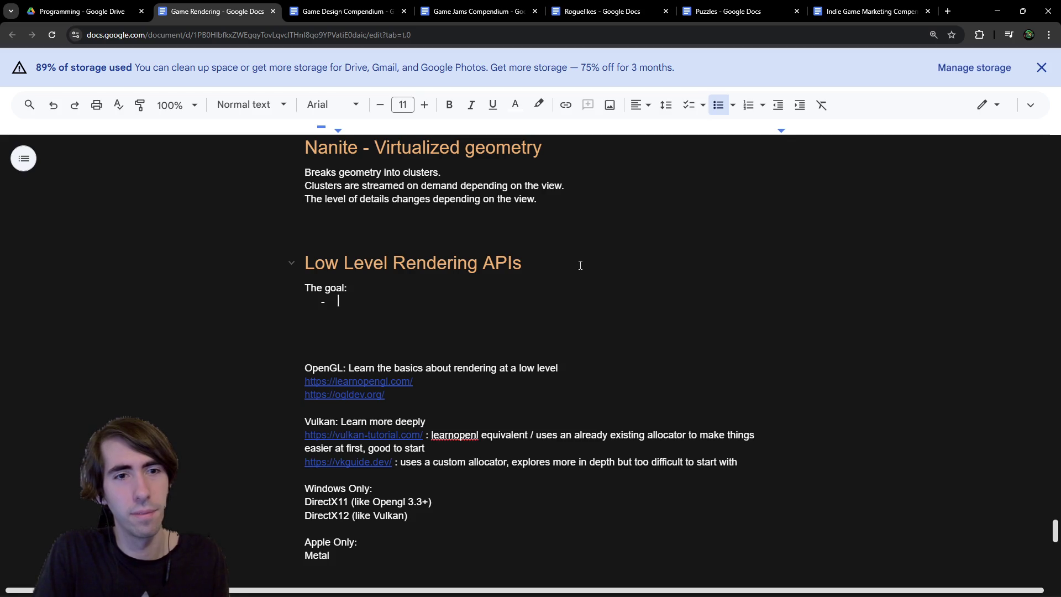
pyautogui.press('BackSpace')
pyautogui.press('BackSpace')
pyautogui.press('BackSpace')
pyautogui.write('blem:')
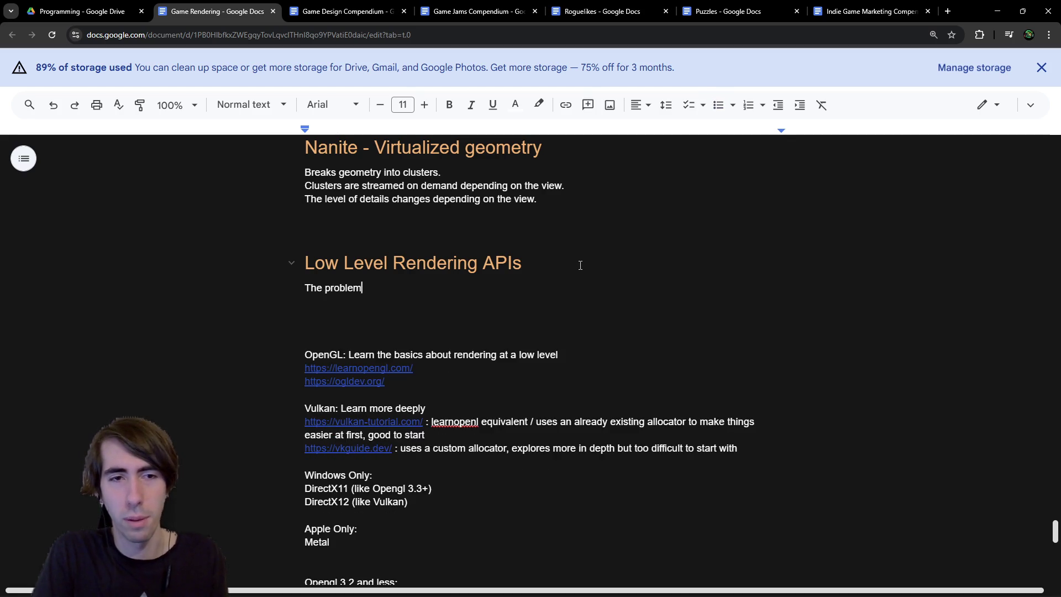
pyautogui.press('Return')
pyautogui.write('-')
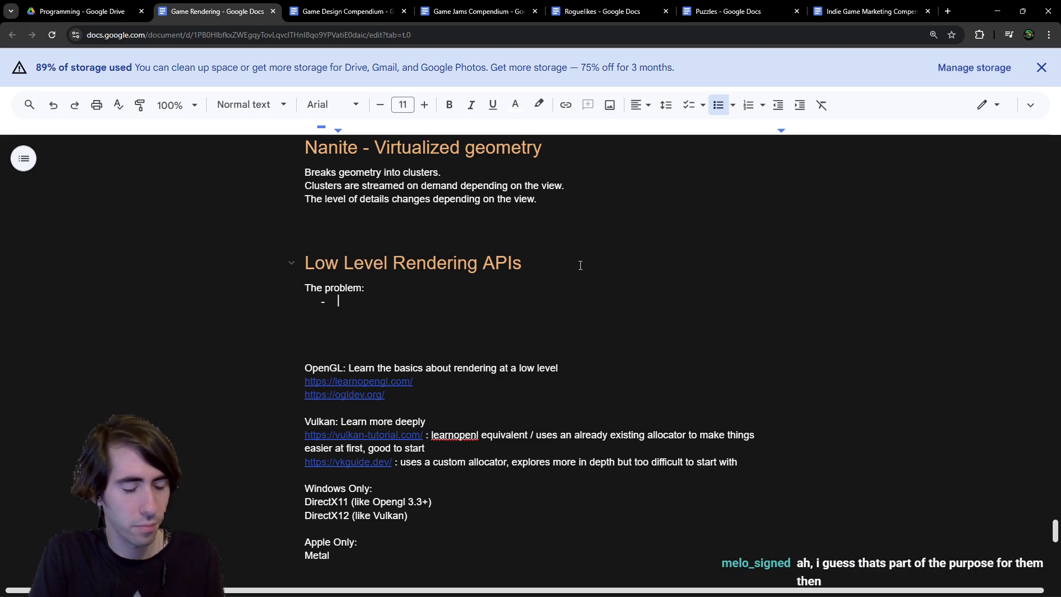
# Step: Write the bullet: need a library to render 3D meshes & triangles at a low level for higher level libraries
pyautogui.write('CPU is ')
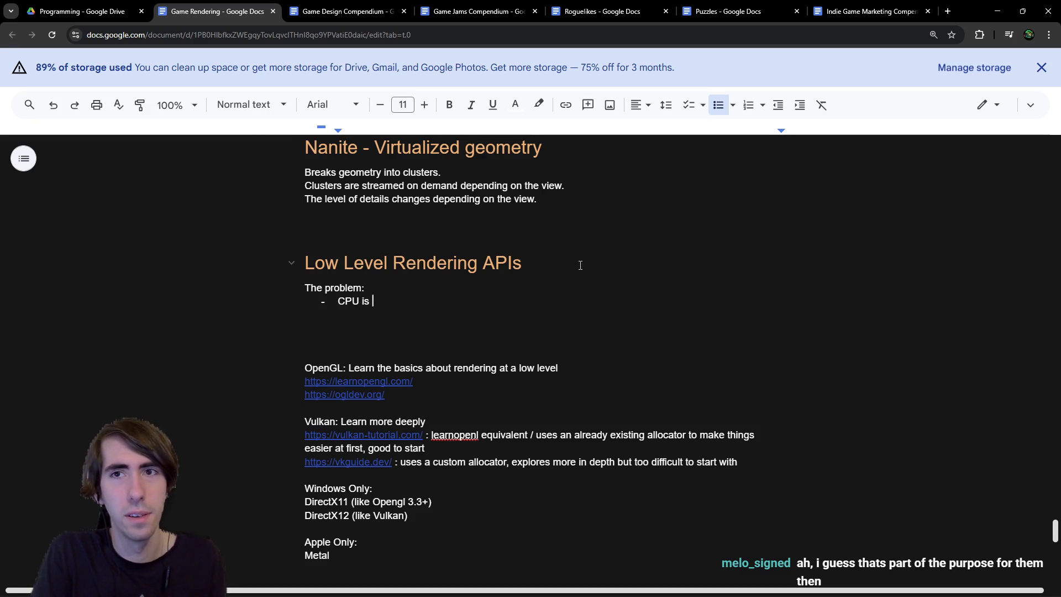
pyautogui.write('to')
pyautogui.press('BackSpace')
pyautogui.press('BackSpace')
pyautogui.press('BackSpace')
pyautogui.write('W')
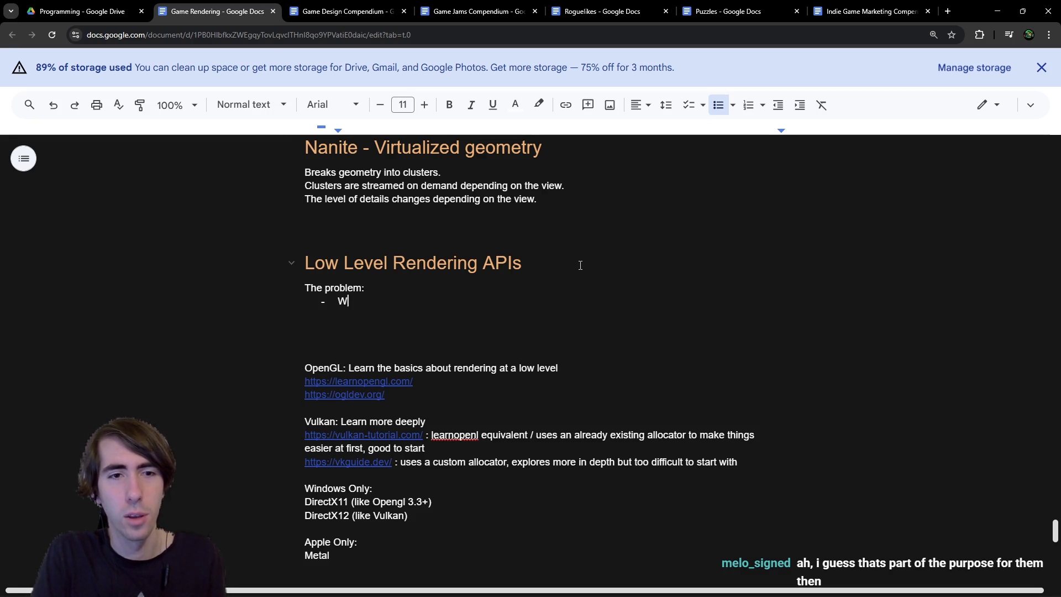
pyautogui.write('e need a library t')
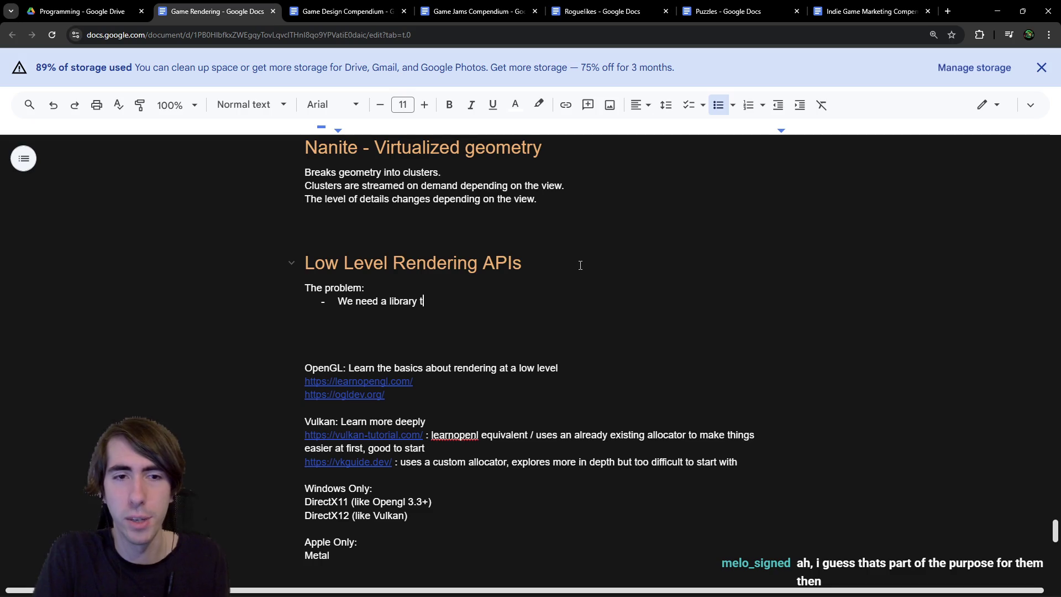
pyautogui.write('o render ')
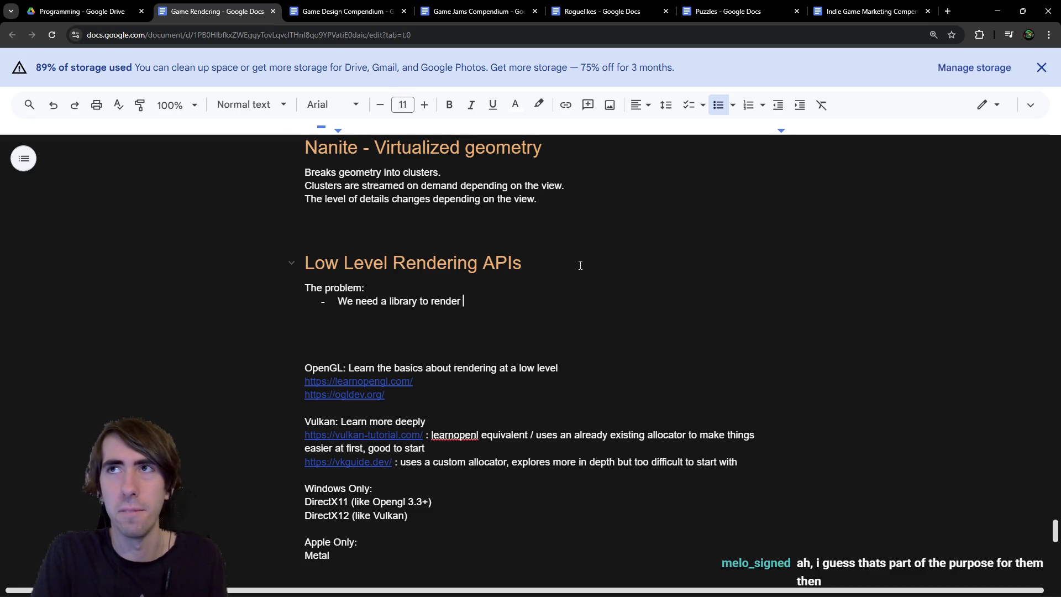
pyautogui.write('m')
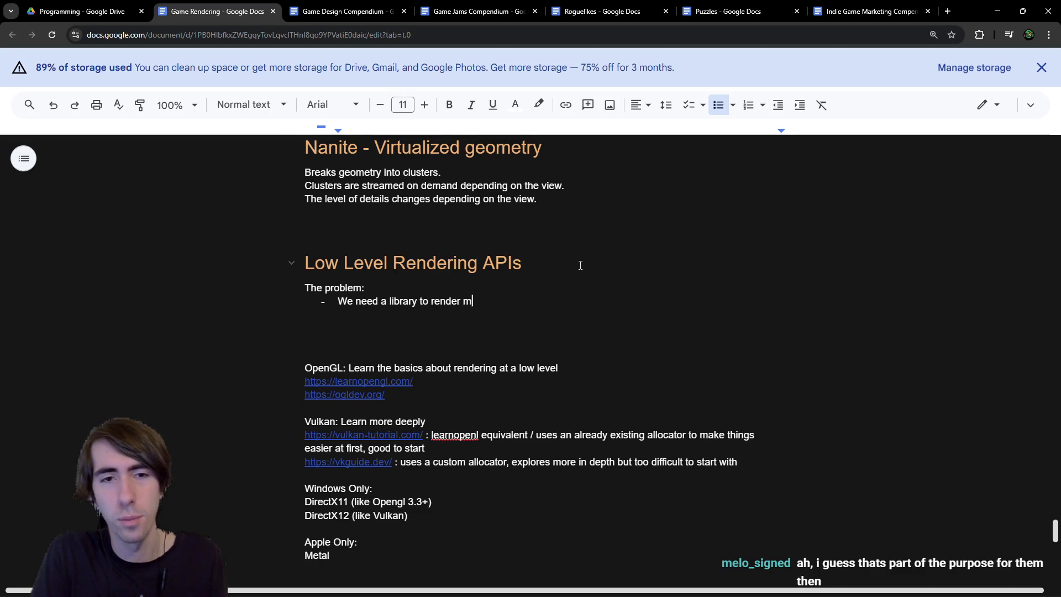
pyautogui.write('eshes a')
pyautogui.press('BackSpace')
pyautogui.hotkey('ctrl', 'BackSpace')
pyautogui.write('3D meshes & triangl')
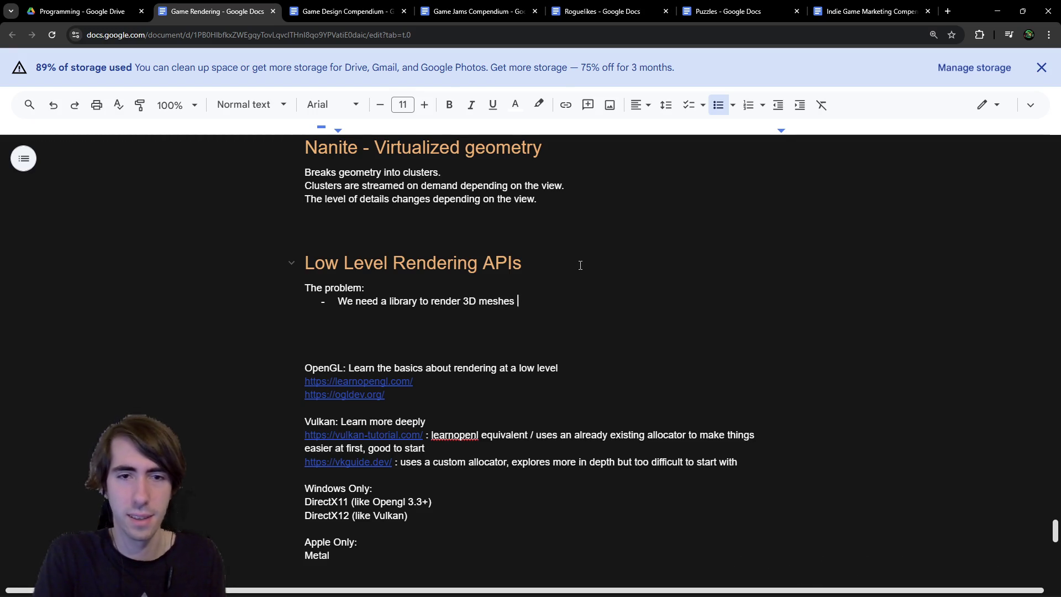
pyautogui.write('es ')
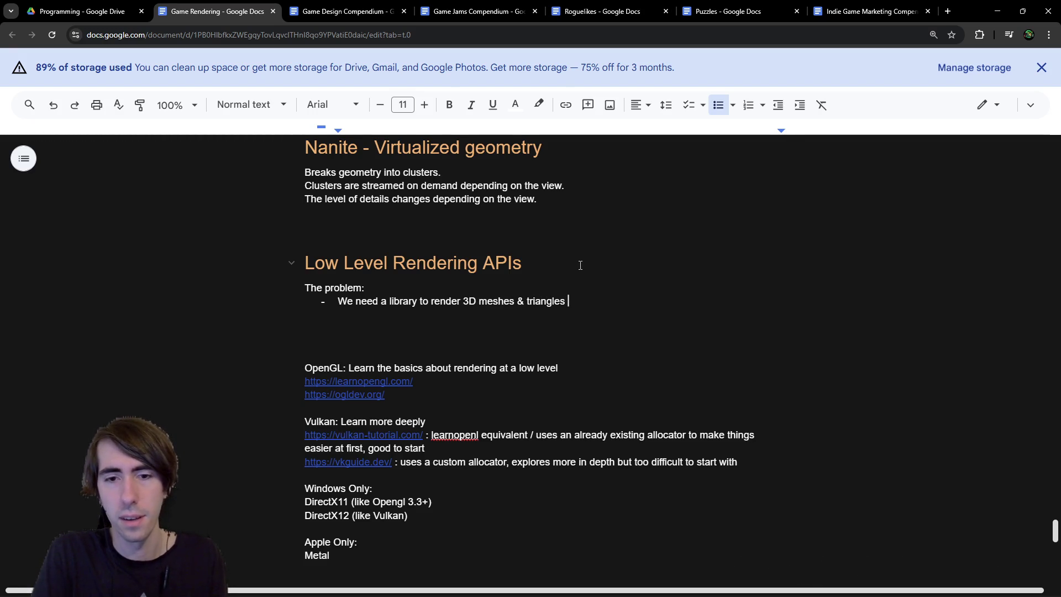
pyautogui.write('at a ')
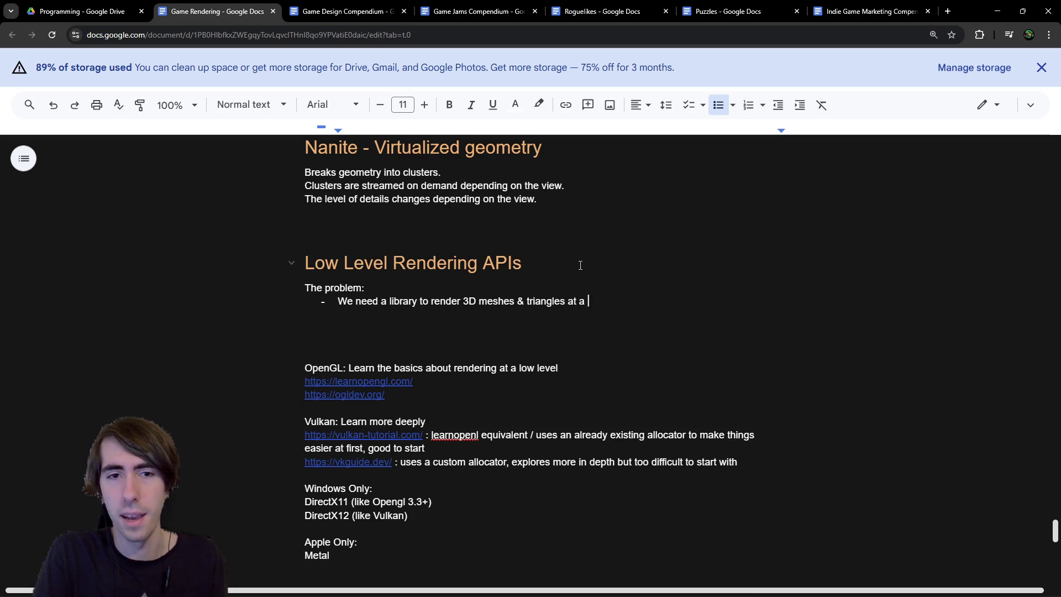
pyautogui.write('low level (so we ')
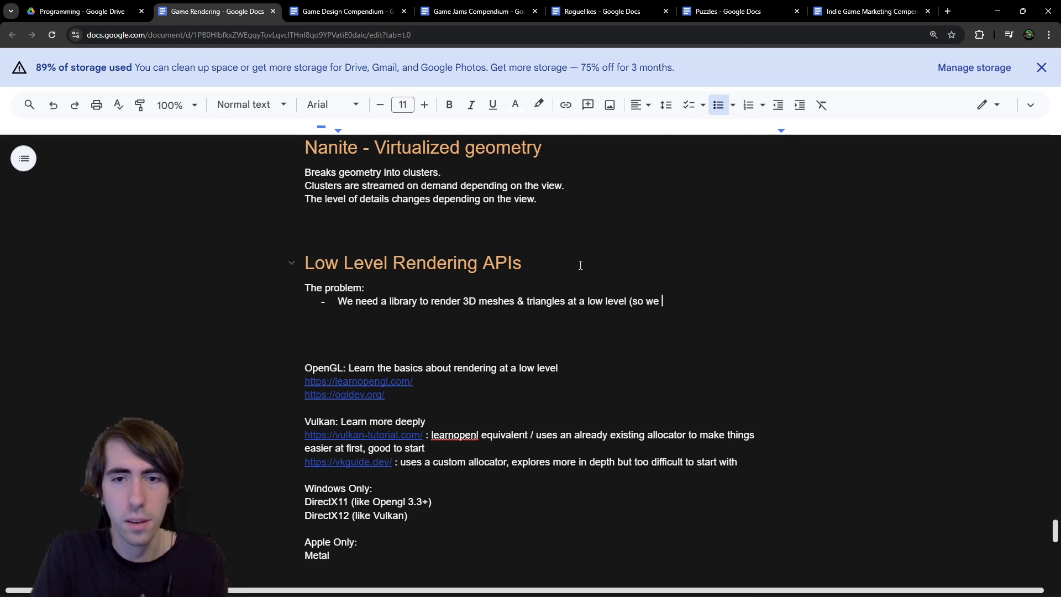
pyautogui.write('can have higher ')
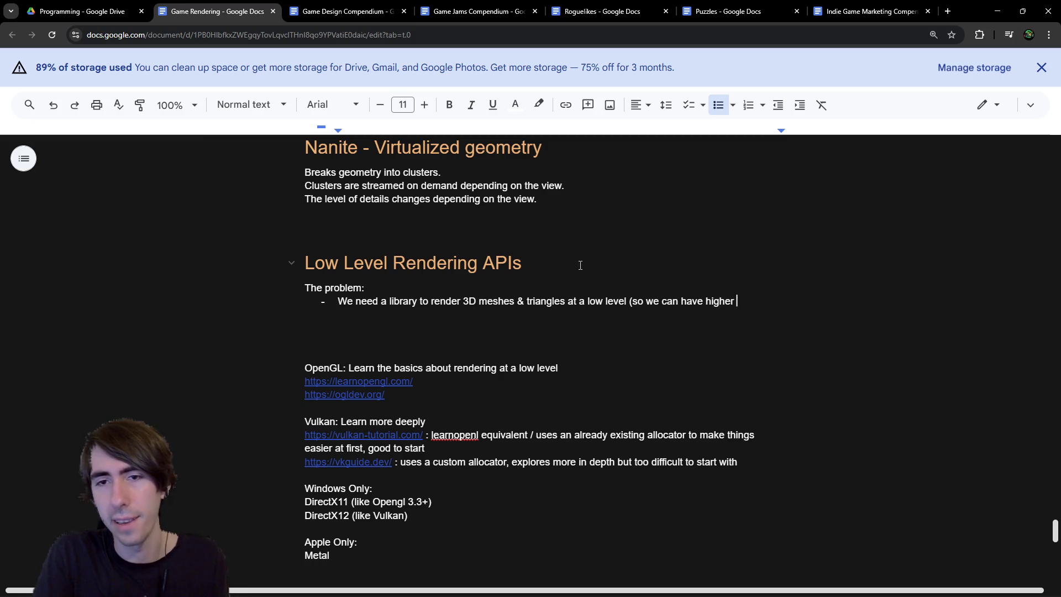
pyautogui.write('libraries on to')
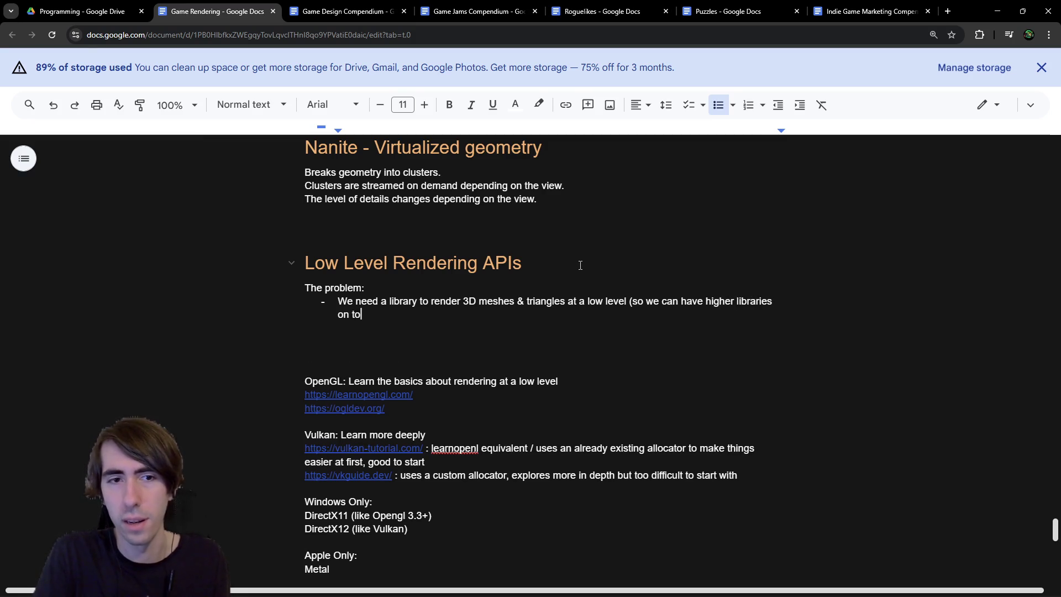
pyautogui.hotkey('ctrl', 'Left')
pyautogui.hotkey('ctrl', 'Left')
pyautogui.hotkey('ctrl', 'Left')
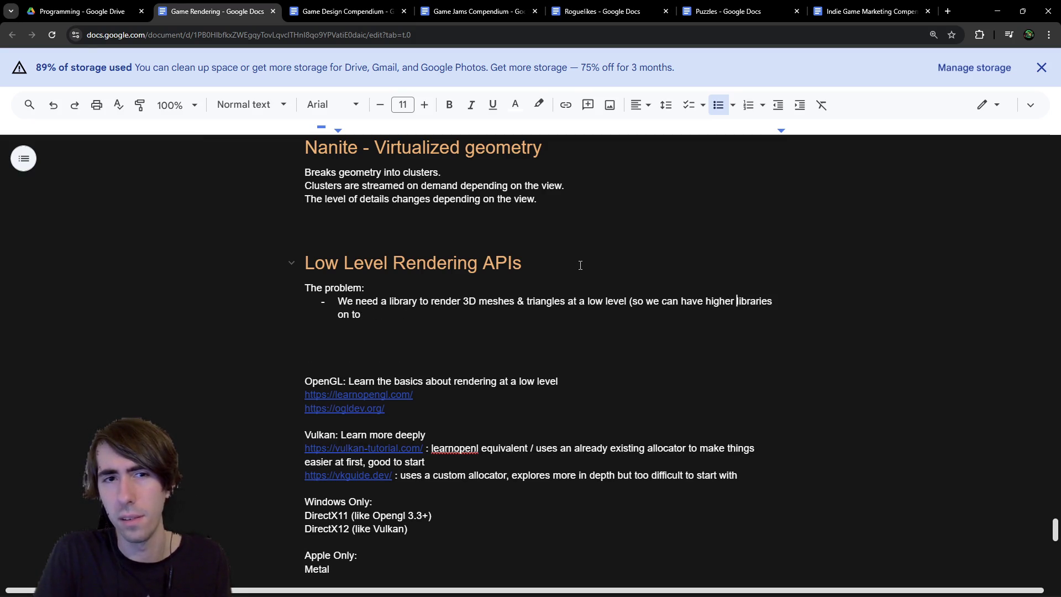
pyautogui.write('level')
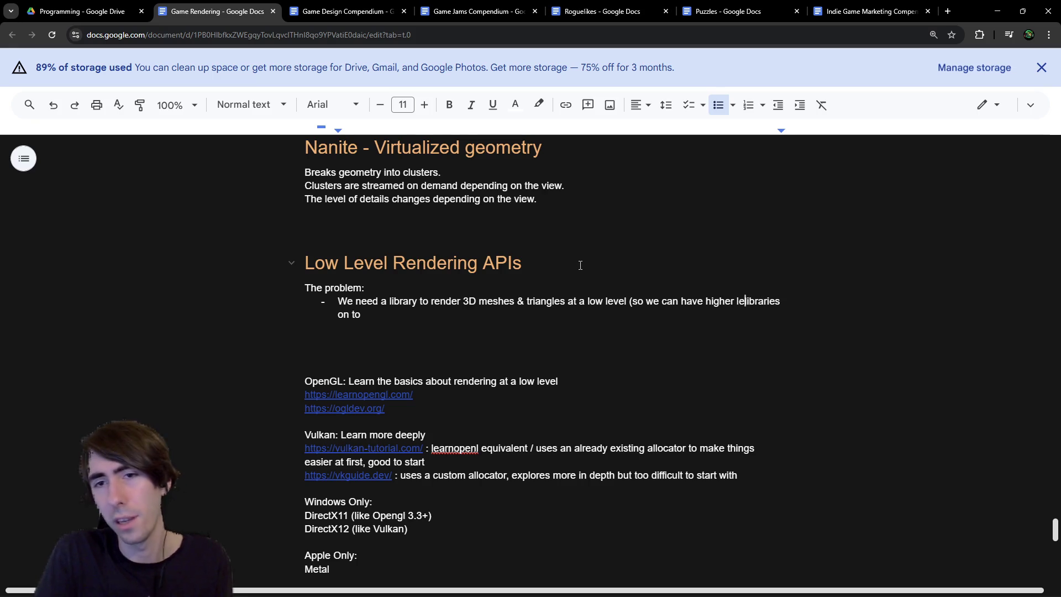
pyautogui.hotkey('ctrl', 'Right')
pyautogui.hotkey('ctrl', 'Right')
pyautogui.press('End')
pyautogui.write('p of that)')
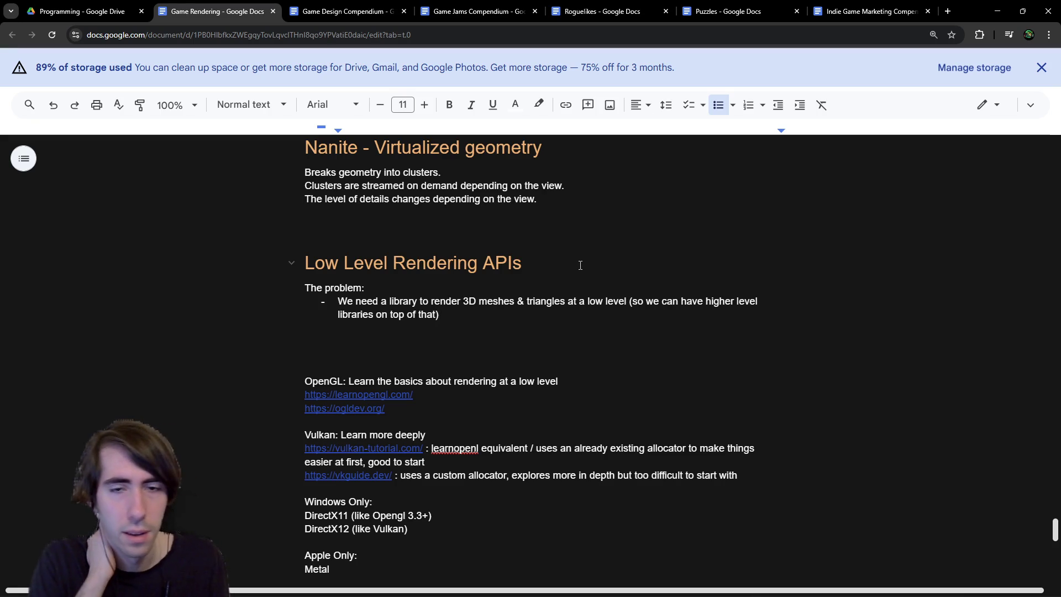
# Step: Add the bullet 'The CPU is too slow for that (not made for multithreading as much as gpu)'
pyautogui.press('Return')
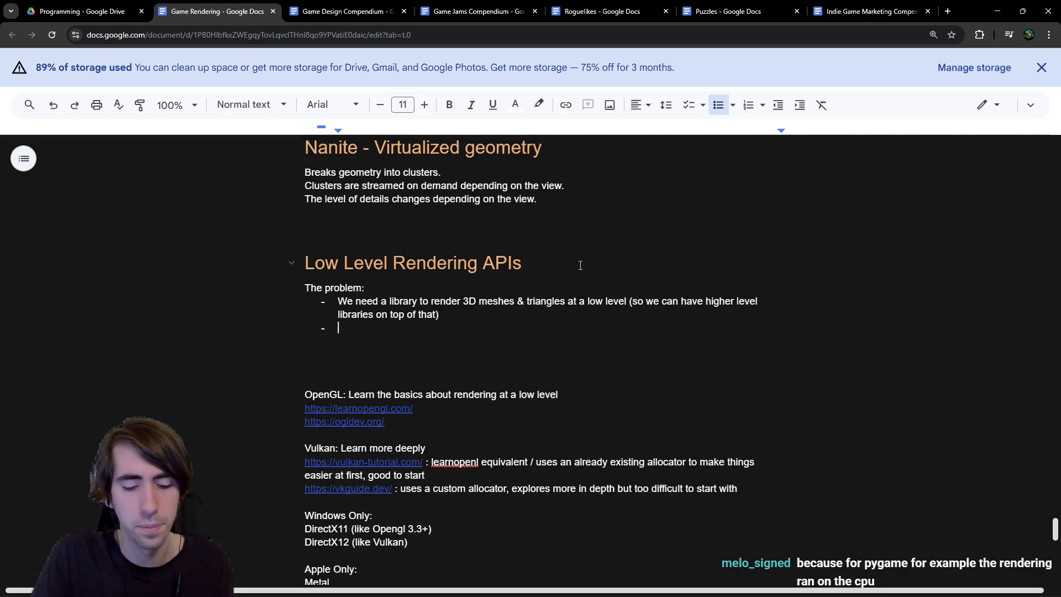
pyautogui.write('The CPU is to')
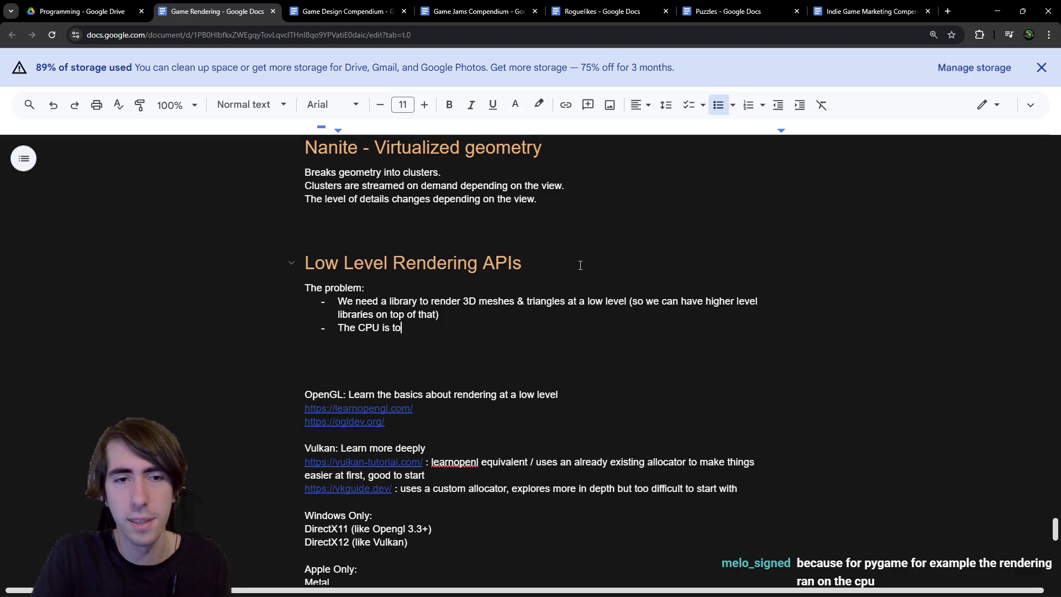
pyautogui.write('o s')
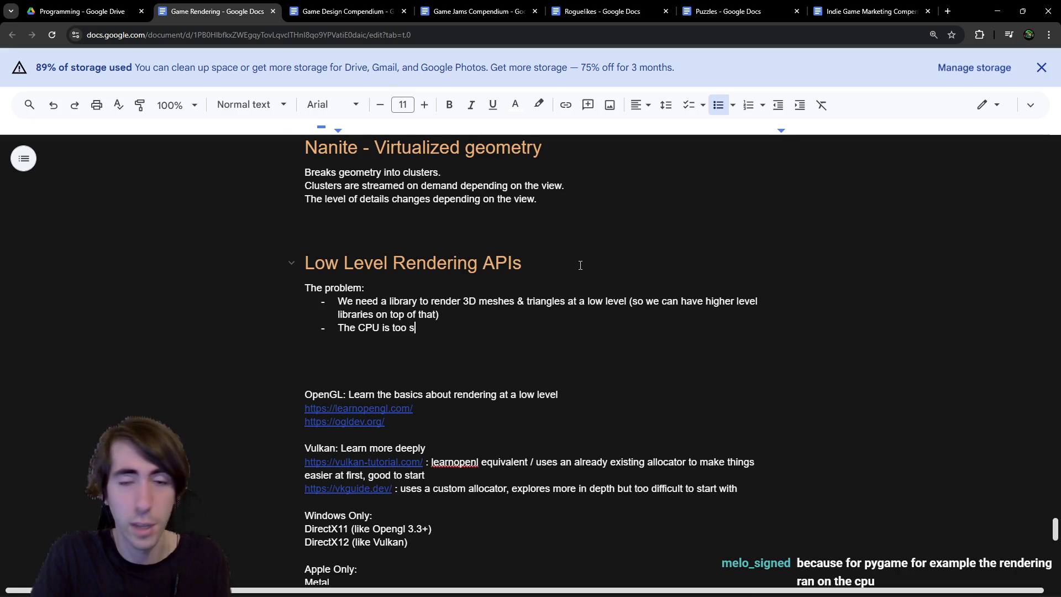
pyautogui.write('low for that (n')
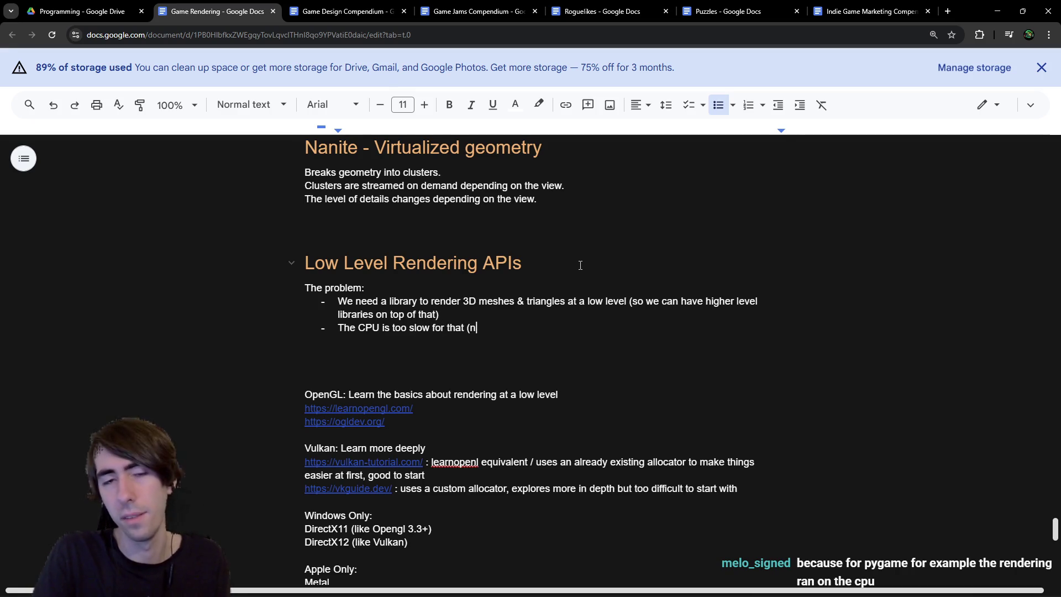
pyautogui.write('ot made for multi')
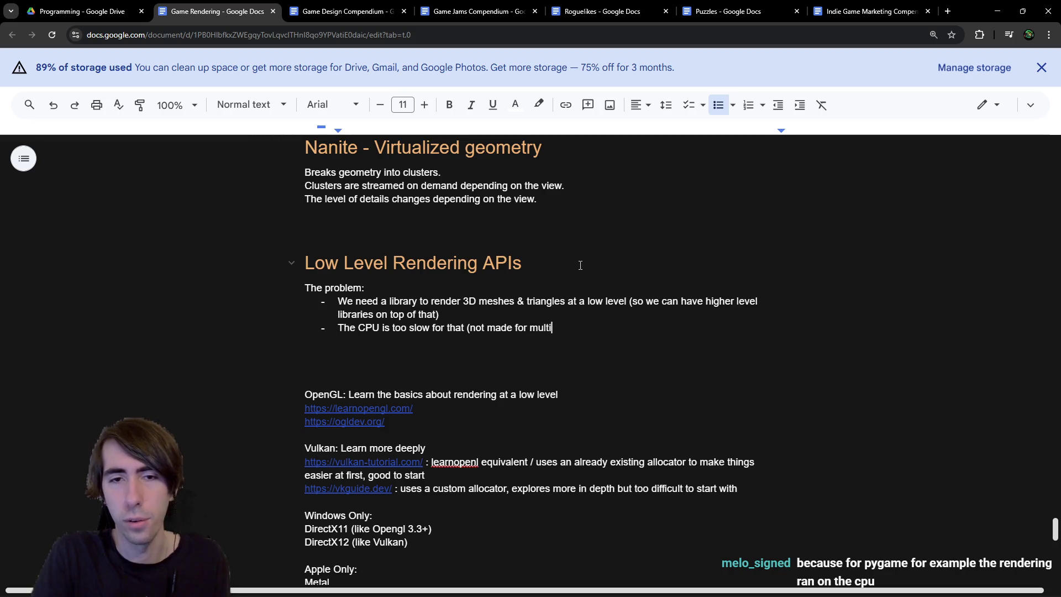
pyautogui.write('threading a lot)')
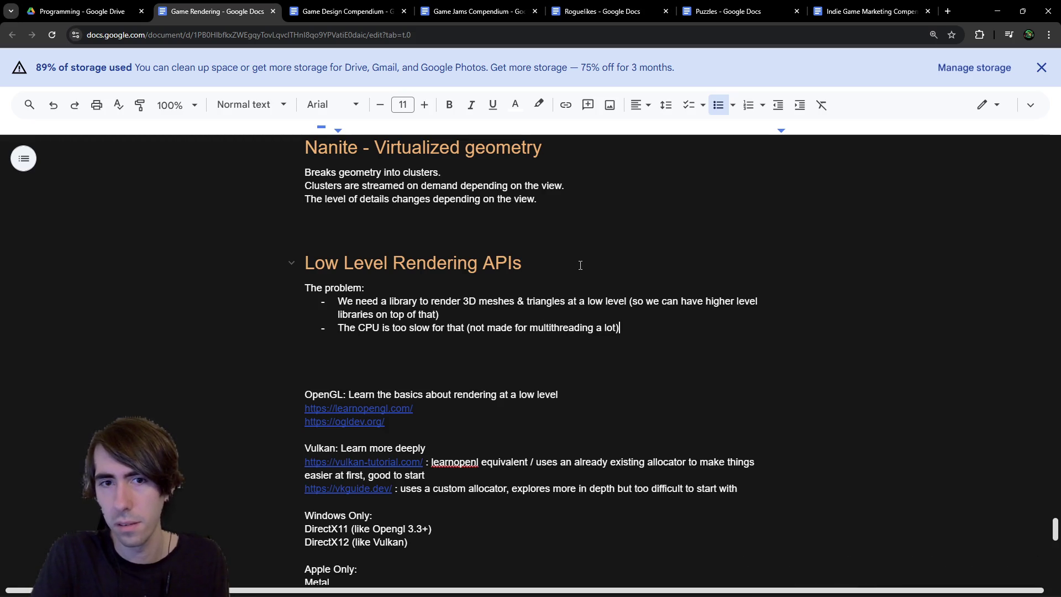
pyautogui.press('BackSpace')
pyautogui.press('BackSpace')
pyautogui.press('BackSpace')
pyautogui.press('BackSpace')
pyautogui.press('BackSpace')
pyautogui.write('s much ')
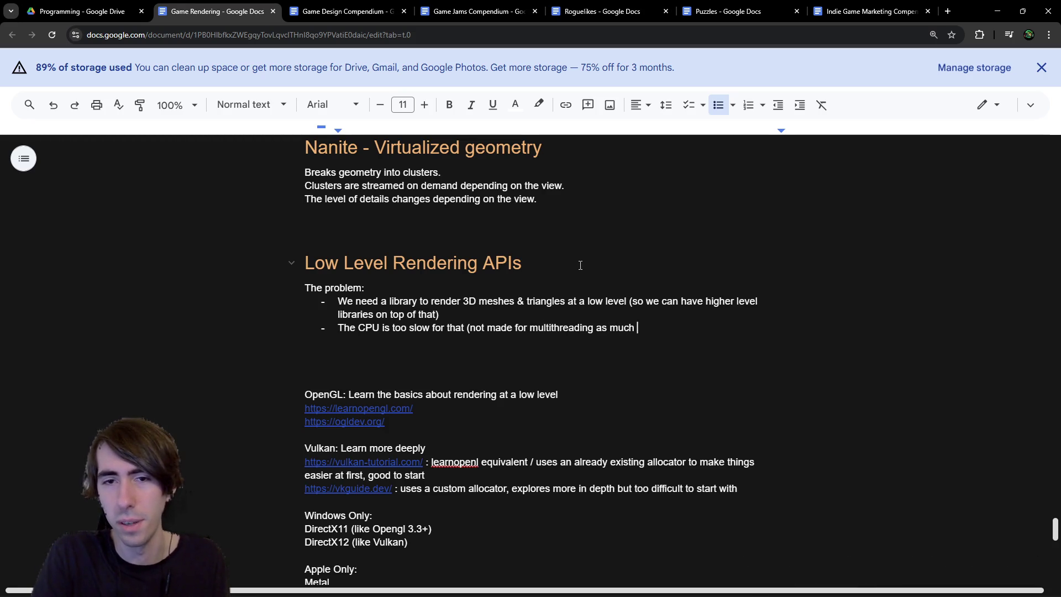
pyautogui.write('as gpu)')
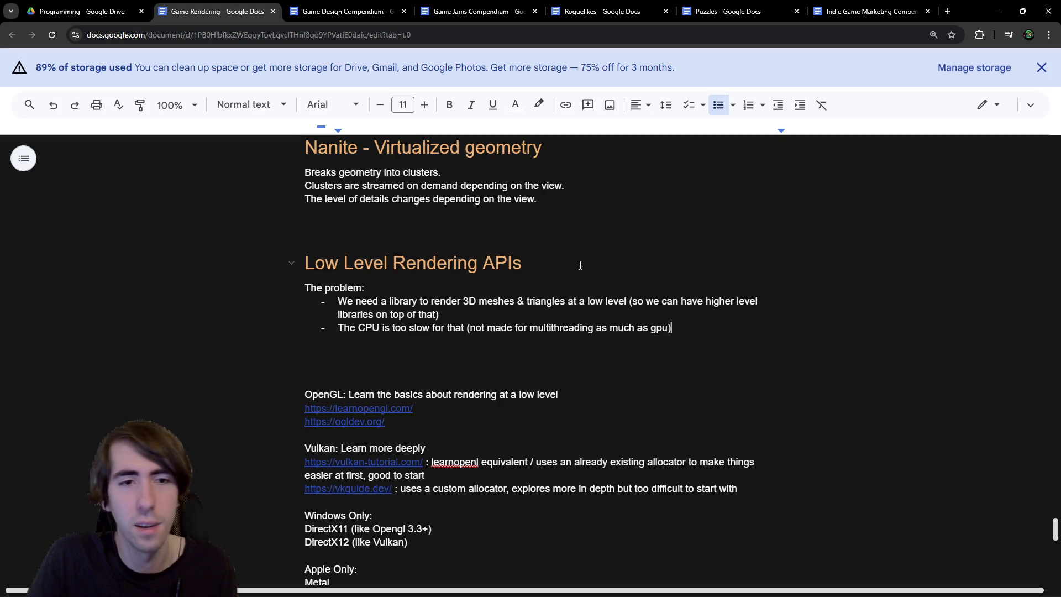
pyautogui.press('Delete')
pyautogui.press('Delete')
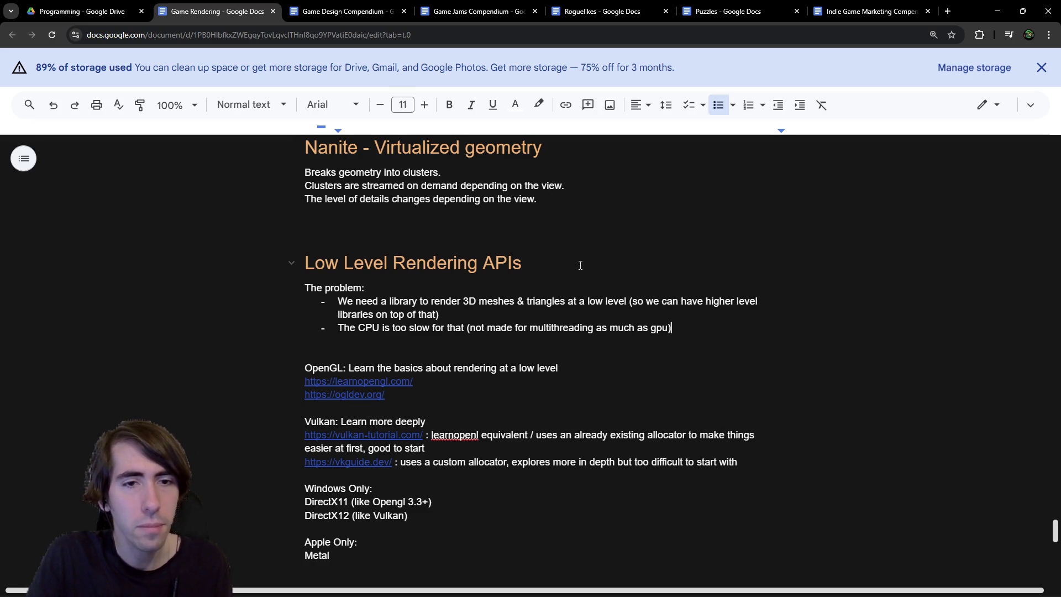
pyautogui.press('Down')
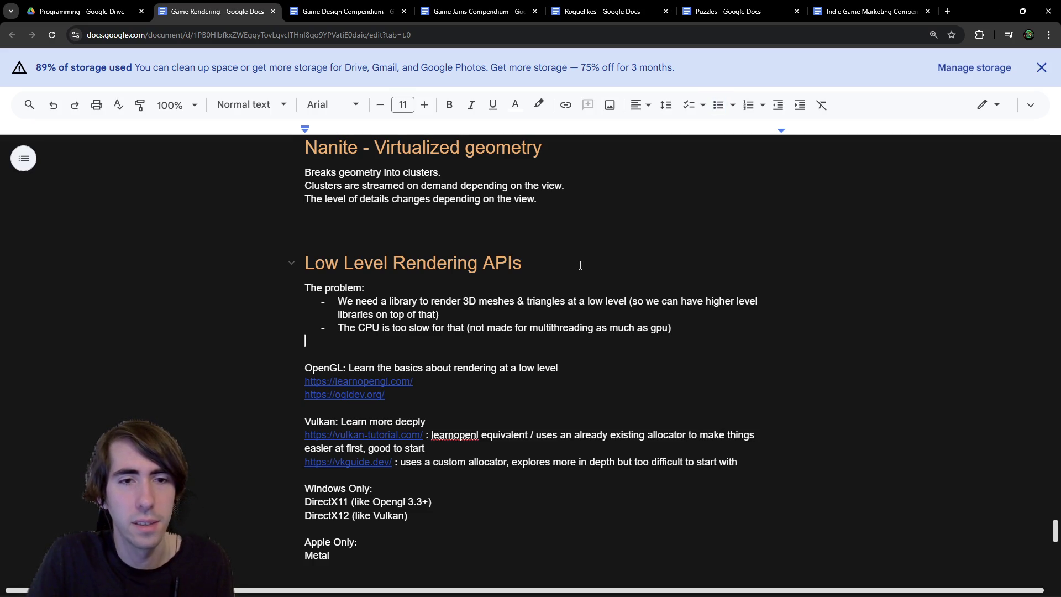
# Step: Add a 'What it's doing:' line below the problem bullets
pyautogui.press('Return')
pyautogui.press('Up')
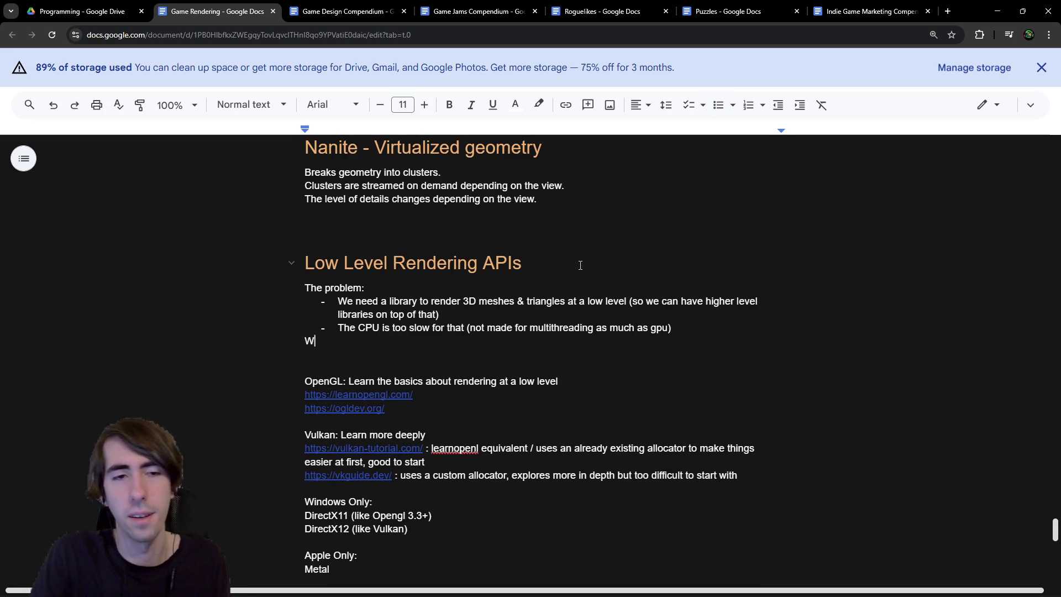
pyautogui.write("What it's")
pyautogui.hotkey('ctrl', 'z')
pyautogui.write("What it's doing:")
pyautogui.press('Return')
# Step: Write the bullet 'It provides an abstraction of the rendering pipeline to render at low level on many GPUs'
pyautogui.write('- ')
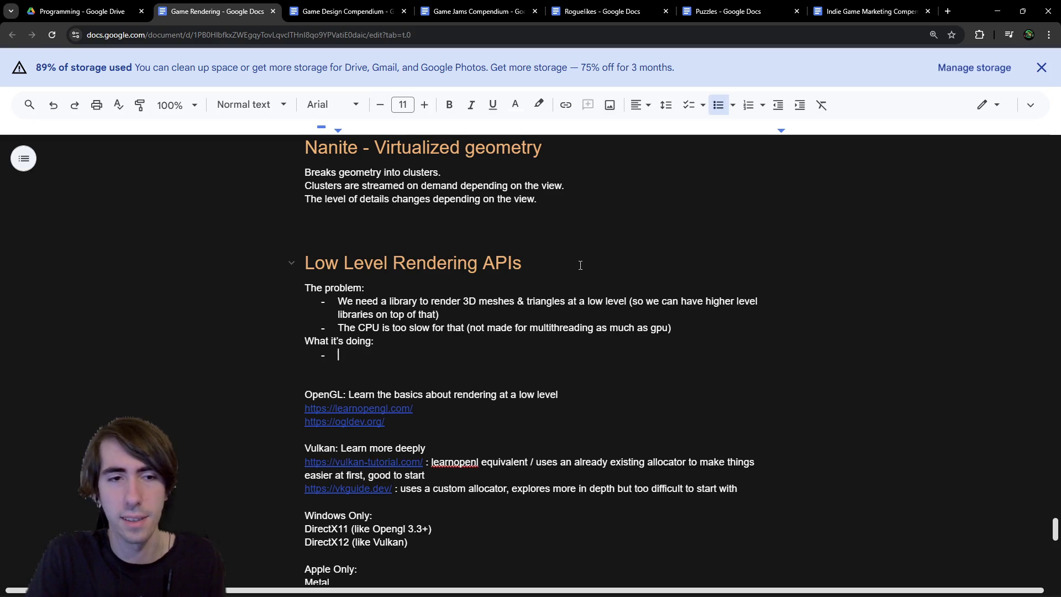
pyautogui.write('It offers ')
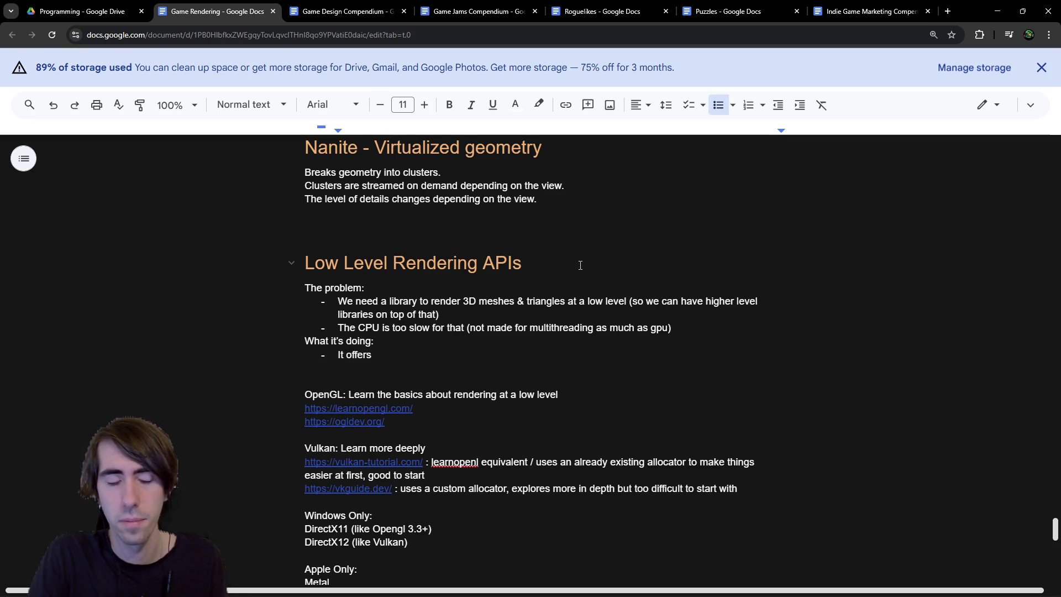
pyautogui.write('a library available on CPU')
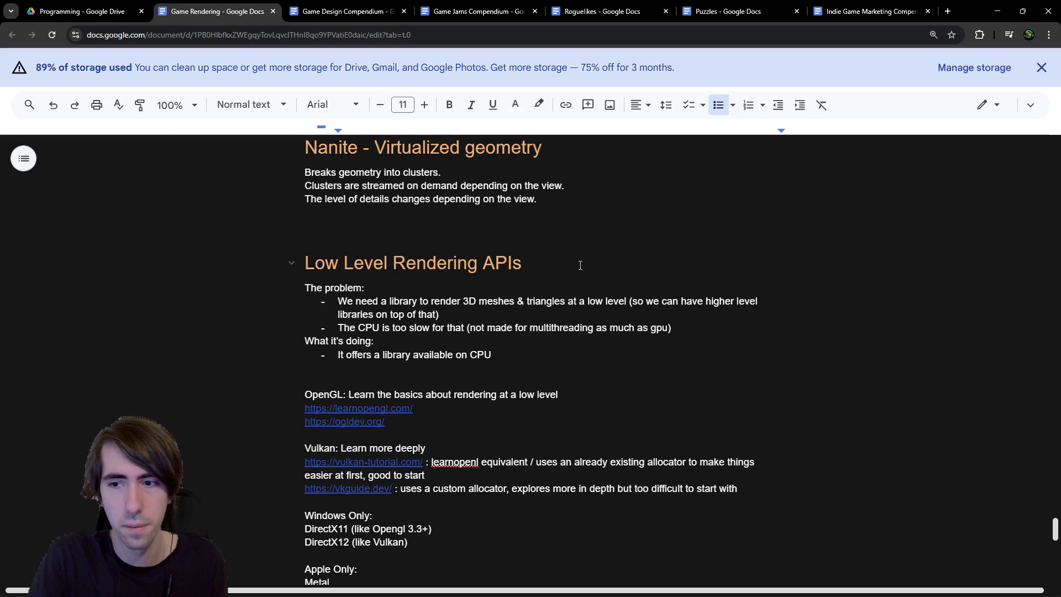
pyautogui.hotkey('ctrl', 'Left')
pyautogui.hotkey('ctrl', 'Left')
pyautogui.hotkey('ctrl', 'Left')
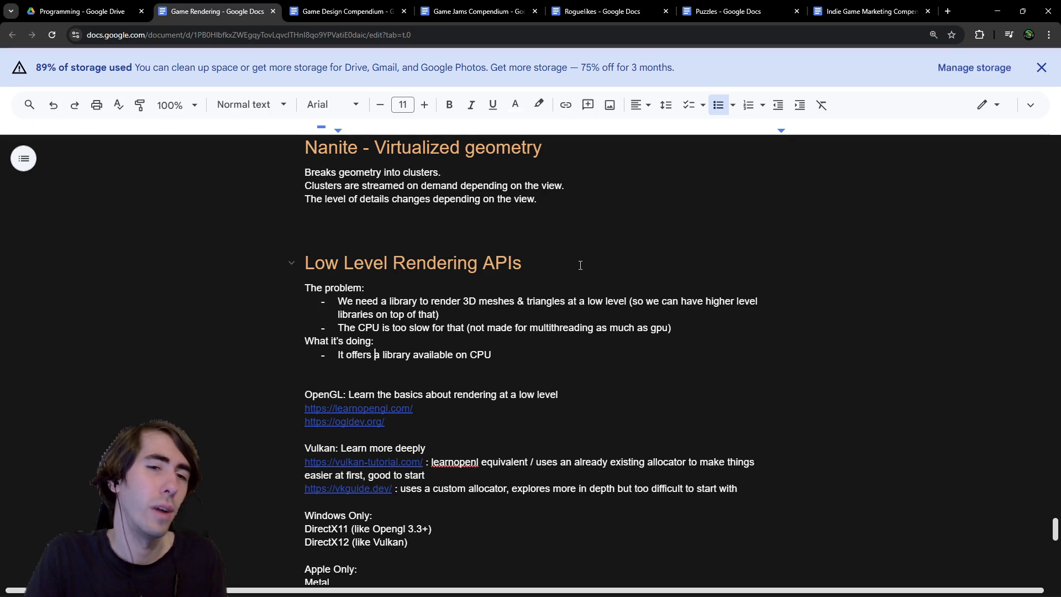
pyautogui.hotkey('ctrl', 'shift', 'Left')
pyautogui.write('provides a')
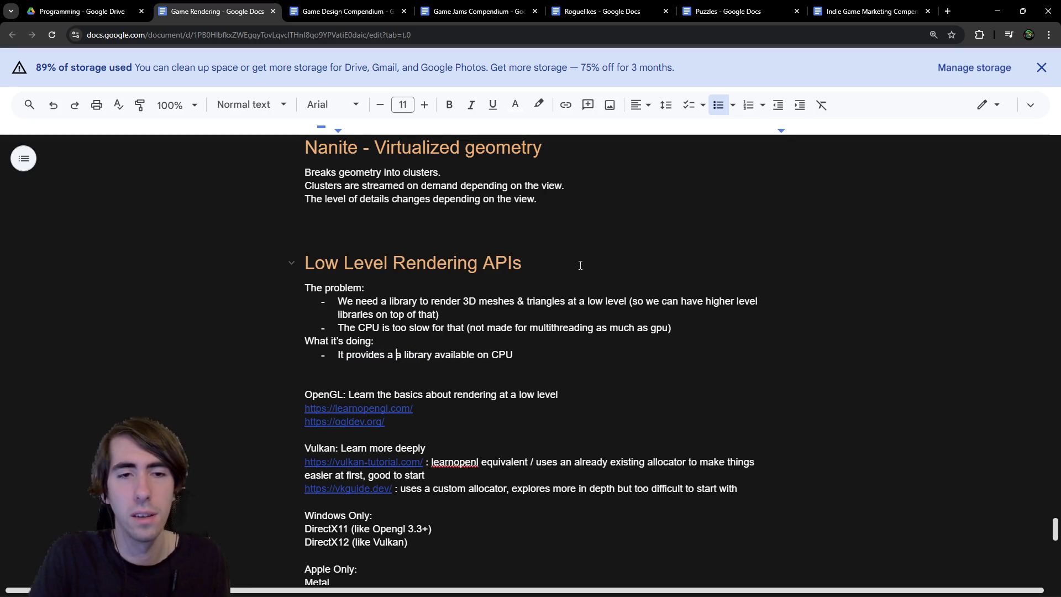
pyautogui.press('BackSpace')
pyautogui.write('n ab')
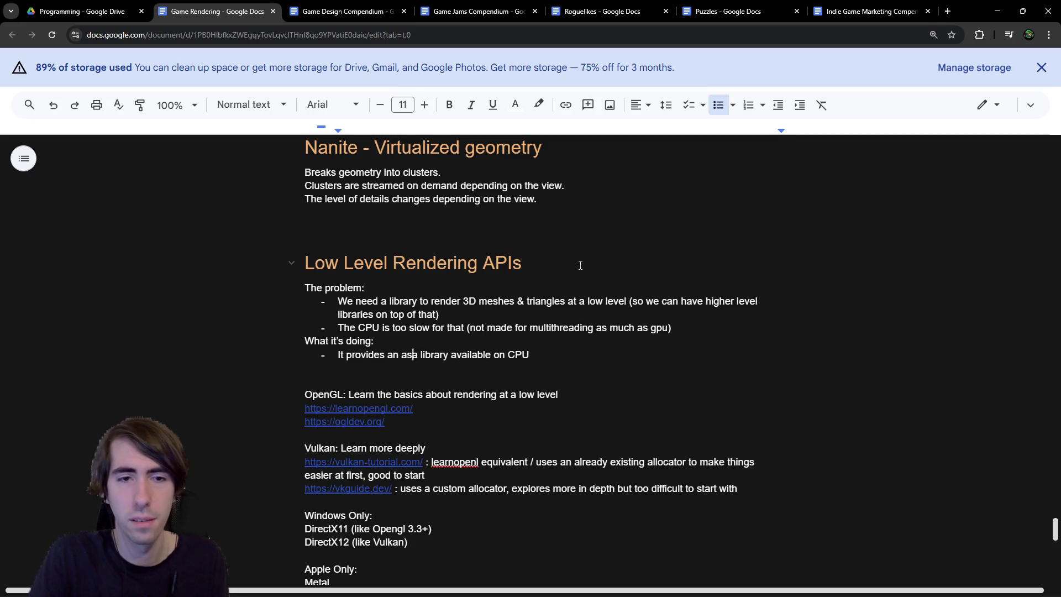
pyautogui.write('straction of ')
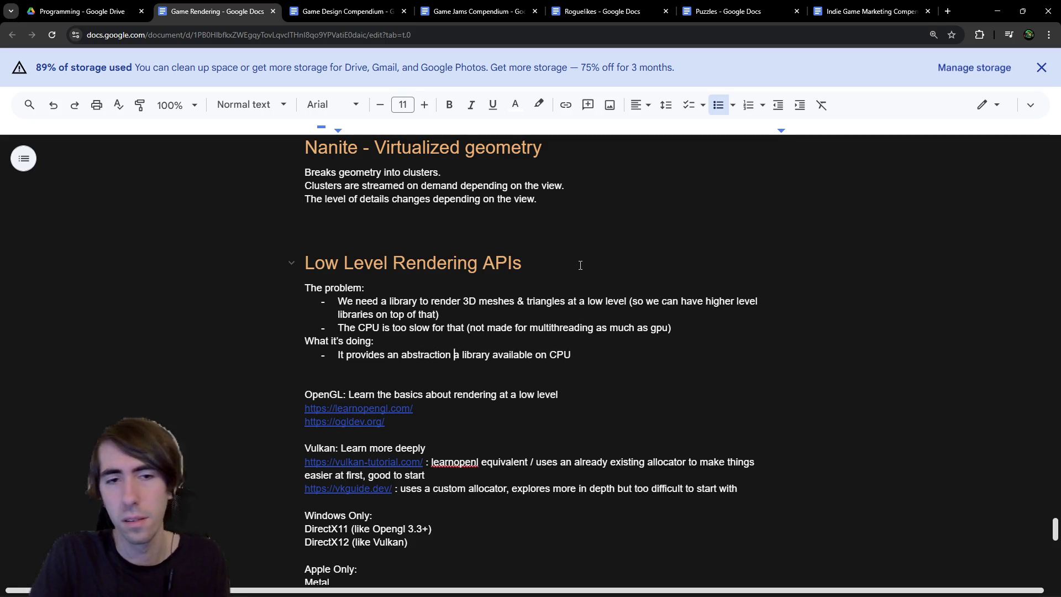
pyautogui.write('the')
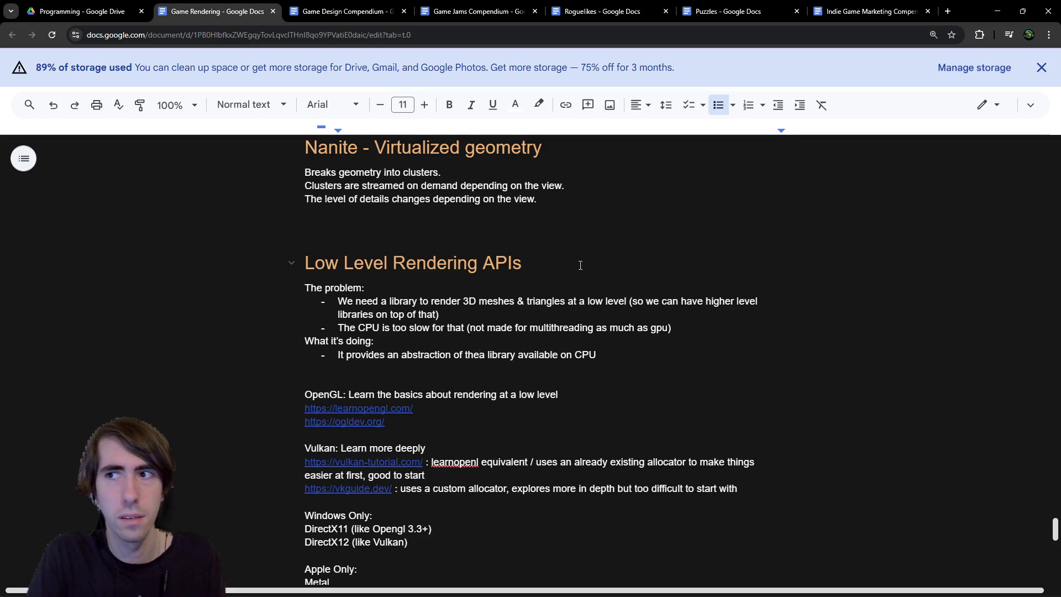
pyautogui.write(' rendering pipe')
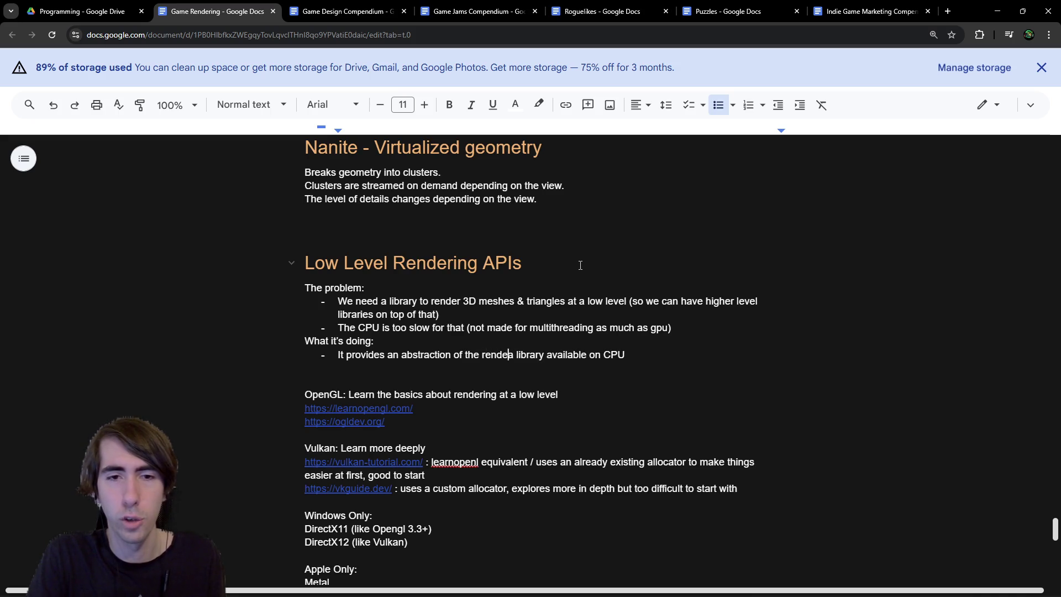
pyautogui.write('line')
pyautogui.hotkey('ctrl', 'shift', 'Right')
pyautogui.hotkey('ctrl', 'shift', 'Right')
pyautogui.hotkey('ctrl', 'shift', 'Right')
pyautogui.press('BackSpace')
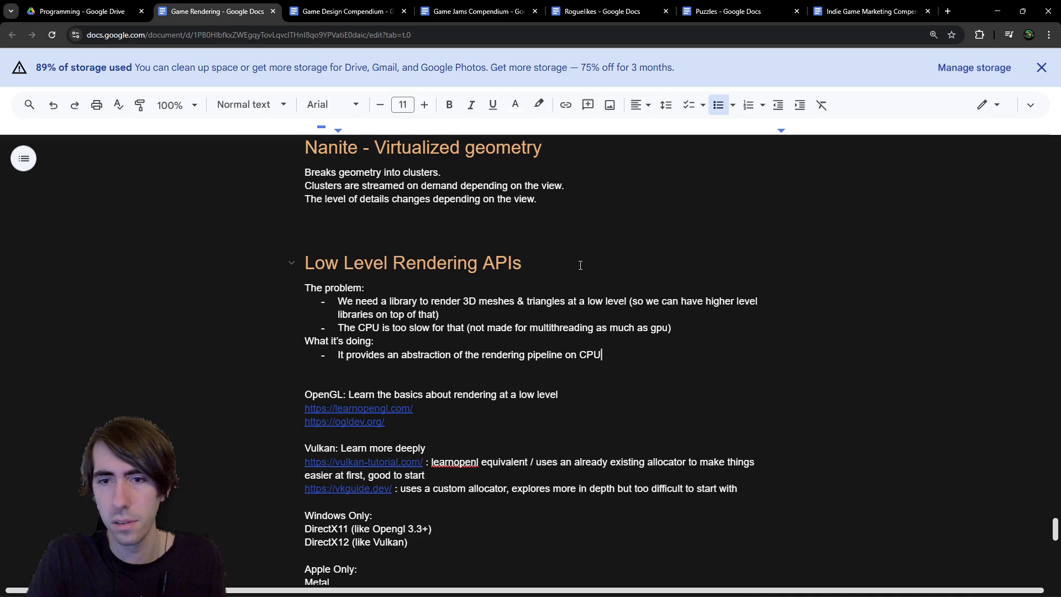
pyautogui.write('so you can')
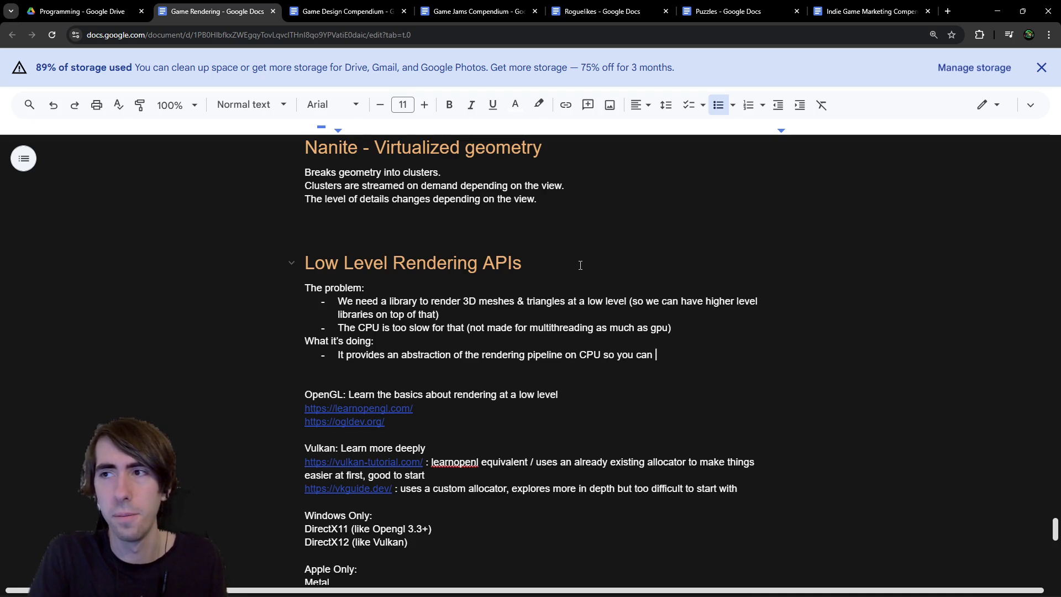
pyautogui.write(' render ')
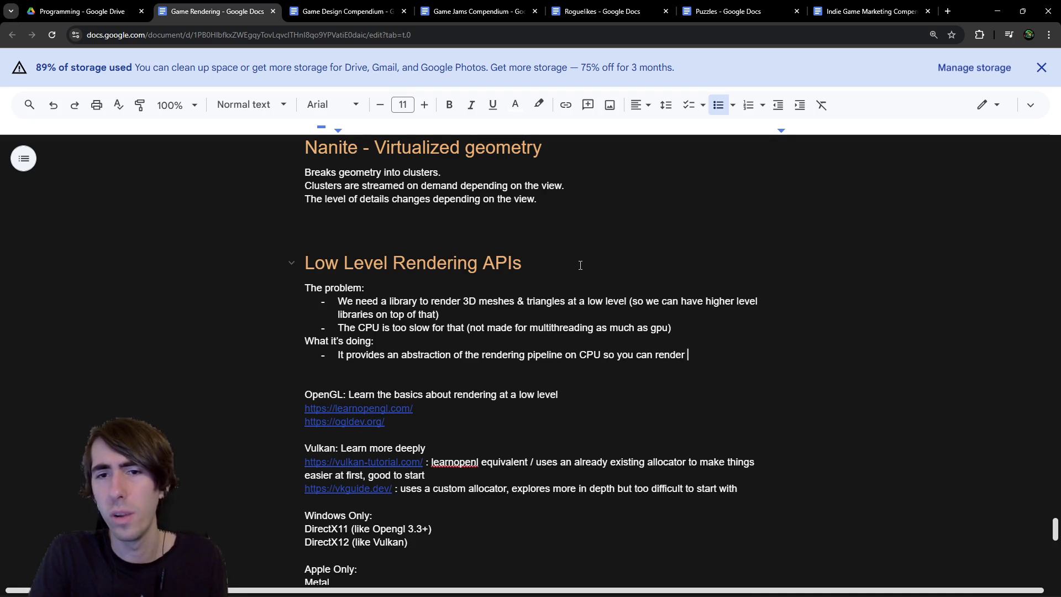
pyautogui.write('th')
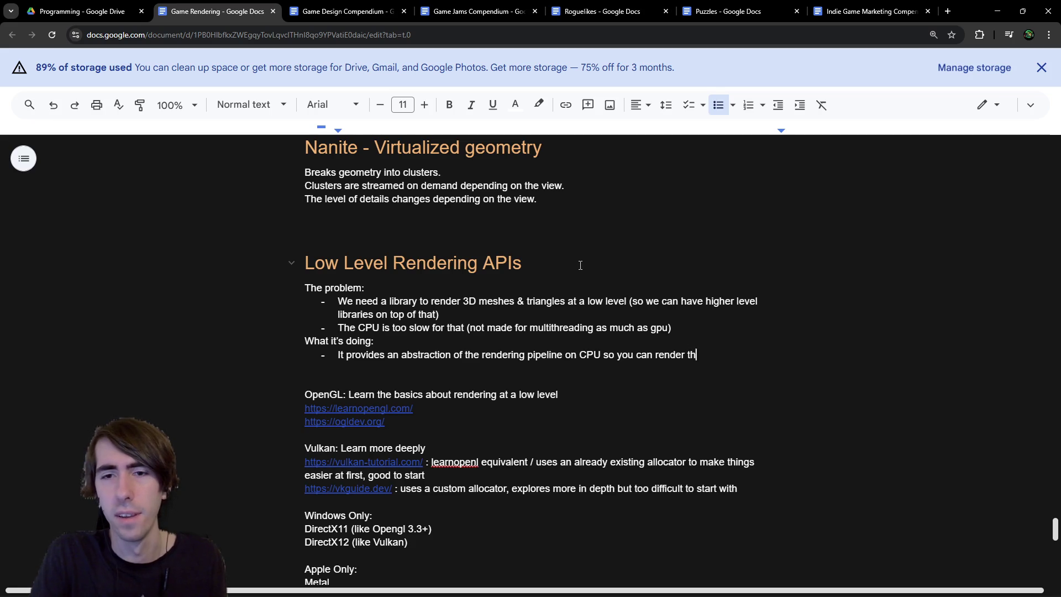
pyautogui.write('ings at a low level ')
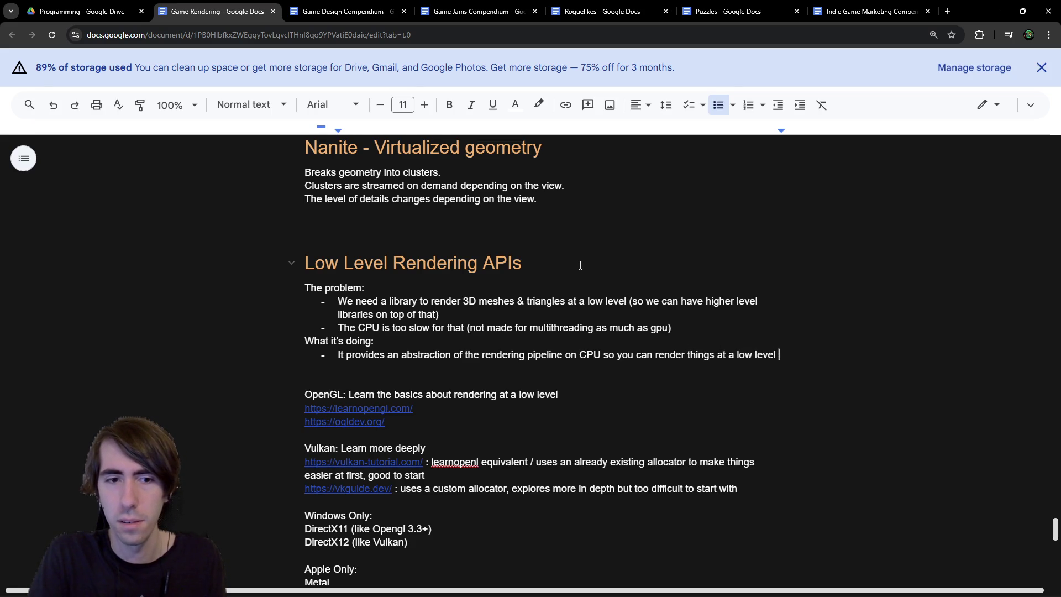
pyautogui.write('on a lot of different GPUs')
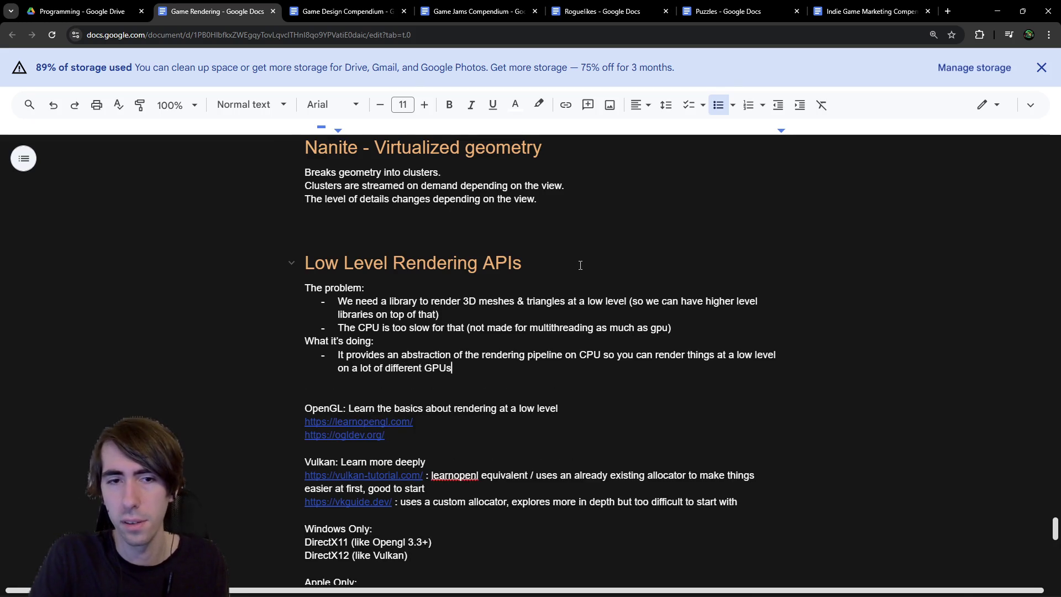
pyautogui.press('BackSpace')
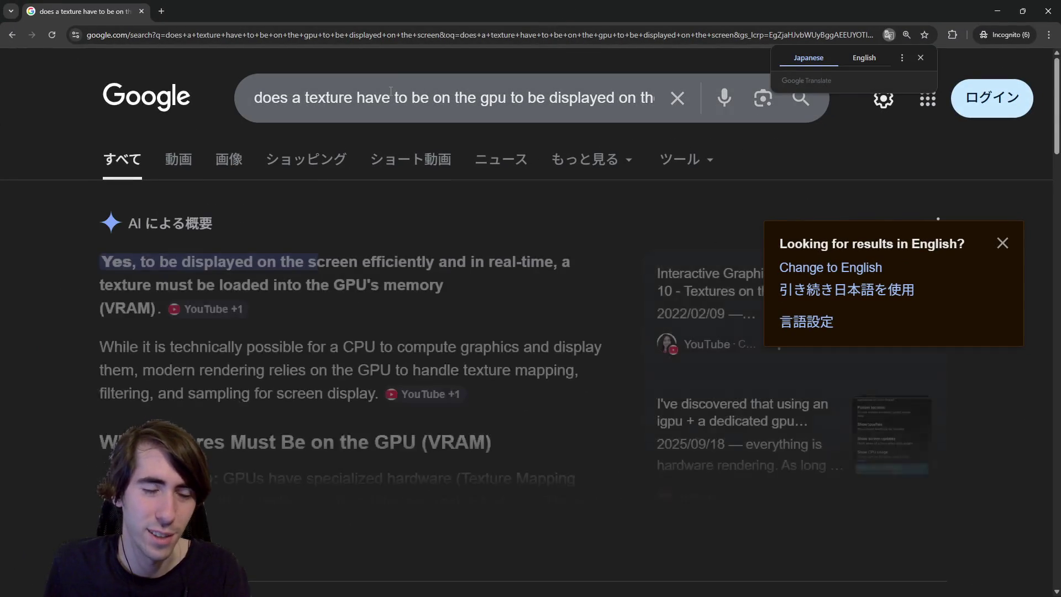
# Step: Read the answer on VRAM, CPU-computed graphics and rendering that relies on the GPU
pyautogui.click(289, 273)
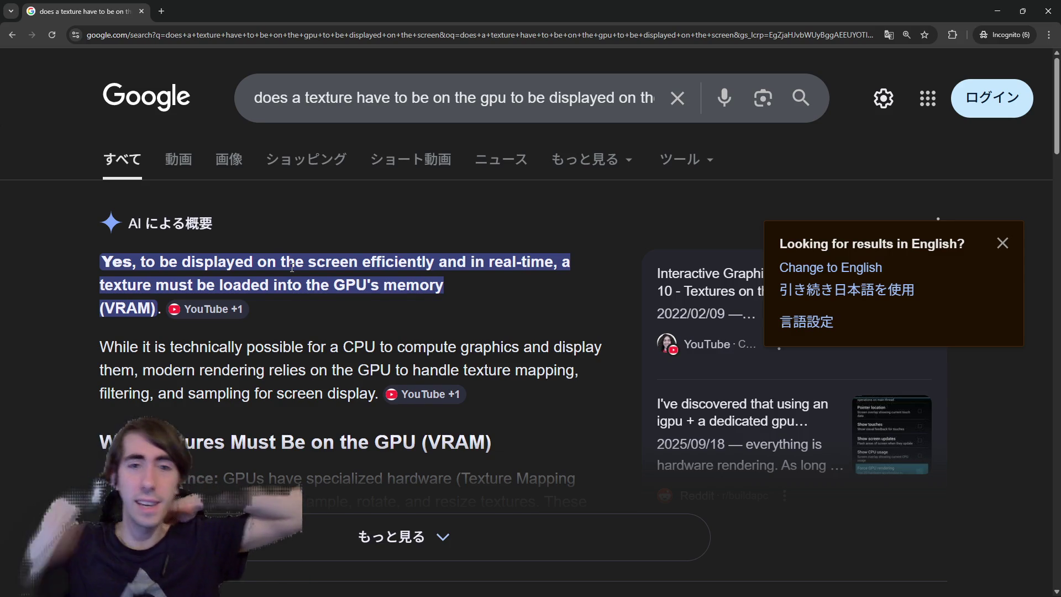
pyautogui.doubleClick(139, 307)
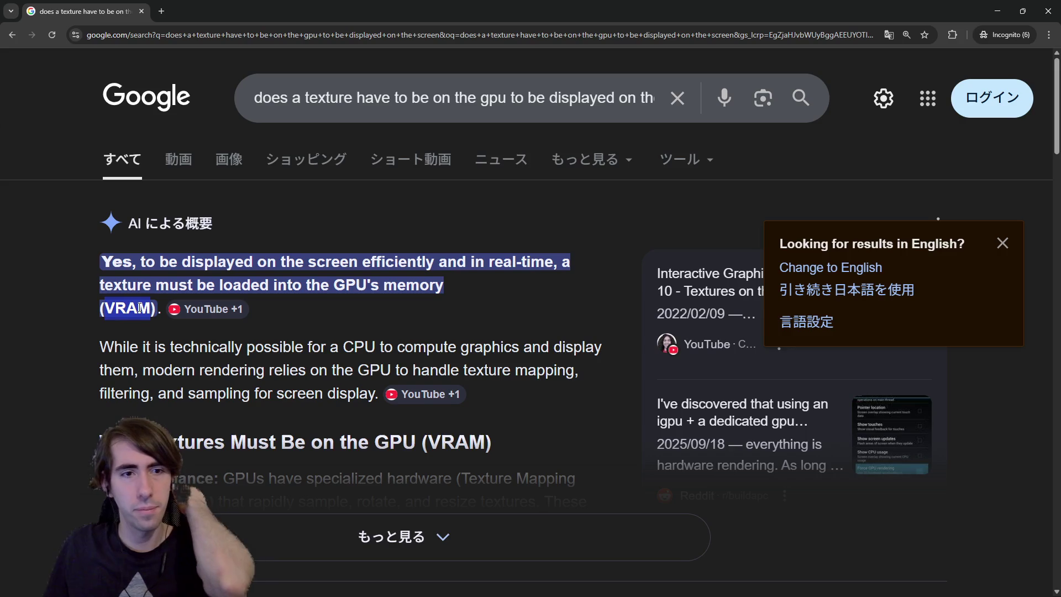
pyautogui.moveTo(147, 346)
pyautogui.mouseDown()
pyautogui.moveTo(286, 360)
pyautogui.moveTo(443, 350)
pyautogui.mouseUp()
pyautogui.click(436, 351)
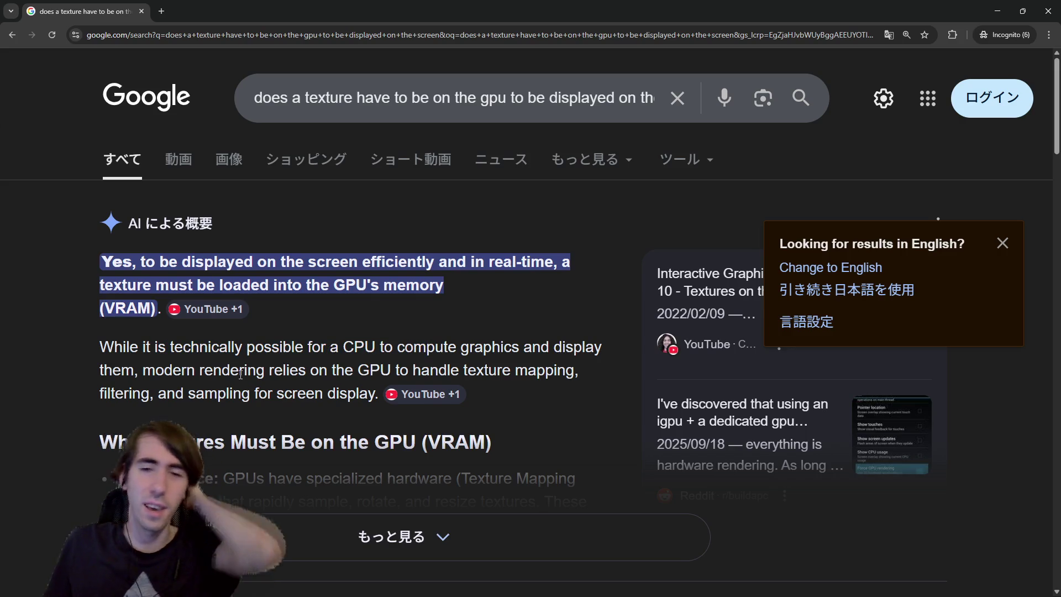
pyautogui.moveTo(187, 371); pyautogui.dragTo(315, 365)
pyautogui.click(314, 364)
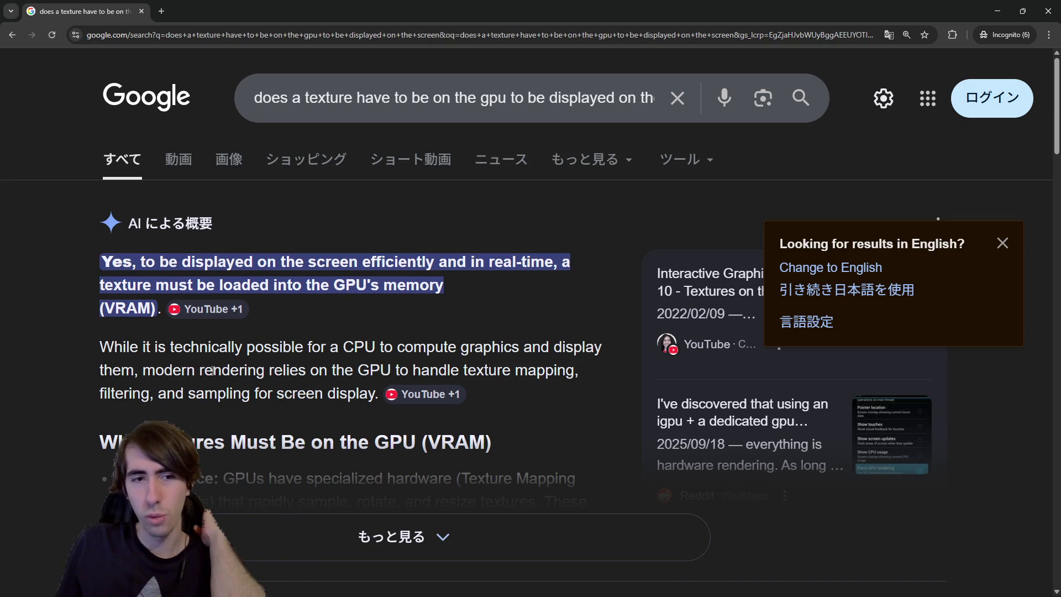
# Step: Read the Exceptions section on generating images in system RAM in very old games
pyautogui.scroll(-2, 204, 369)
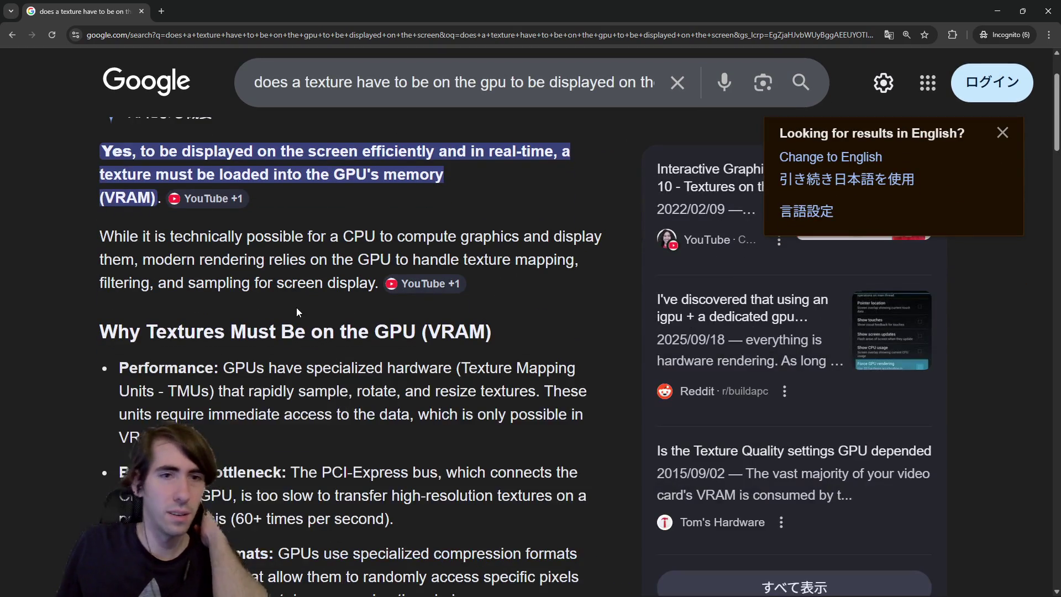
pyautogui.scroll(-4, 304, 293)
pyautogui.scroll(-6, 313, 279)
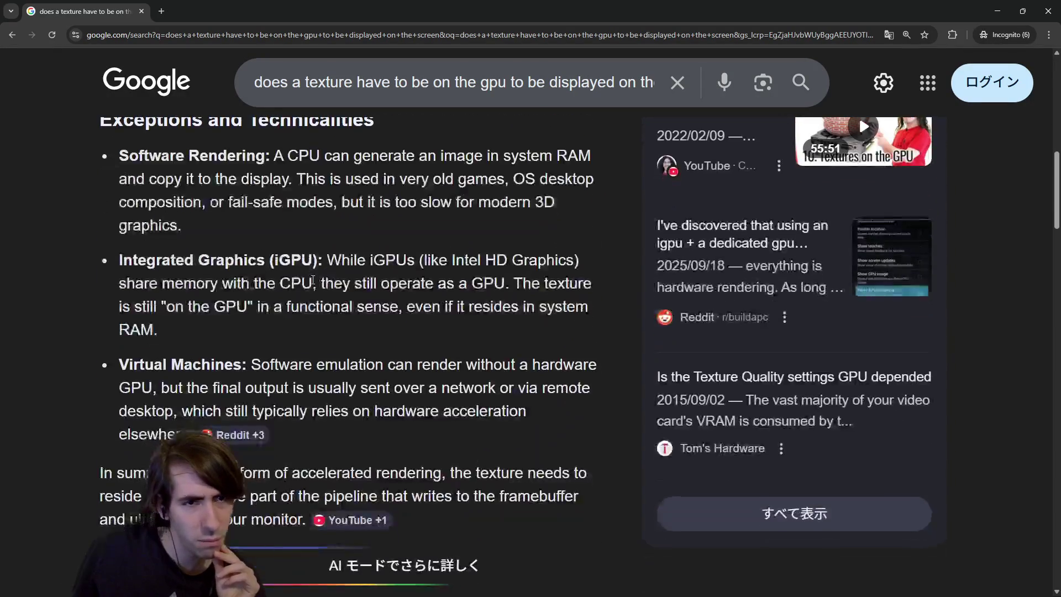
pyautogui.scroll(-1, 313, 281)
pyautogui.scroll(4, 312, 280)
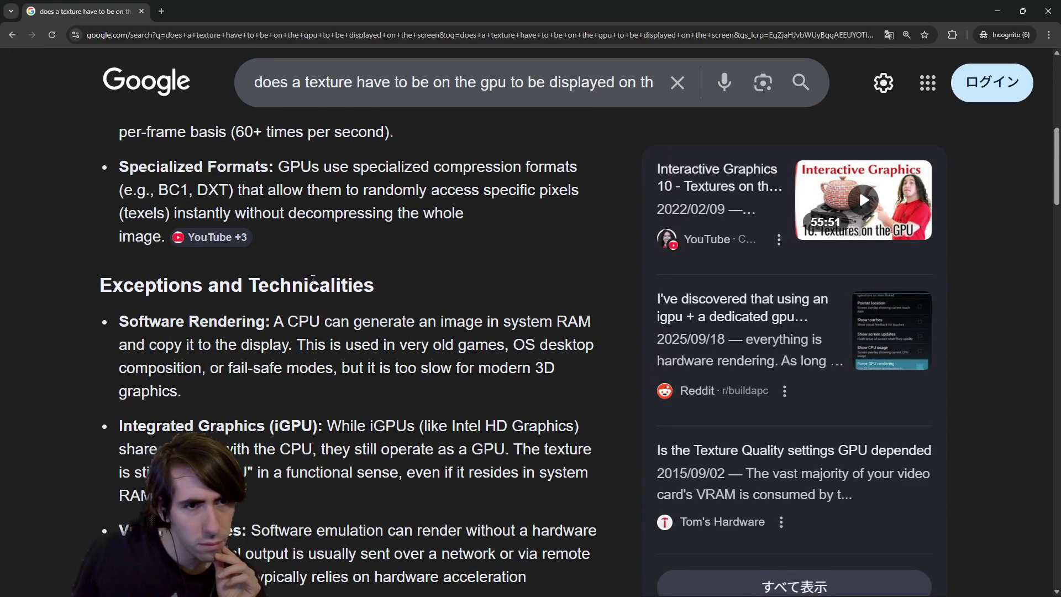
pyautogui.moveTo(371, 322); pyautogui.dragTo(551, 326)
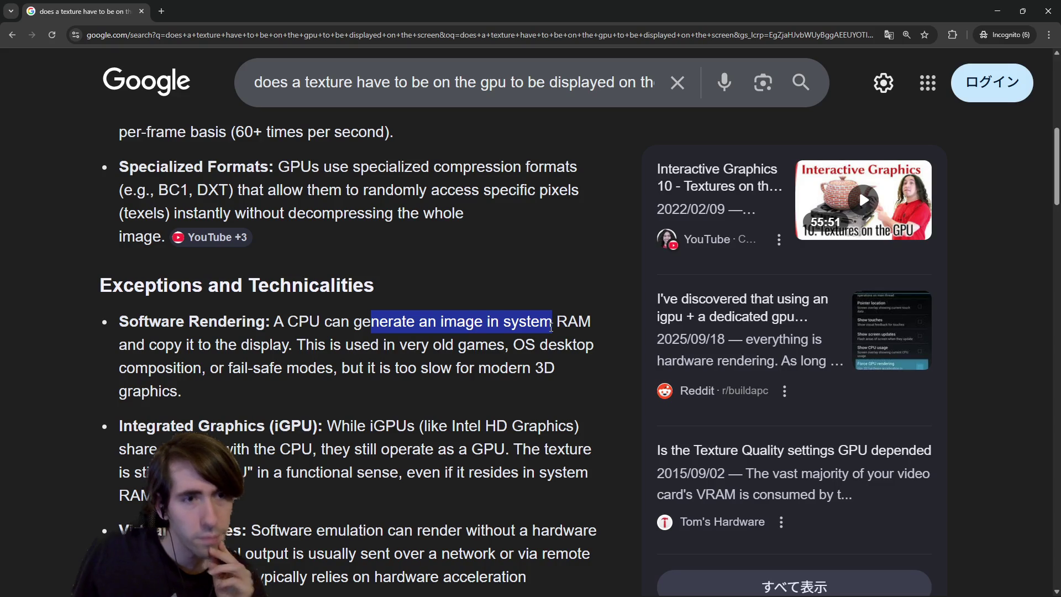
pyautogui.moveTo(383, 346); pyautogui.dragTo(503, 358)
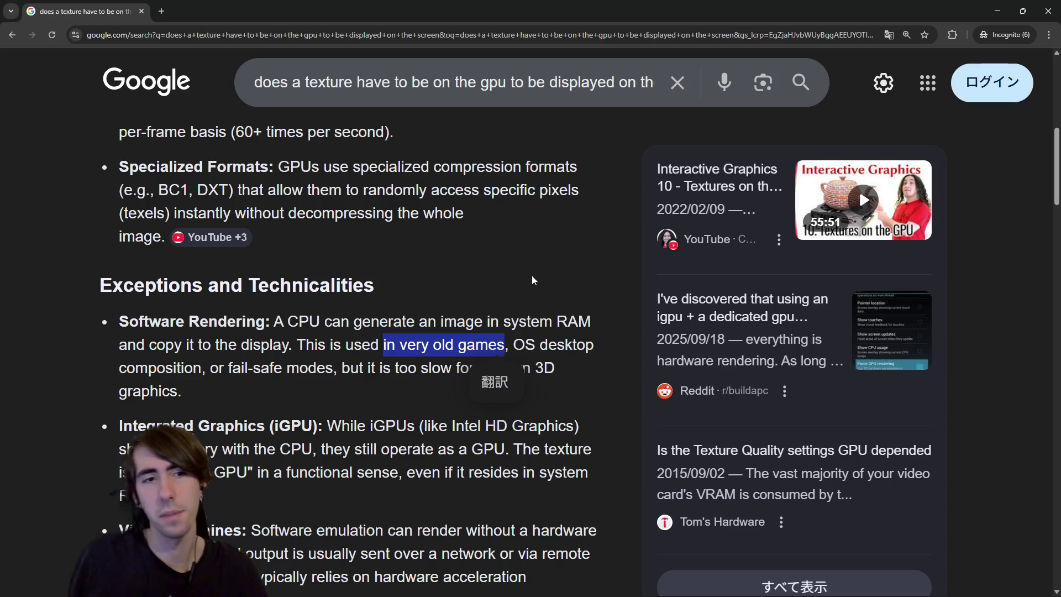
pyautogui.click(529, 305)
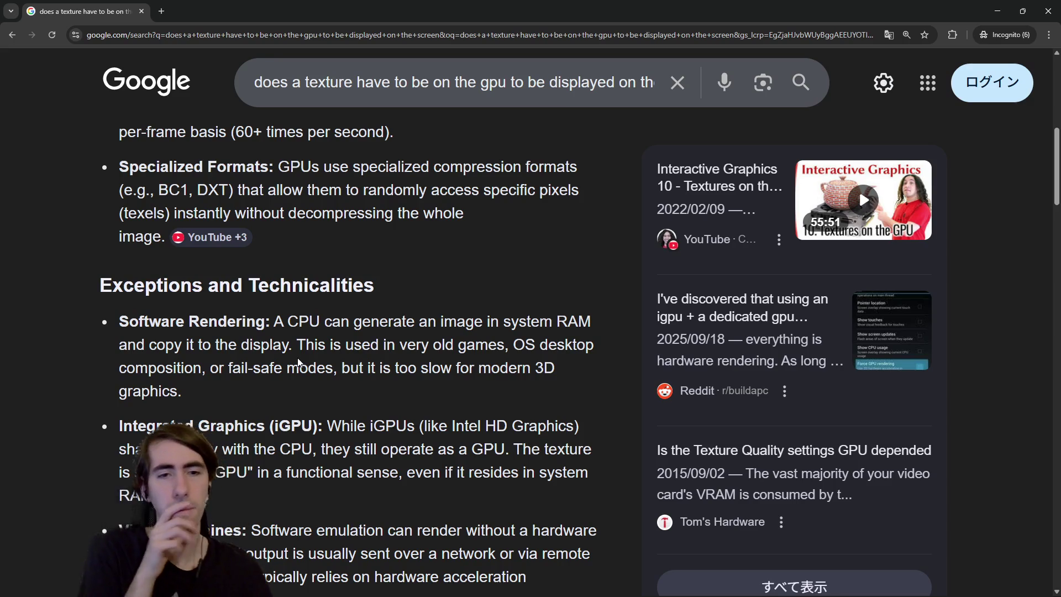
pyautogui.scroll(-1, 298, 363)
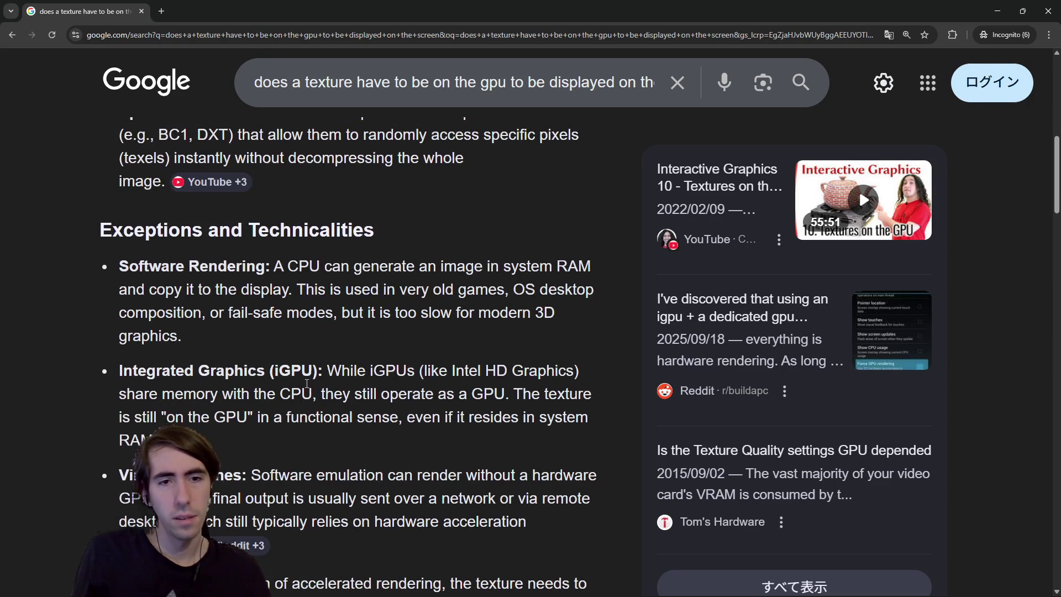
pyautogui.hotkey('alt', 'Tab')
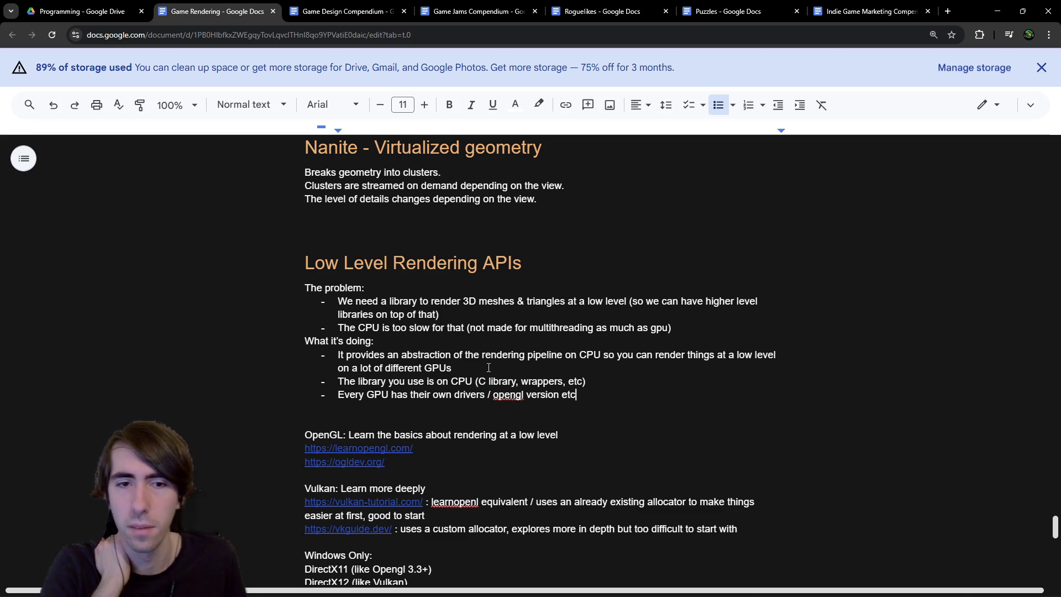
# Step: Append '; it's on the player side' to the GPU drivers/opengl version bullet
pyautogui.write(';')
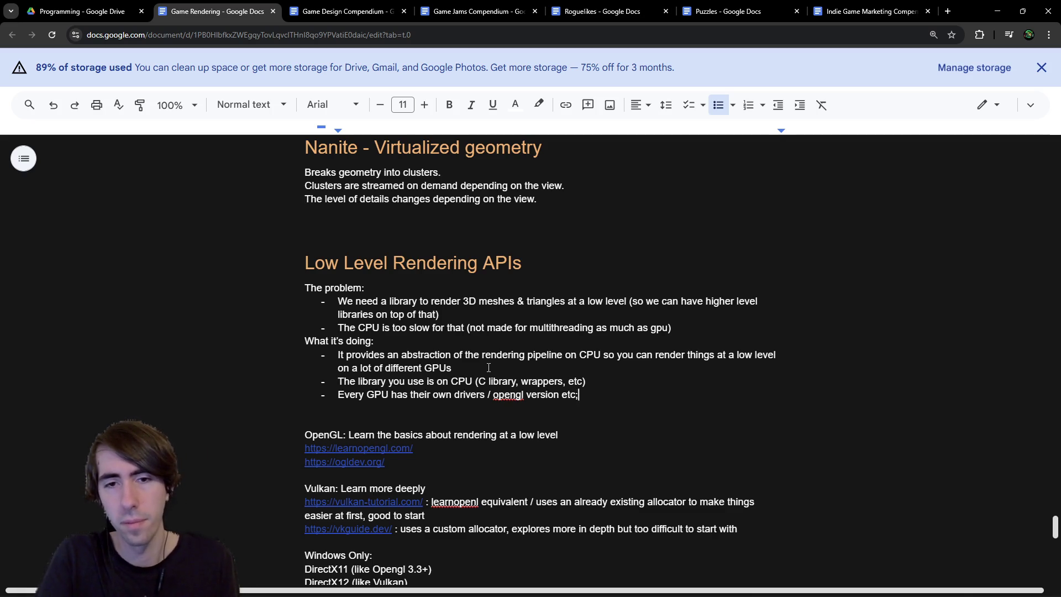
pyautogui.write(" it's on the pl")
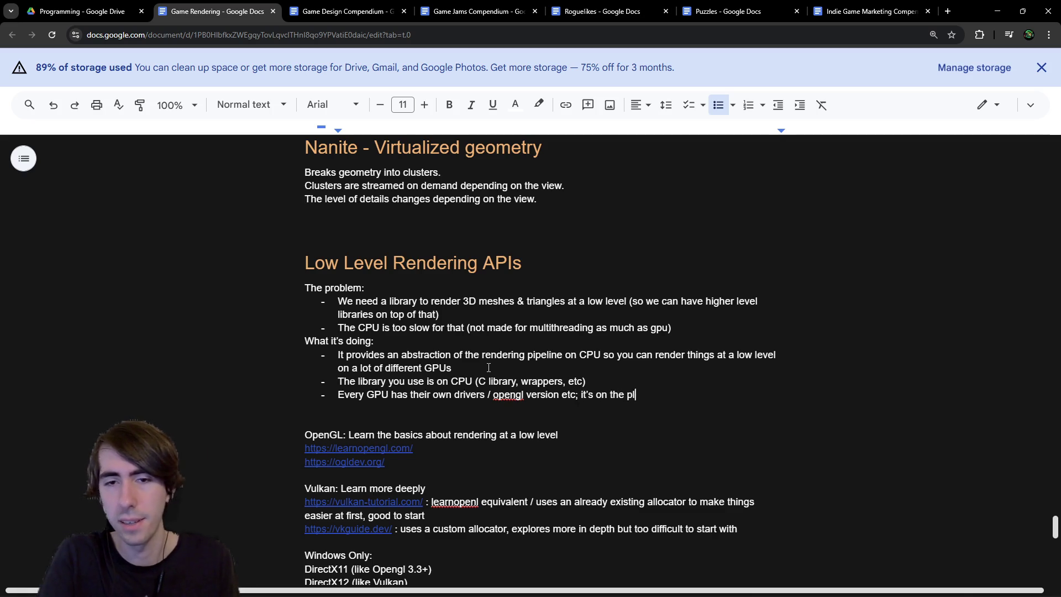
pyautogui.write('ayer side')
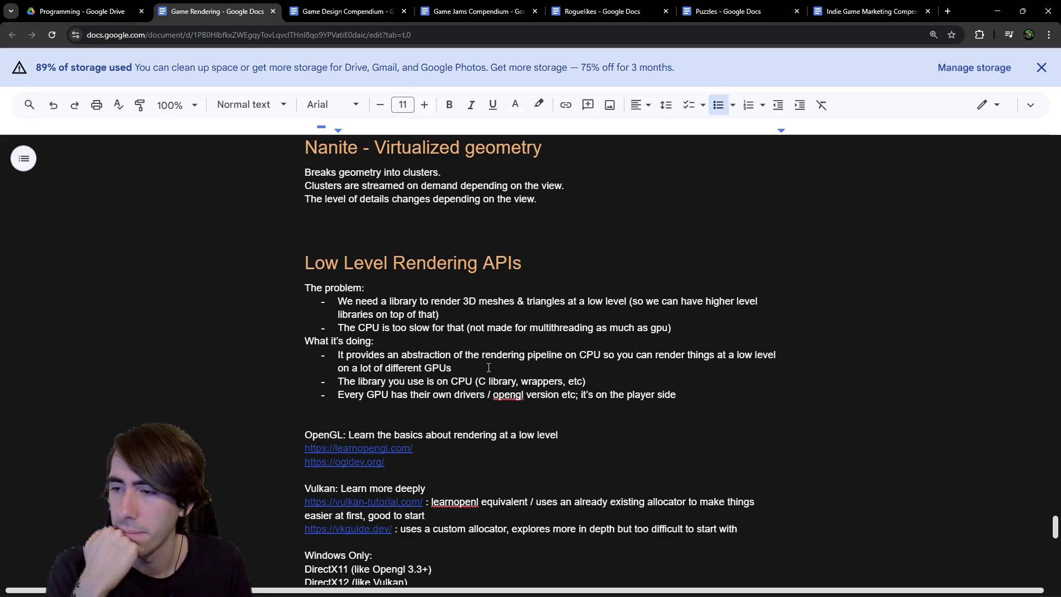
pyautogui.scroll(-5, 403, 366)
pyautogui.scroll(-3, 403, 365)
pyautogui.moveTo(567, 496)
pyautogui.mouseDown()
pyautogui.moveTo(344, 381)
pyautogui.moveTo(315, 339)
pyautogui.mouseUp()
pyautogui.click(315, 339)
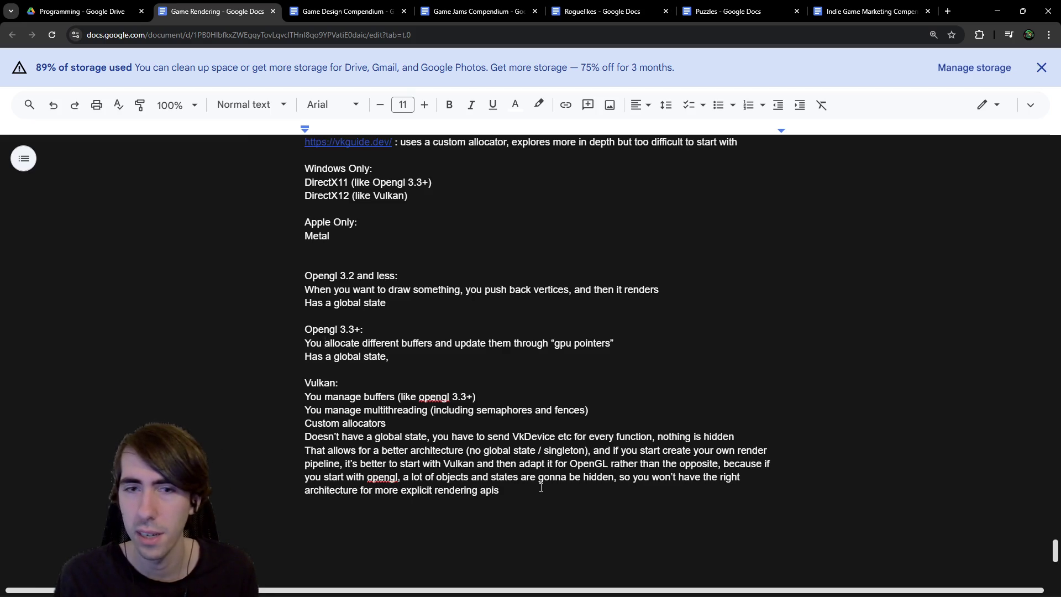
# Step: Look over the Vulkan section of the notes by selecting its lines
pyautogui.click(326, 334)
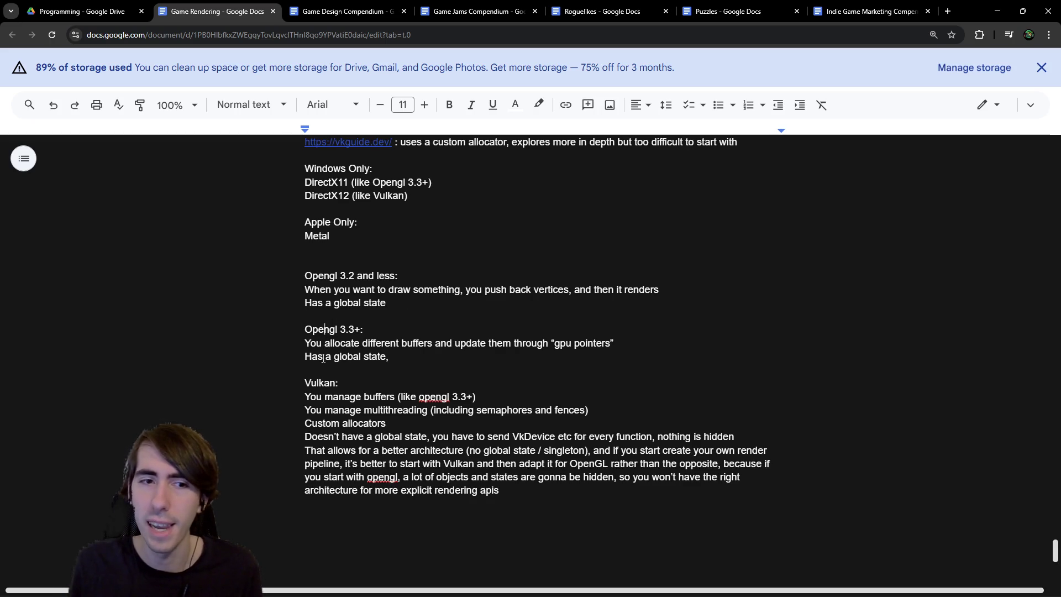
pyautogui.moveTo(322, 382); pyautogui.dragTo(768, 467)
pyautogui.moveTo(436, 477); pyautogui.dragTo(450, 504)
pyautogui.click(455, 504)
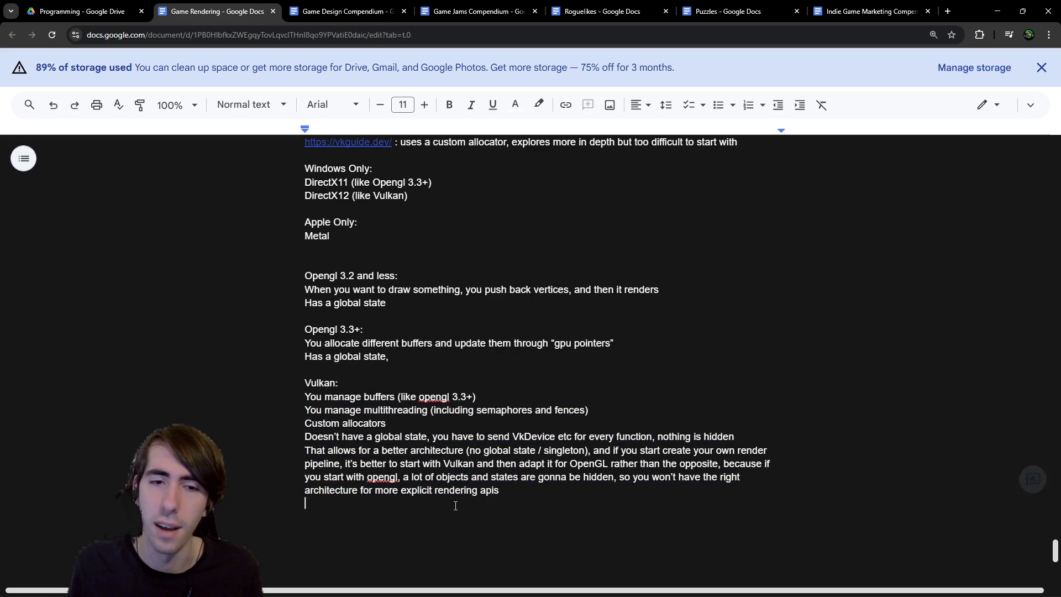
pyautogui.moveTo(457, 502); pyautogui.dragTo(277, 420)
pyautogui.moveTo(303, 382)
pyautogui.mouseDown()
pyautogui.moveTo(355, 405)
pyautogui.moveTo(485, 500)
pyautogui.moveTo(255, 390)
pyautogui.mouseUp()
pyautogui.click(486, 500)
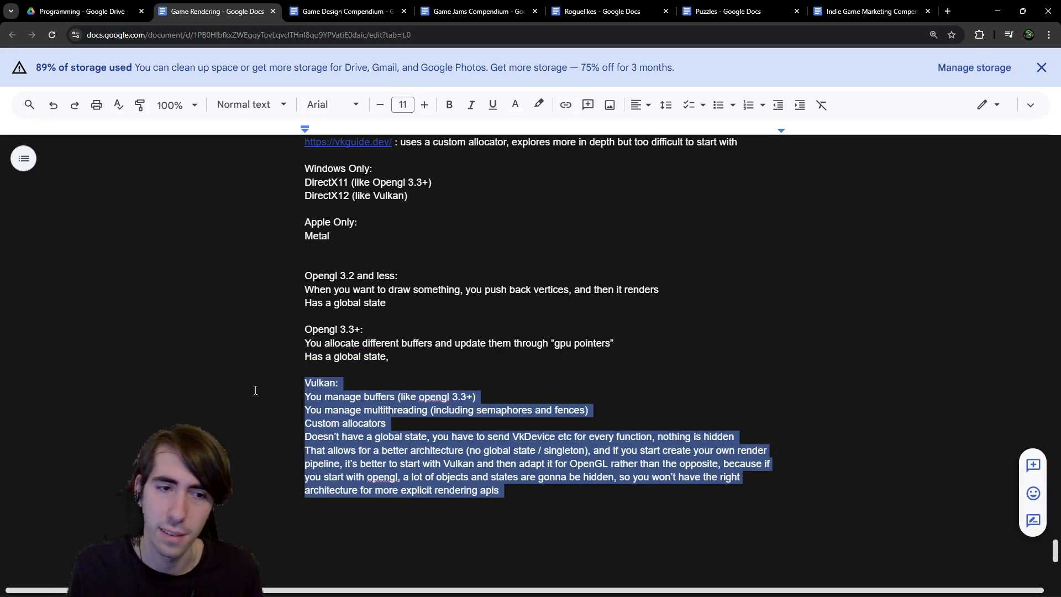
pyautogui.click(427, 384)
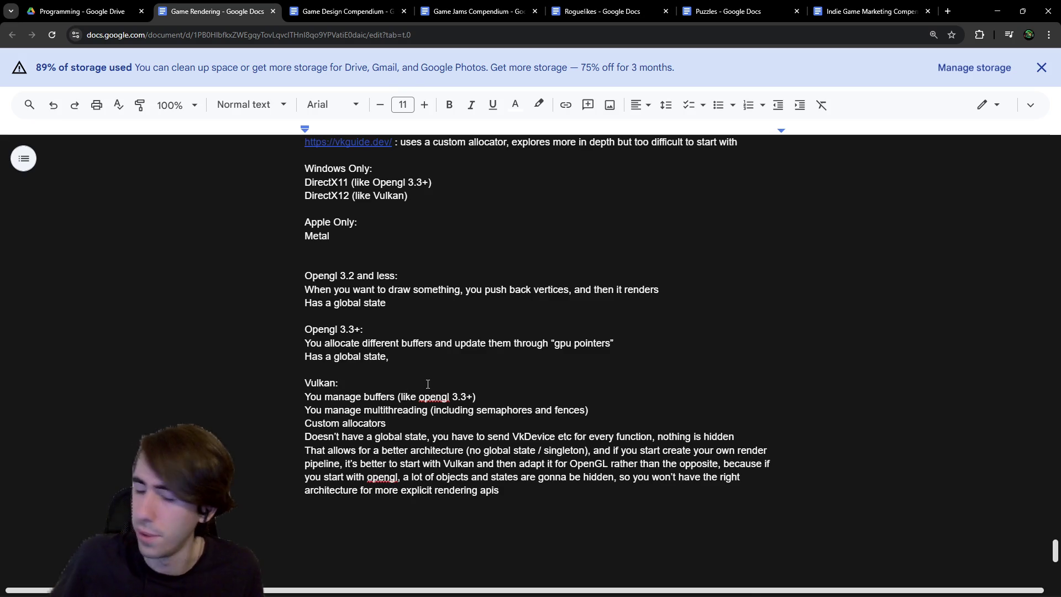
# Step: Add 'Texture views, you have to describe how a texture is accessed' below Custom allocators
pyautogui.click(407, 411)
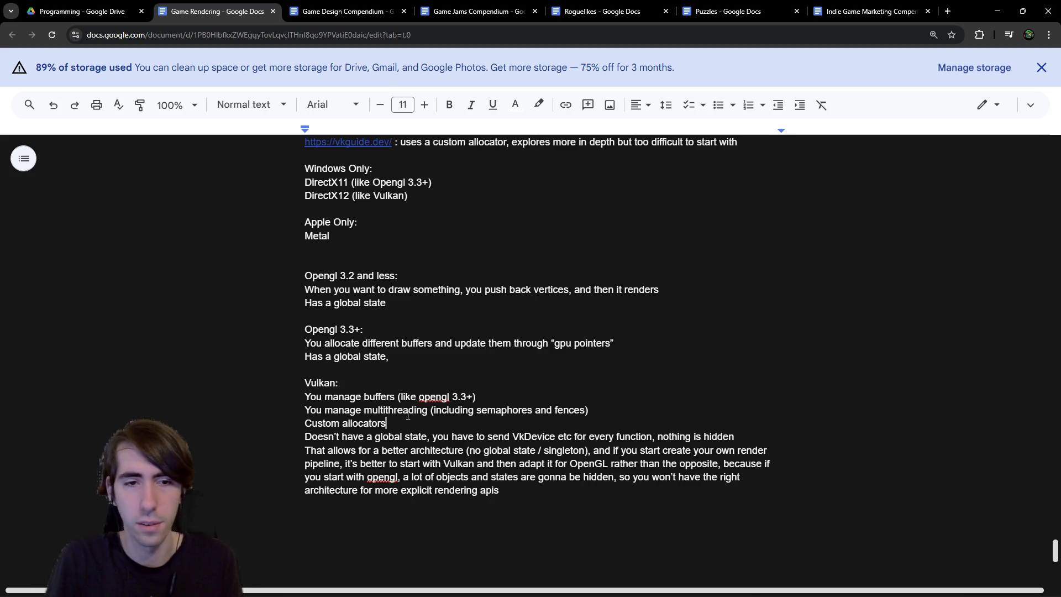
pyautogui.press('Down')
pyautogui.press('Return')
pyautogui.write('Texture views')
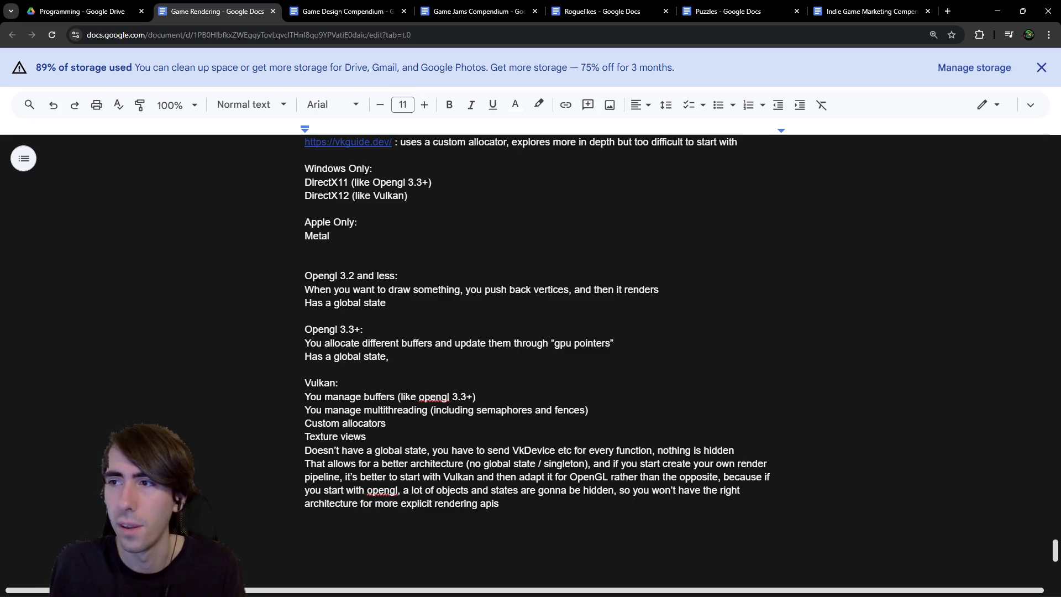
pyautogui.doubleClick(446, 435)
pyautogui.write(', you have to handle ')
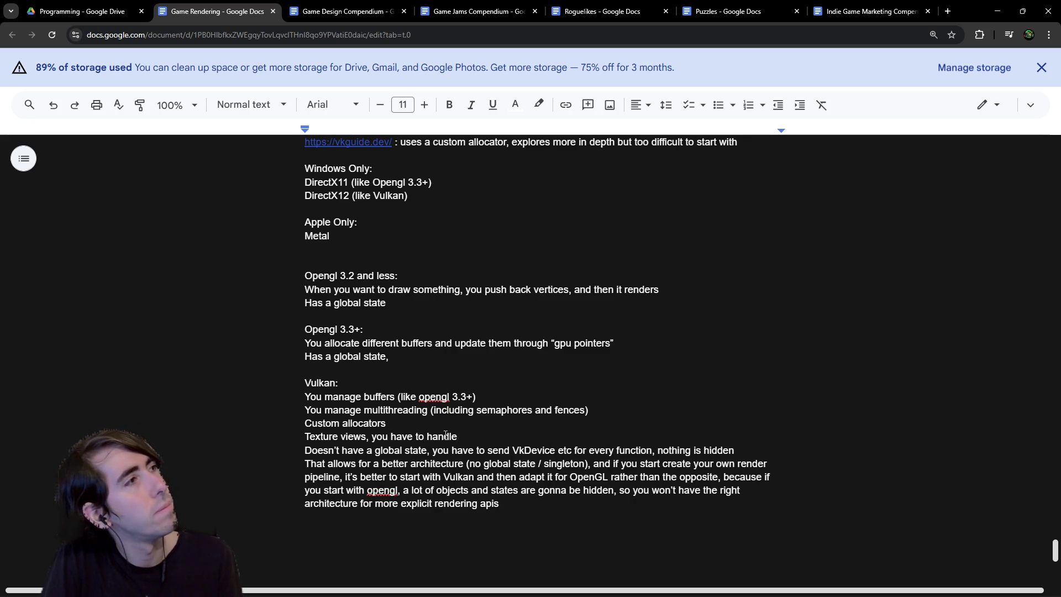
pyautogui.write('view transitions')
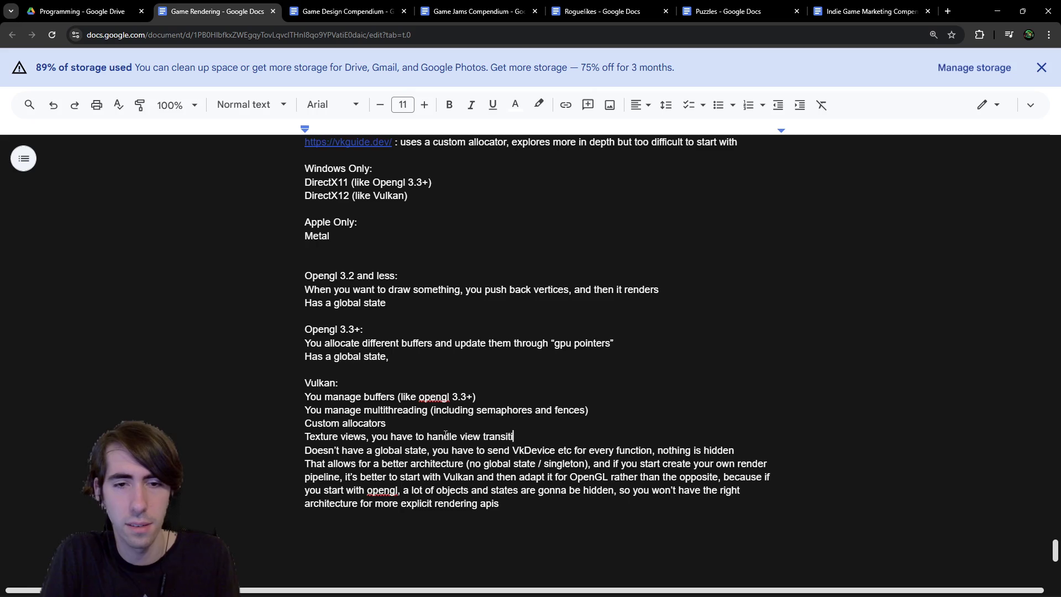
pyautogui.hotkey('ctrl', 'BackSpace')
pyautogui.hotkey('ctrl', 'BackSpace')
pyautogui.hotkey('ctrl', 'BackSpace')
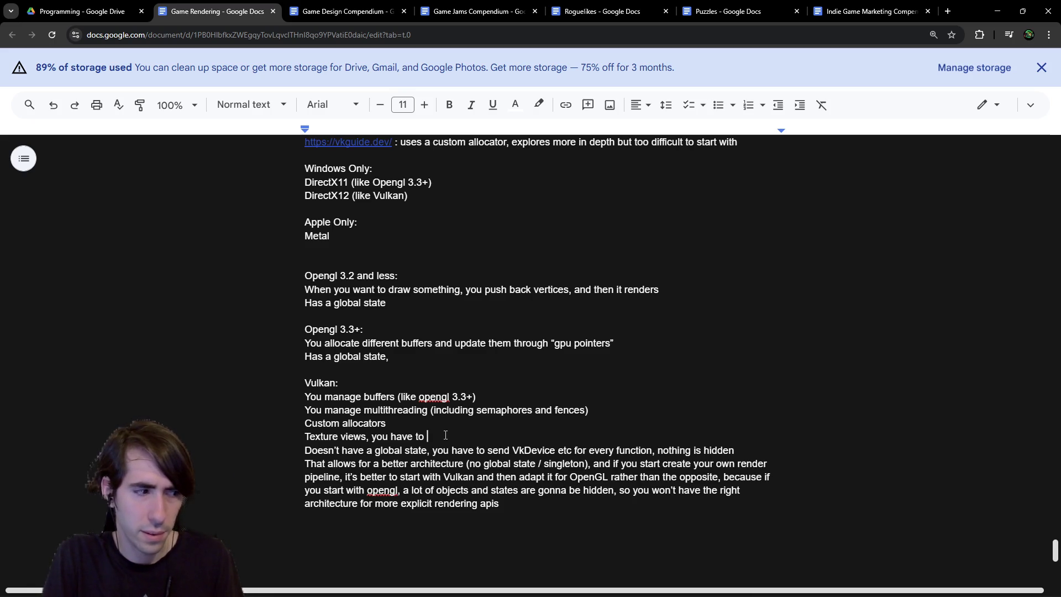
pyautogui.write('de')
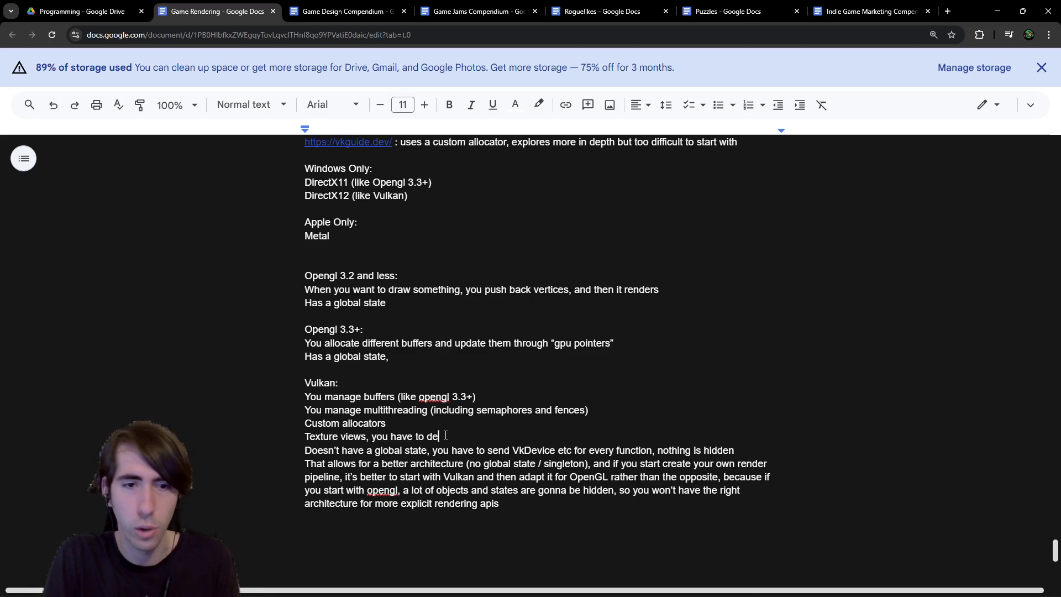
pyautogui.write('scribe how a te')
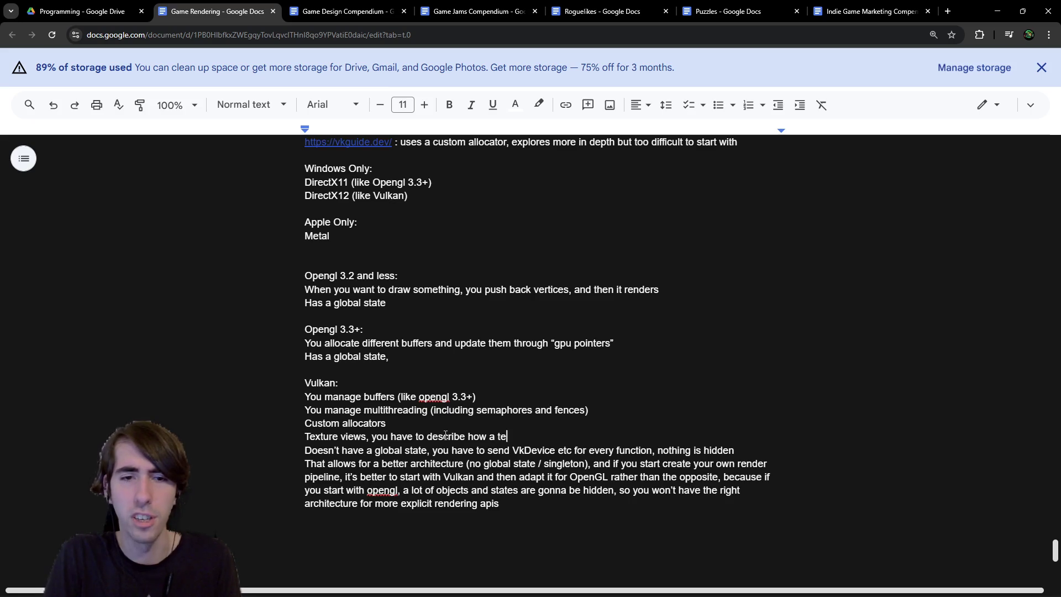
pyautogui.write('xture is accessed')
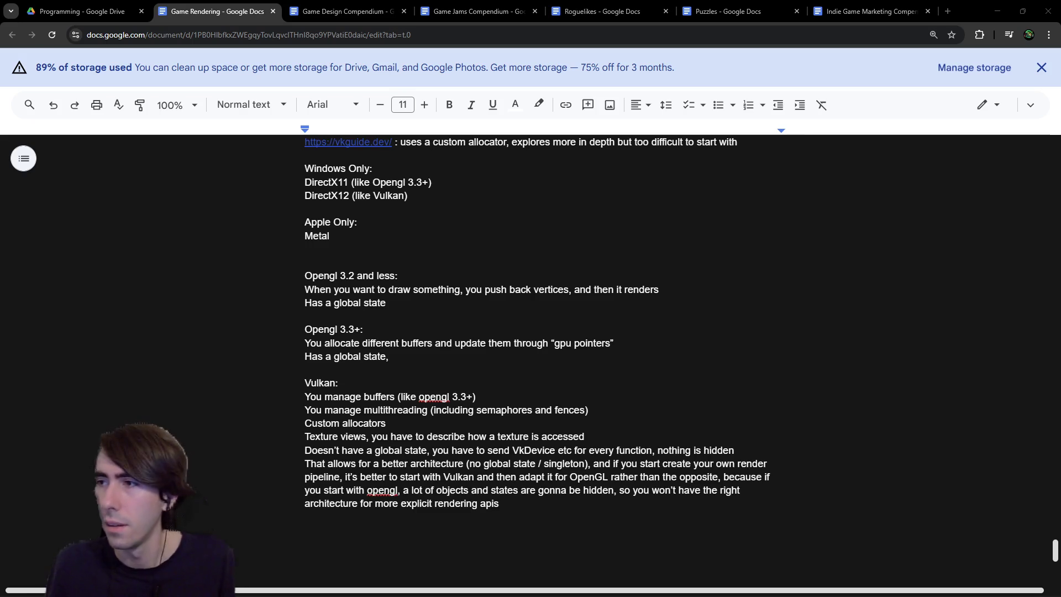
pyautogui.moveTo(1060, 168)
pyautogui.mouseDown()
pyautogui.moveTo(699, 168)
pyautogui.moveTo(694, 1)
pyautogui.mouseUp()
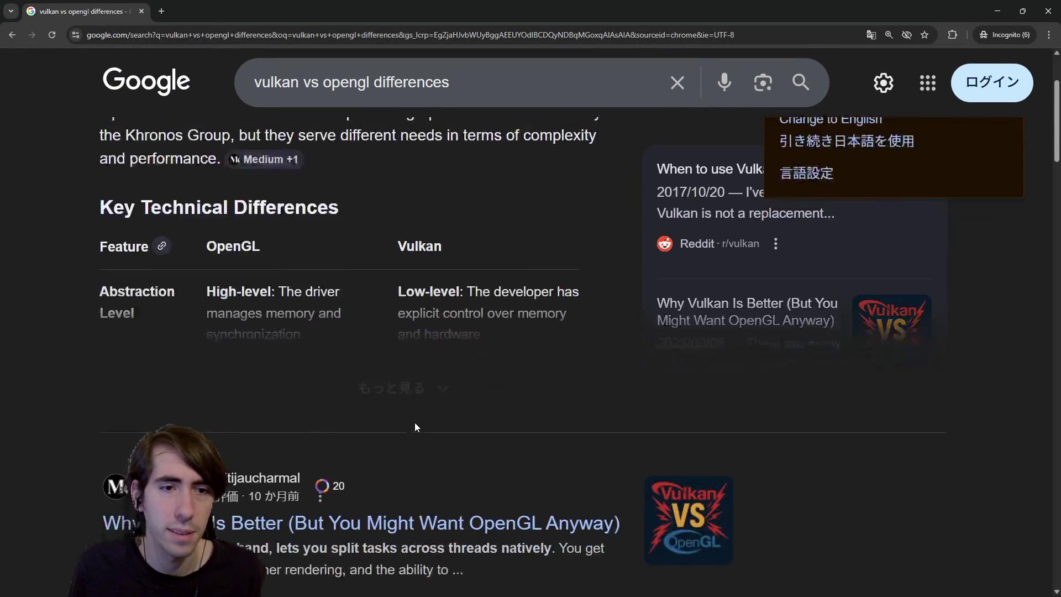
# Step: Expand the OpenGL vs Vulkan differences table and select its Shaders row
pyautogui.click(387, 368)
pyautogui.scroll(-2, 386, 368)
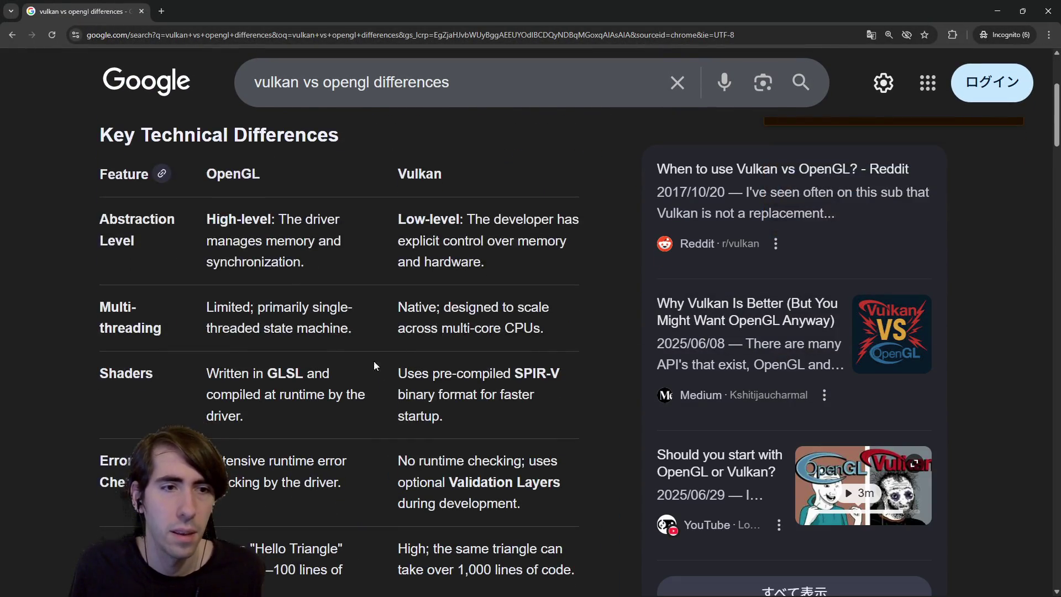
pyautogui.moveTo(98, 174); pyautogui.dragTo(278, 326)
pyautogui.click(278, 326)
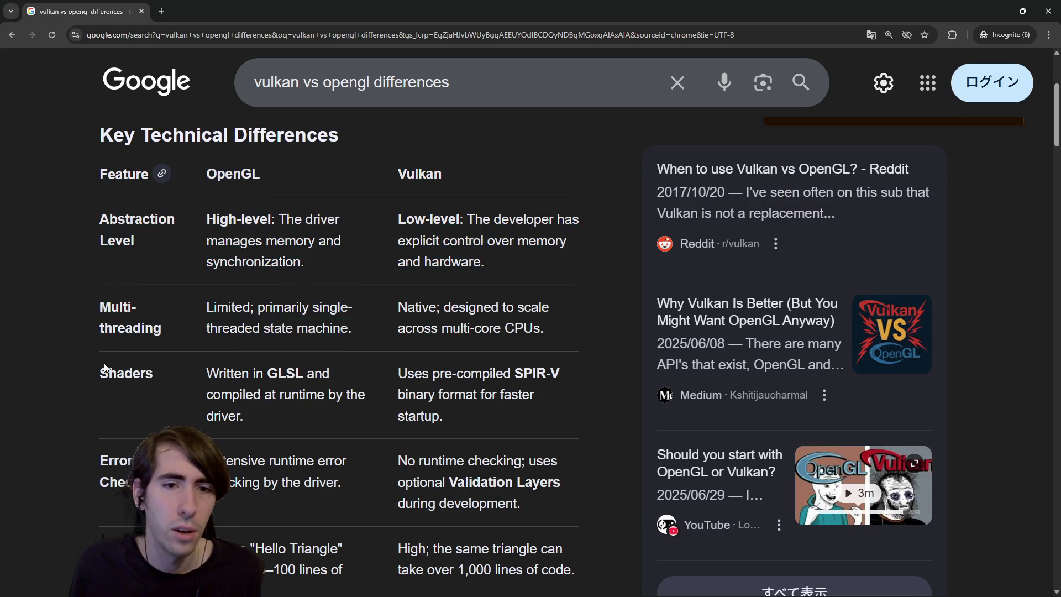
pyautogui.moveTo(110, 373); pyautogui.dragTo(476, 407)
pyautogui.click(477, 406)
pyautogui.moveTo(511, 374); pyautogui.dragTo(606, 374)
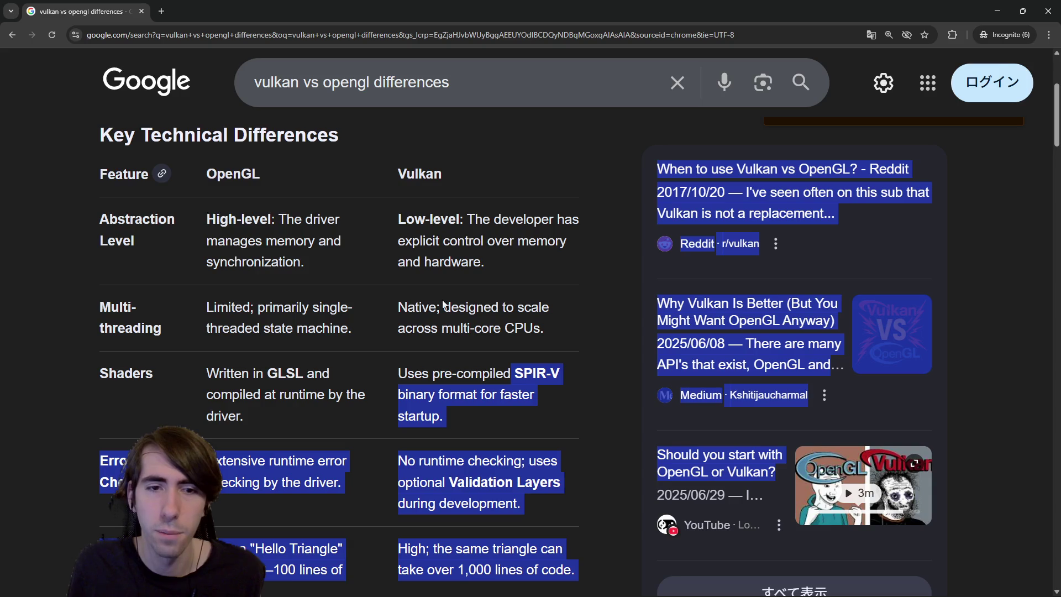
# Step: Pick out the shader languages GLSL and SPIR-V in the table
pyautogui.click(442, 369)
pyautogui.moveTo(514, 375); pyautogui.dragTo(571, 373)
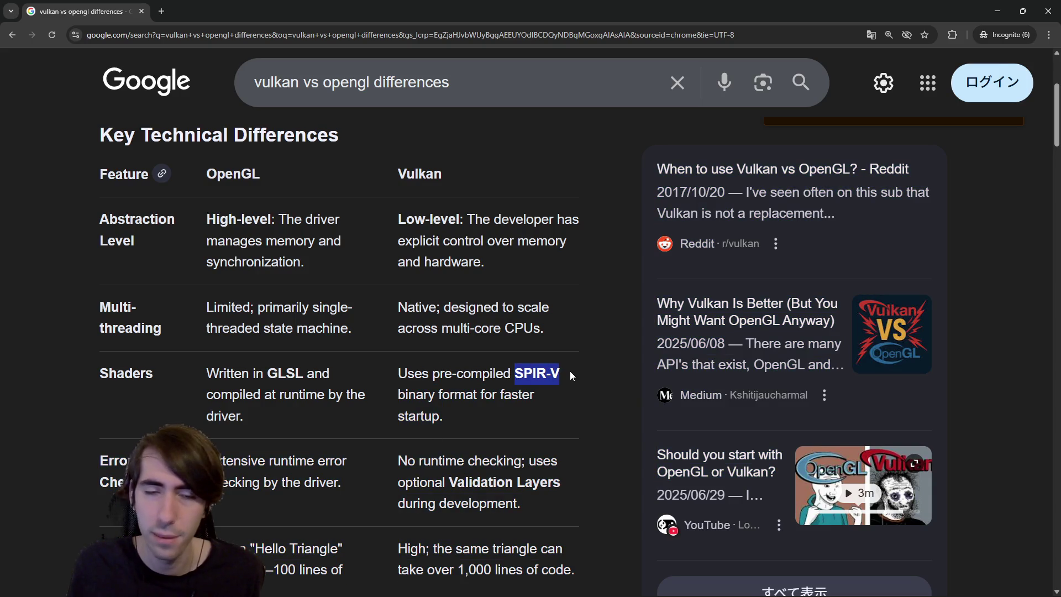
pyautogui.click(571, 373)
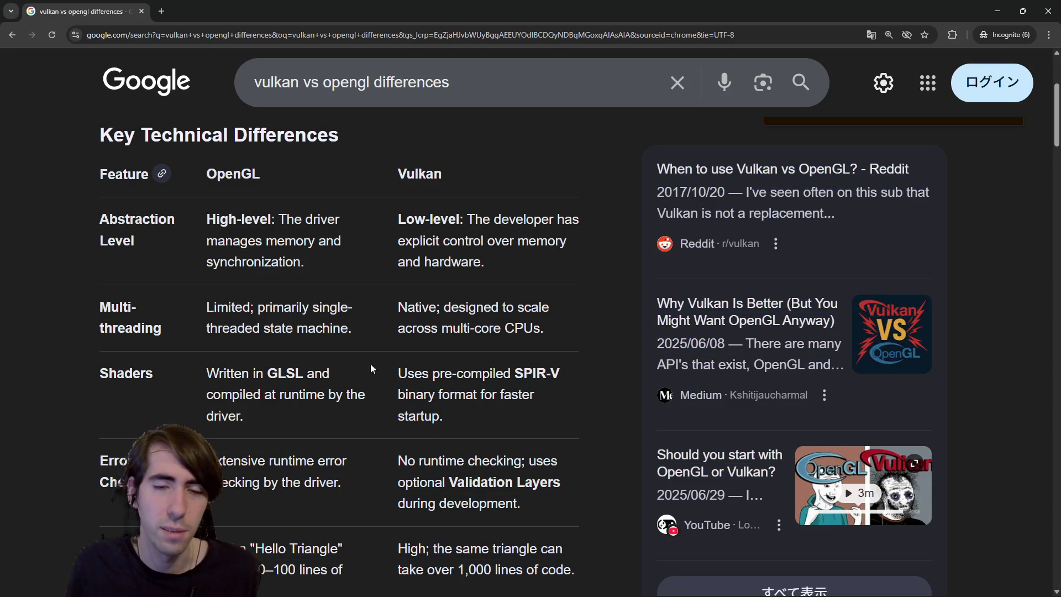
pyautogui.moveTo(511, 370); pyautogui.dragTo(512, 371)
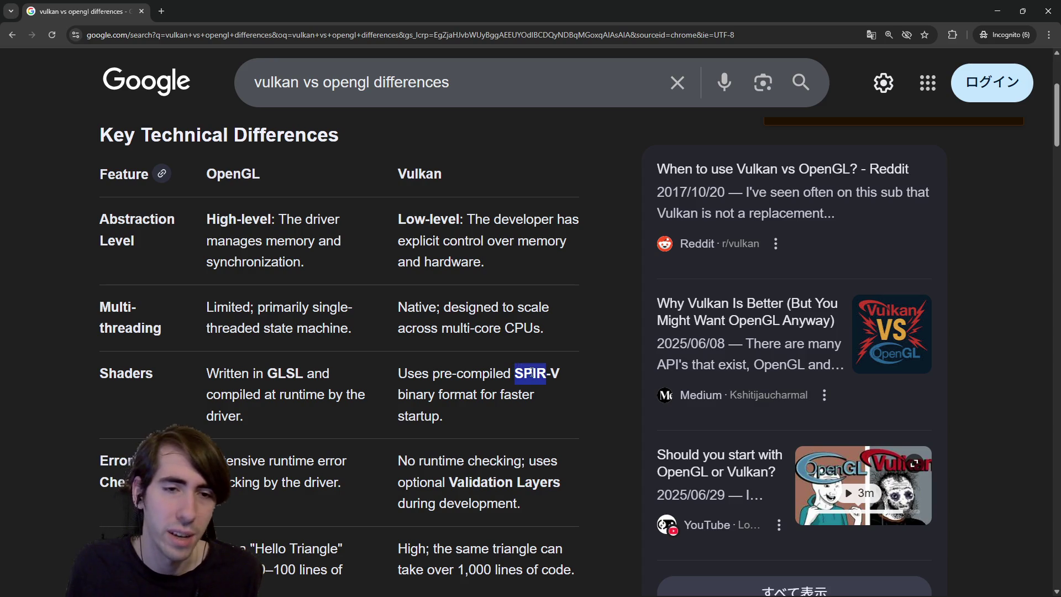
pyautogui.click(526, 355)
pyautogui.doubleClick(280, 373)
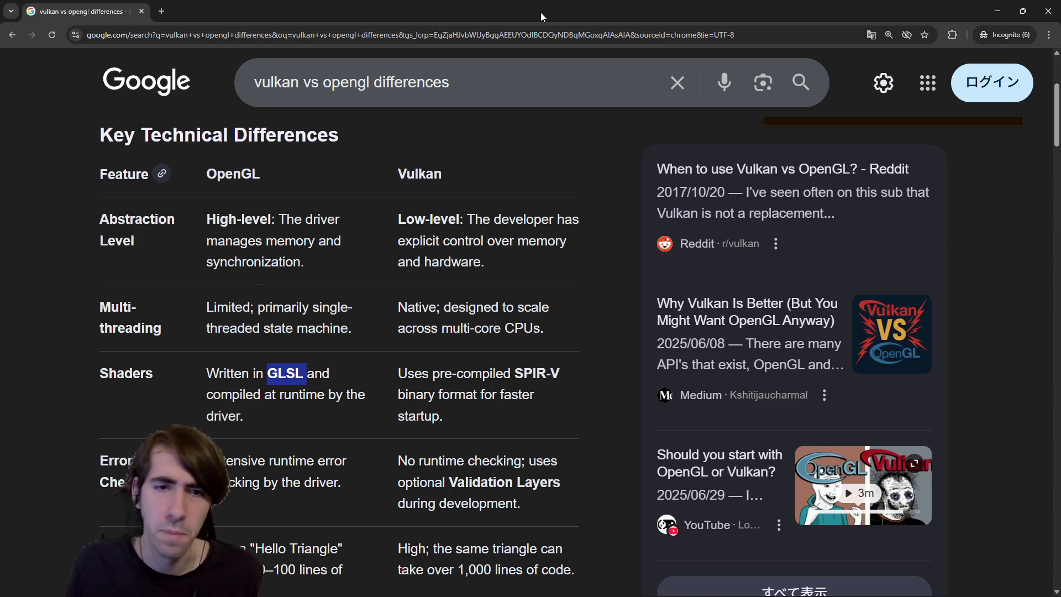
pyautogui.doubleClick(532, 374)
# Step: Start a new Vulkan line 'Uses pre compiled' below the texture views note
pyautogui.hotkey('alt', 'Tab')
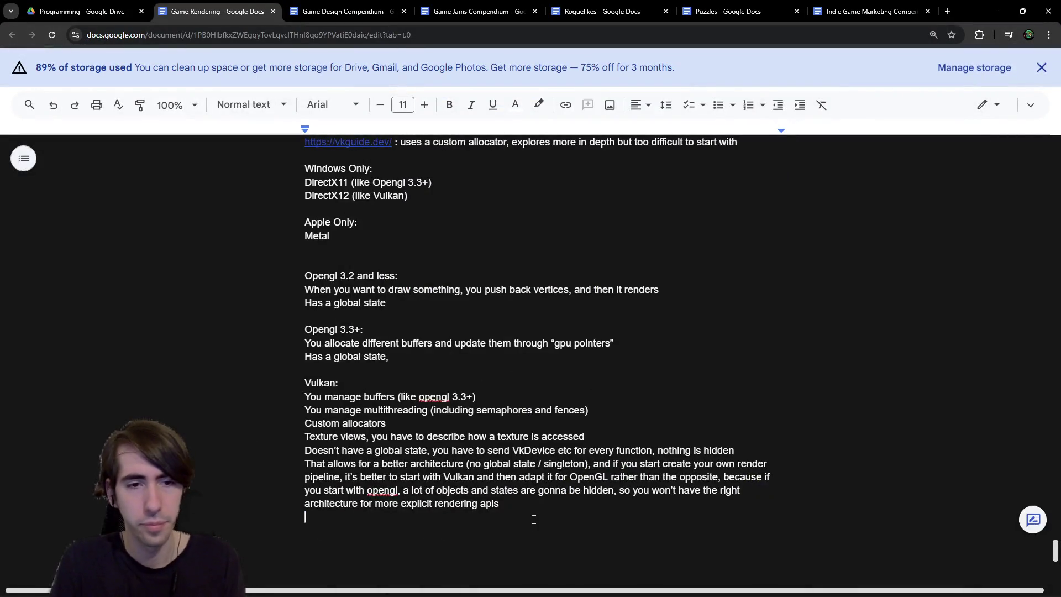
pyautogui.click(682, 438)
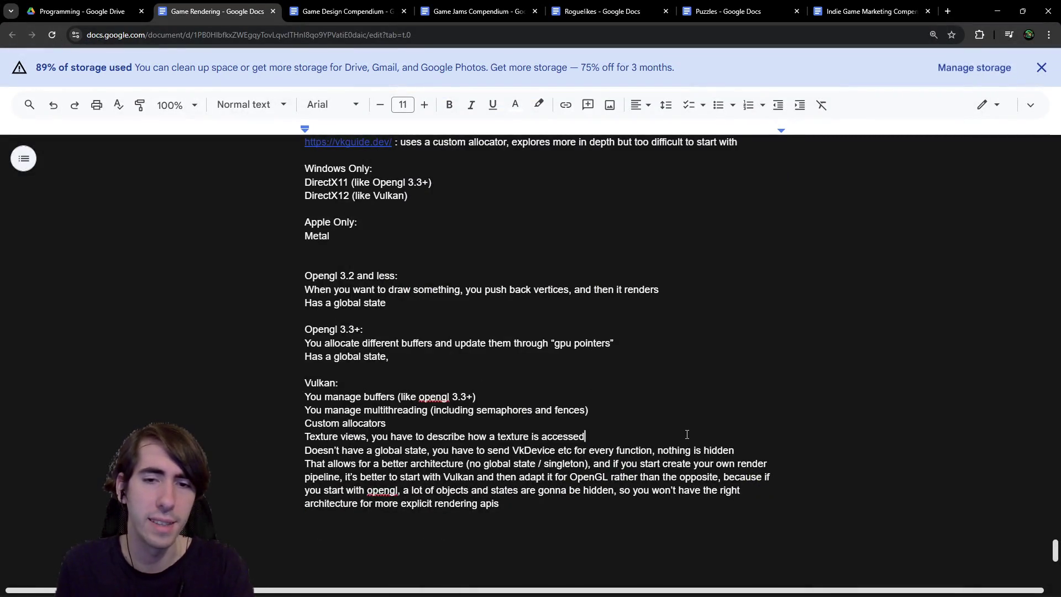
pyautogui.press('Return')
pyautogui.write('Uses ')
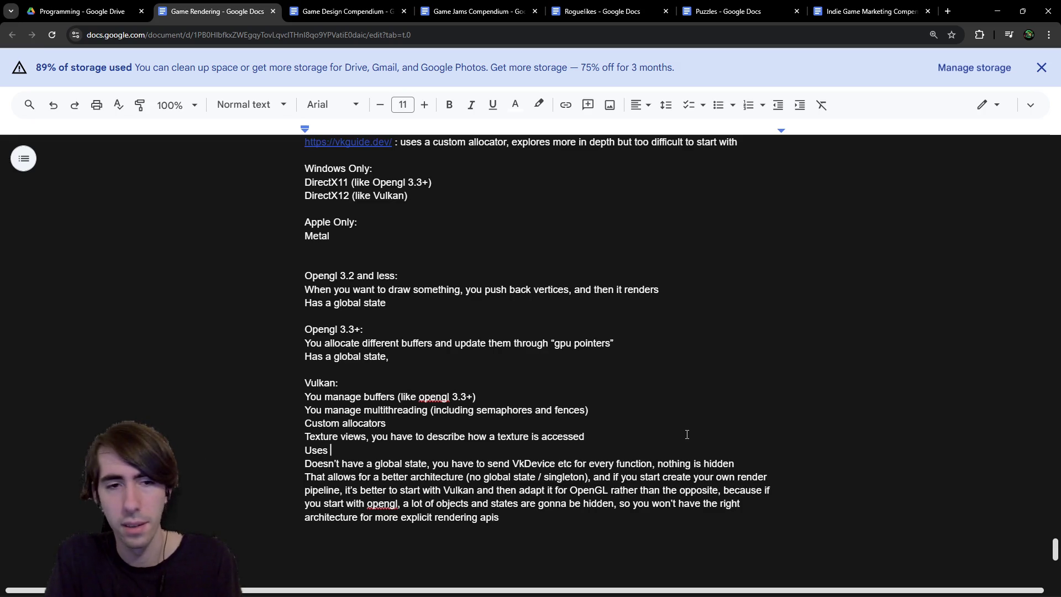
pyautogui.write('pre compiled')
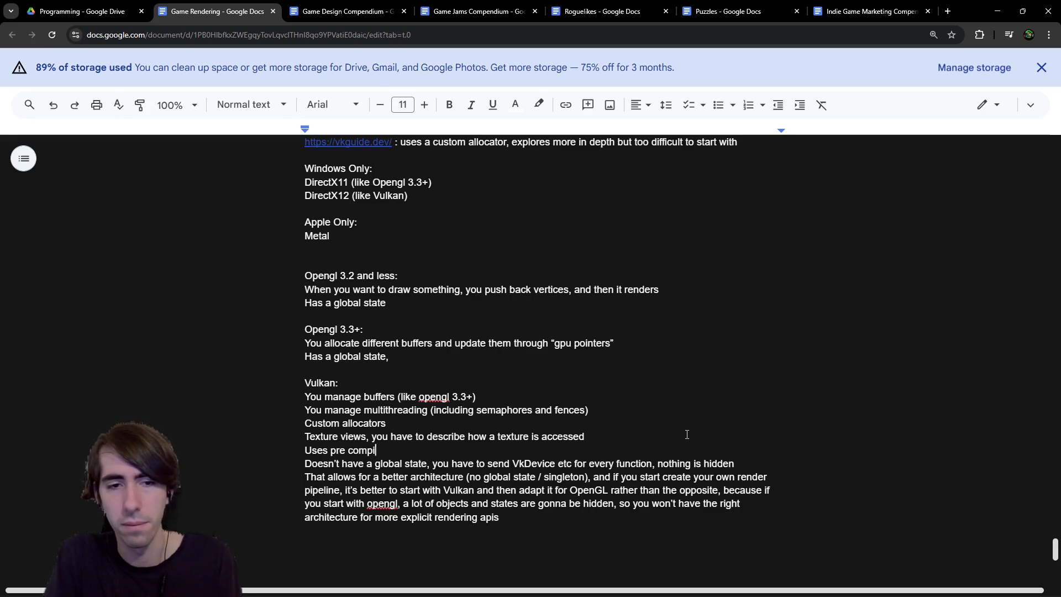
# Step: Under OpenGL 3.3+, add 'Shaders are compiled when the application is open'
pyautogui.press('Up')
pyautogui.press('Up')
pyautogui.press('Up')
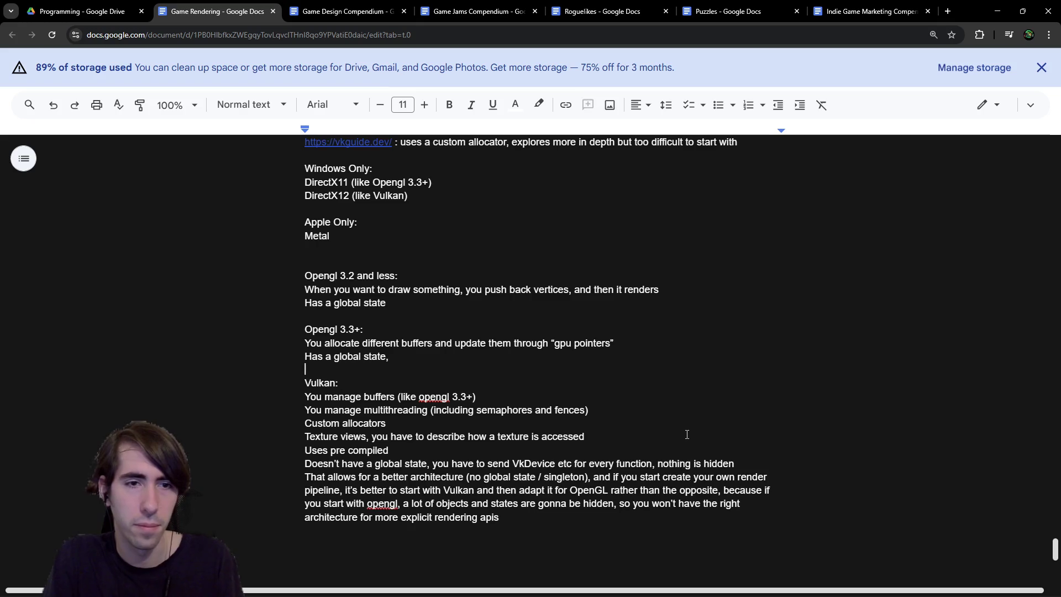
pyautogui.press('Return')
pyautogui.press('Up')
pyautogui.write('Comp')
pyautogui.hotkey('ctrl', 'BackSpace')
pyautogui.write('Shaders are ')
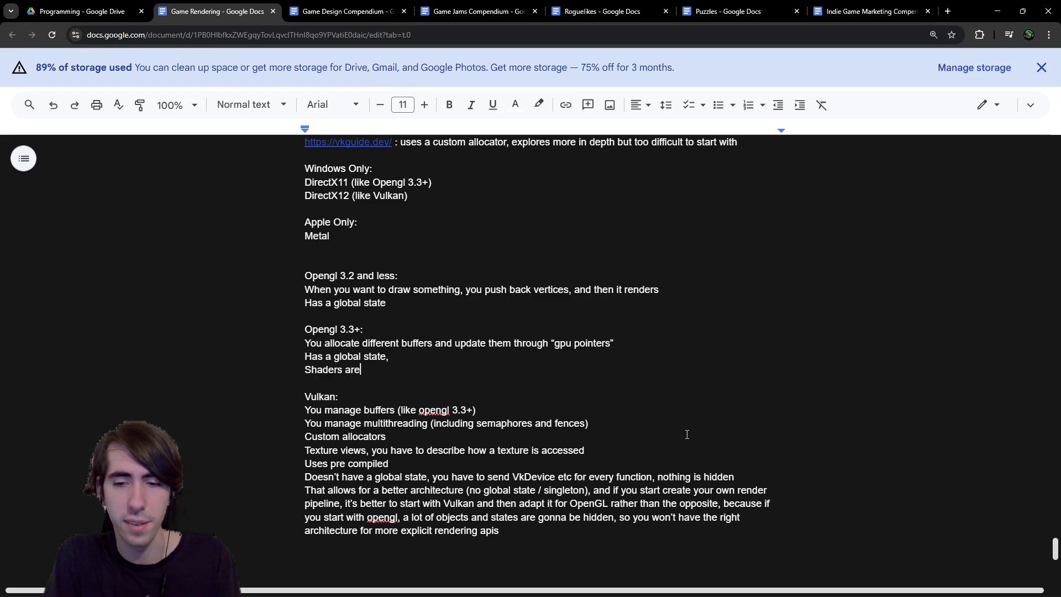
pyautogui.write('compiled')
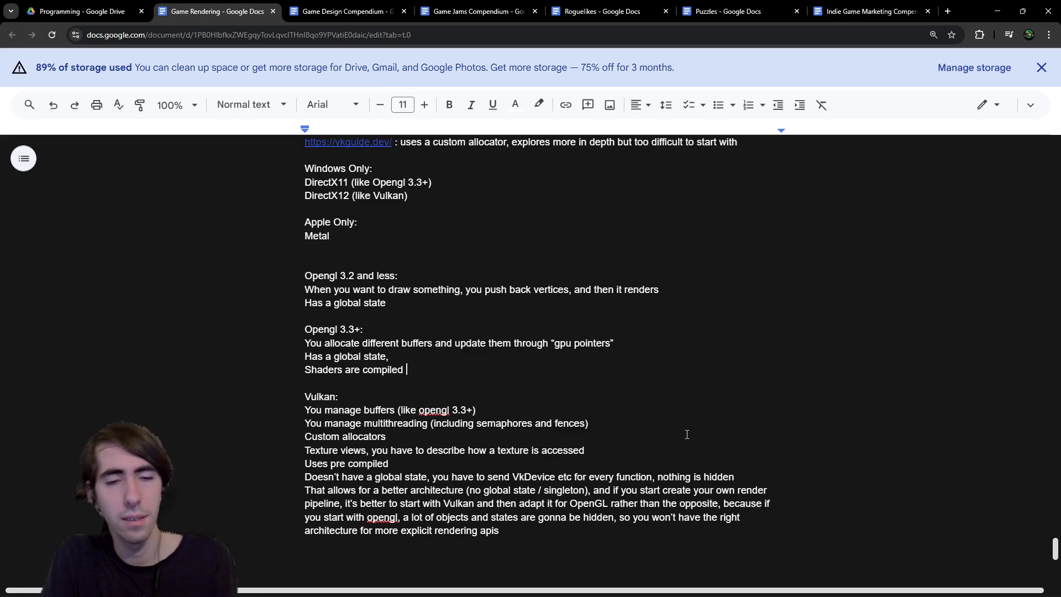
pyautogui.write('when the application is open')
# Step: Complete the Vulkan line as 'Uses pre compiled shaders to reduce initialization latency'
pyautogui.press('Down')
pyautogui.press('Down')
pyautogui.press('Down')
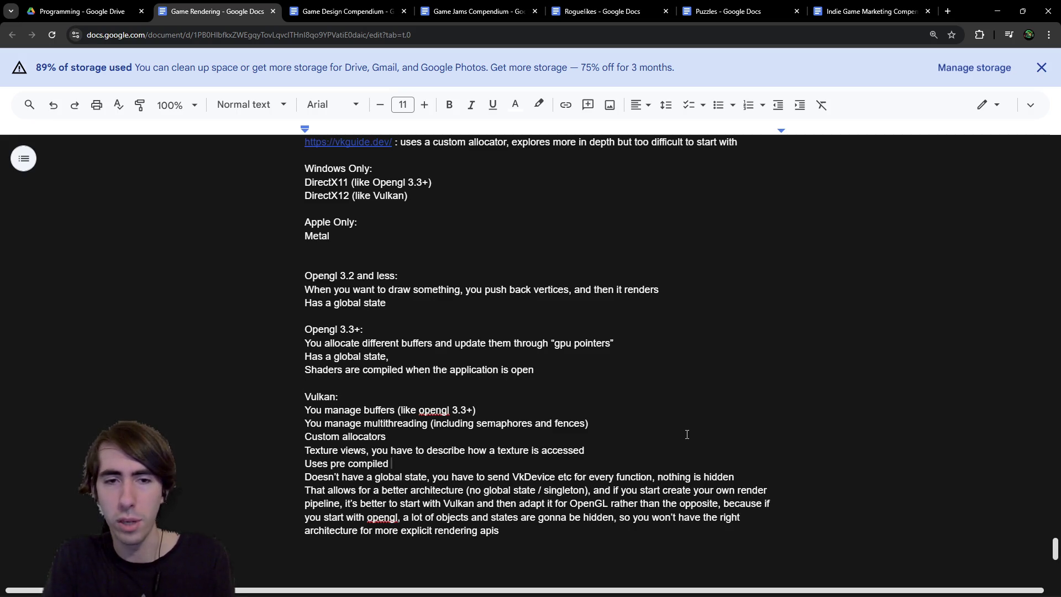
pyautogui.write('shaders ')
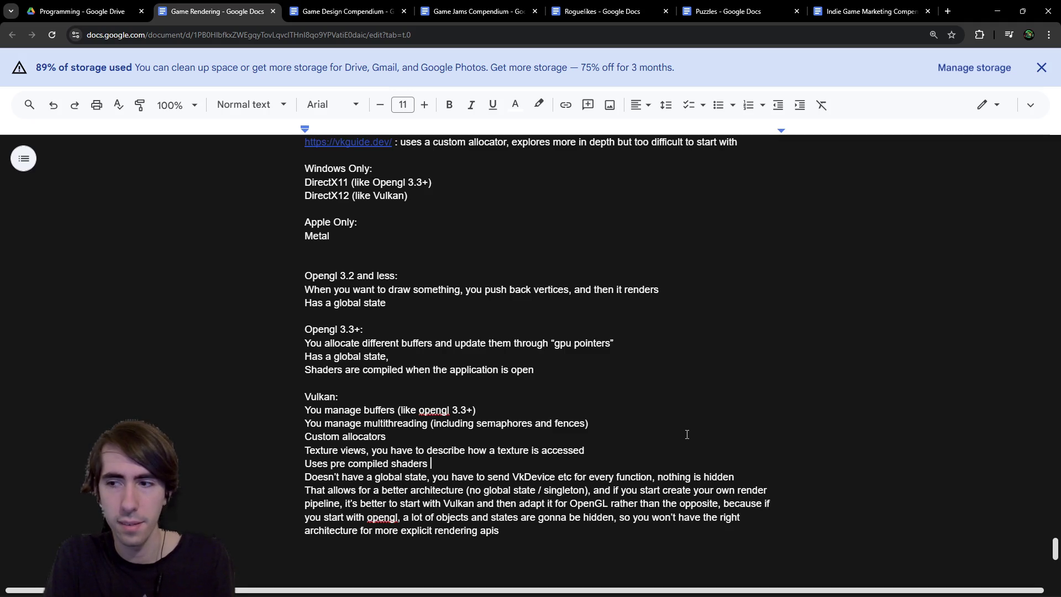
pyautogui.write('to re')
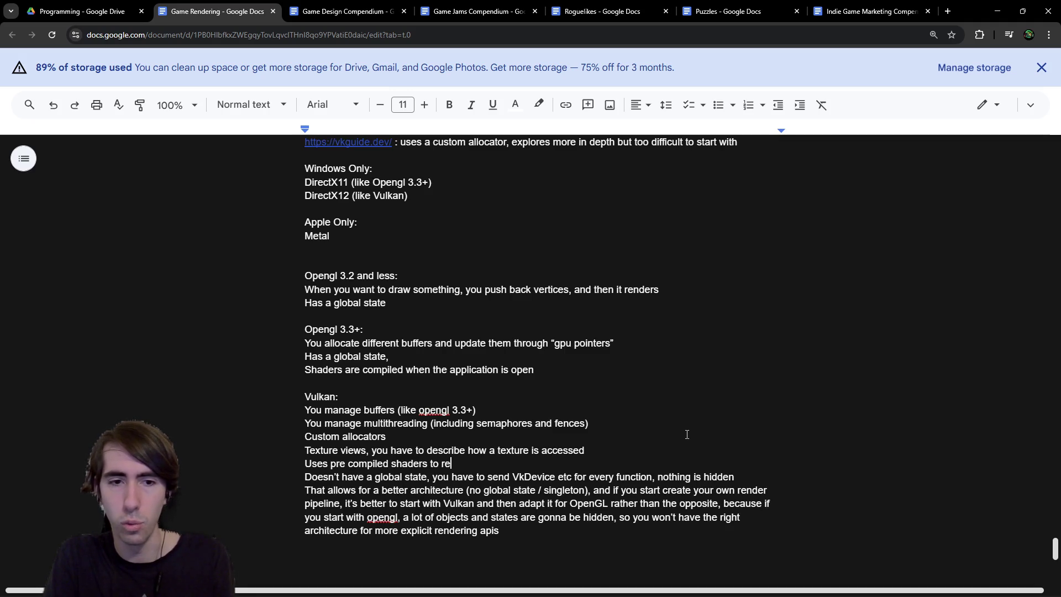
pyautogui.write('duce')
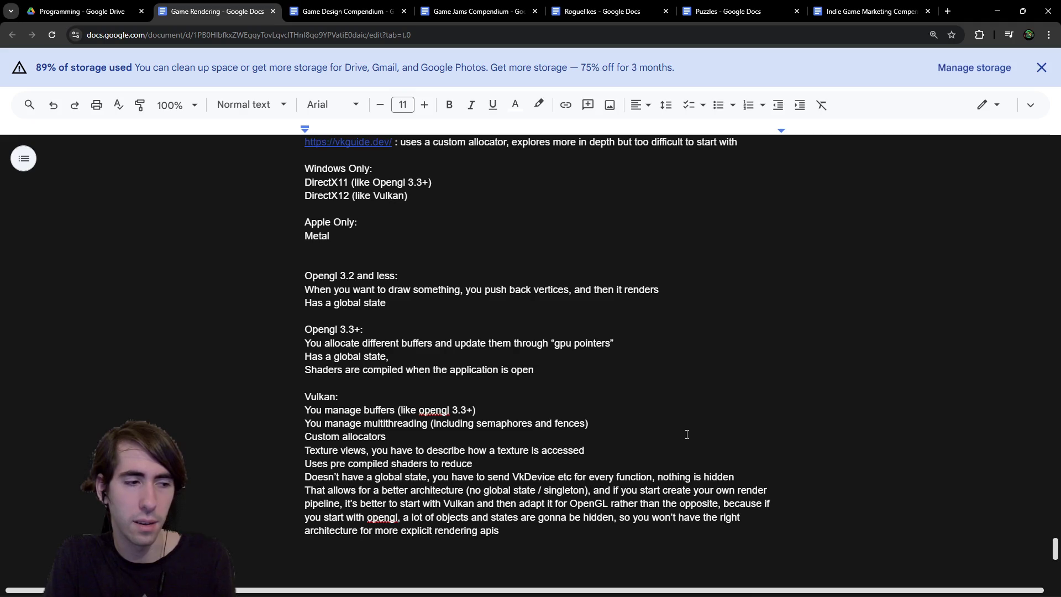
pyautogui.write(' latency')
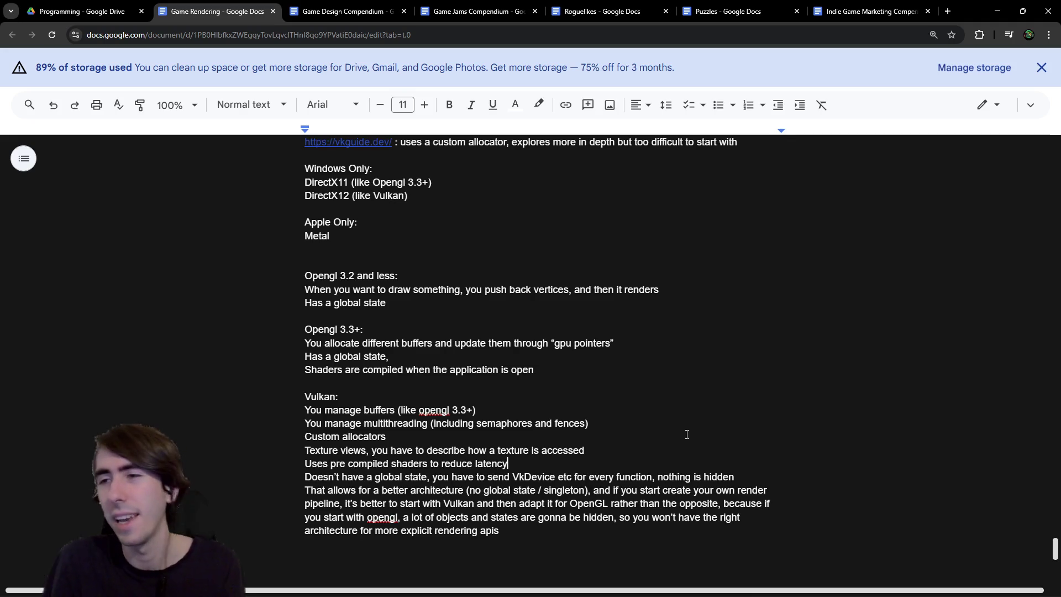
pyautogui.hotkey('ctrl', 'Left')
pyautogui.write('runtime')
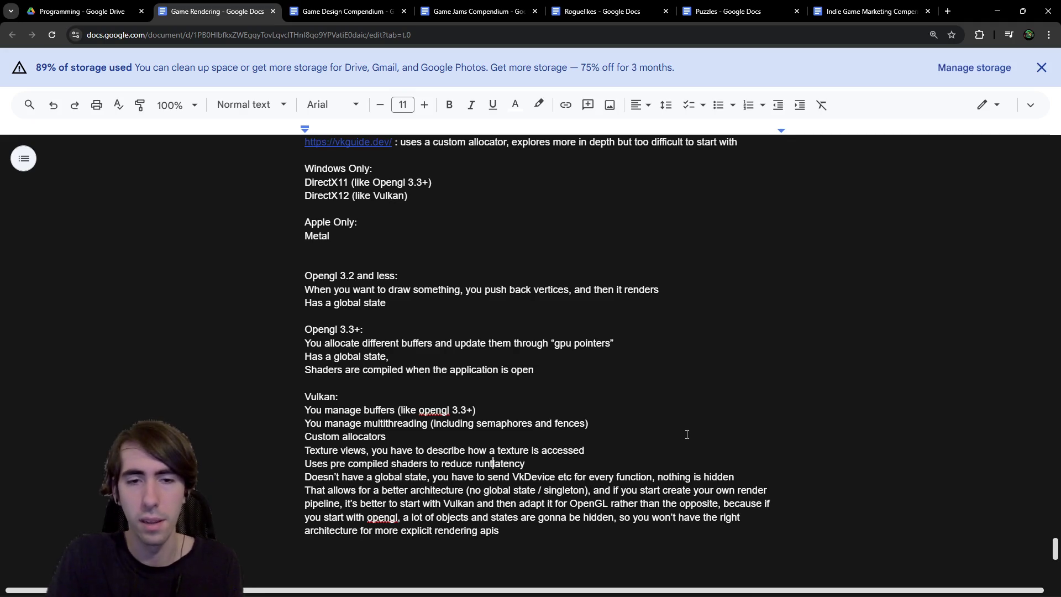
pyautogui.press('End')
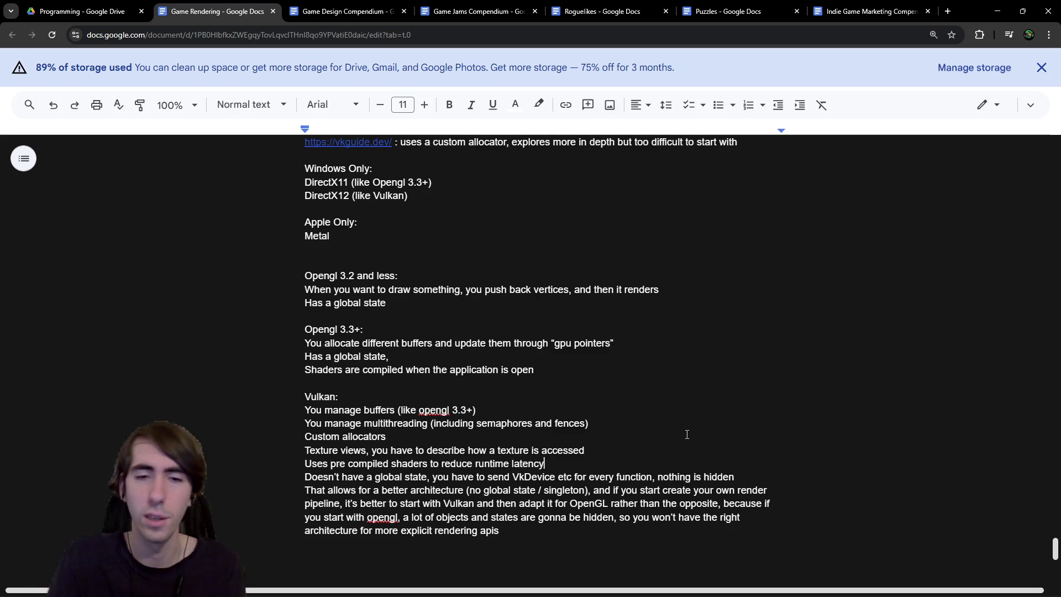
pyautogui.hotkey('ctrl', 'z')
pyautogui.write('initialization')
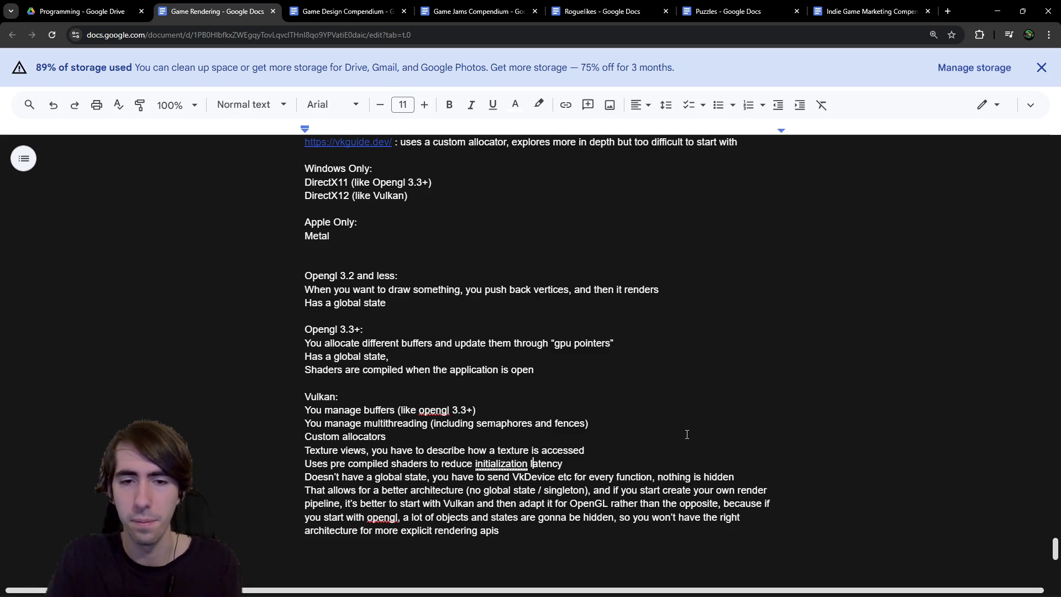
# Step: Append ', that can be coded from glsl or hlsl' to the Vulkan line and '(gpu)uses glsl' to the OpenGL line
pyautogui.press('End')
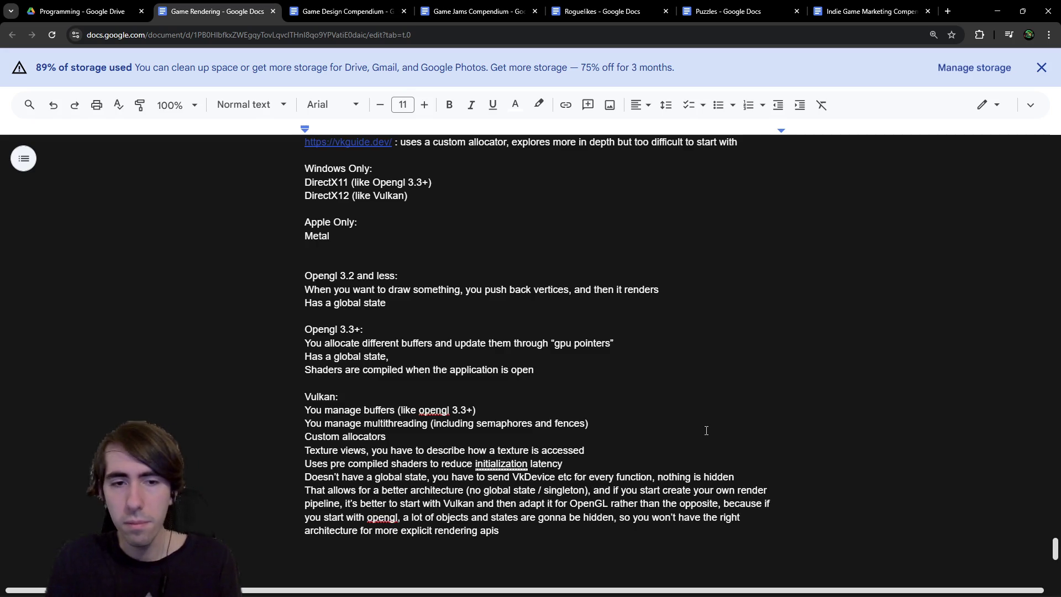
pyautogui.write(', ')
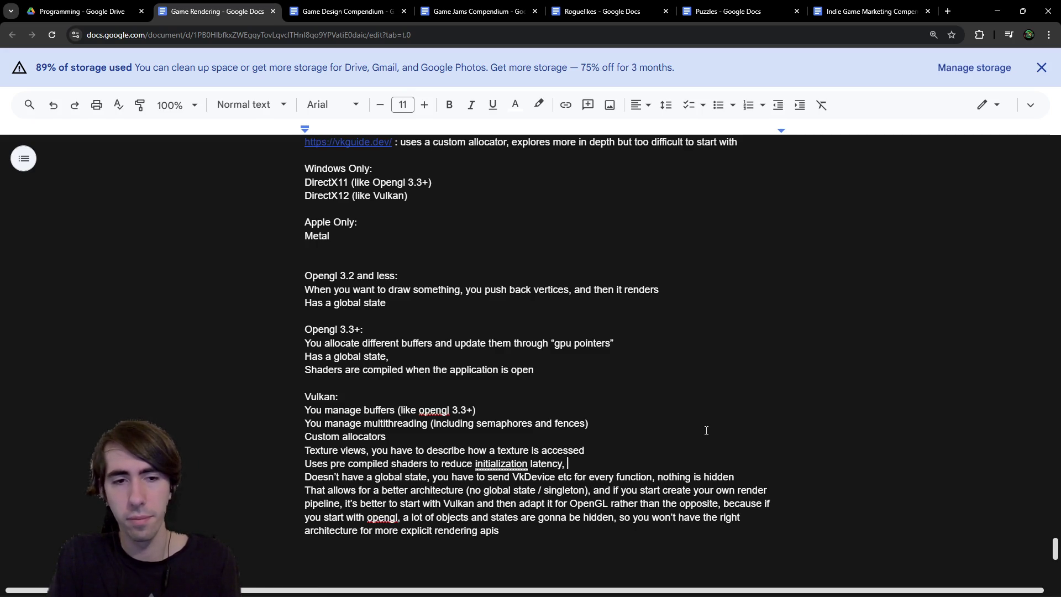
pyautogui.write('that can be m')
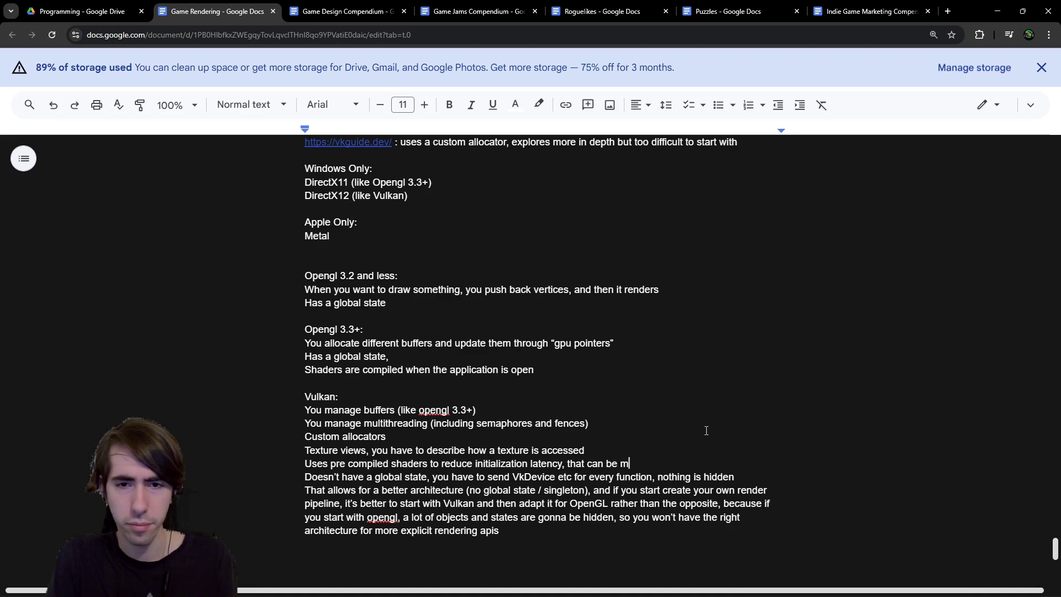
pyautogui.press('BackSpace')
pyautogui.write('coded from g')
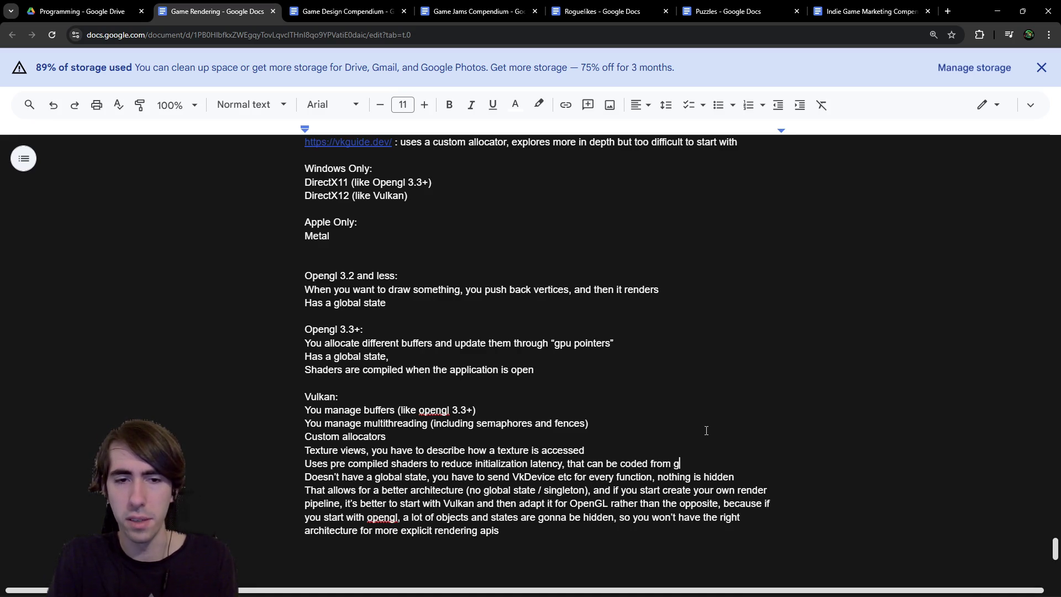
pyautogui.write('lsl ')
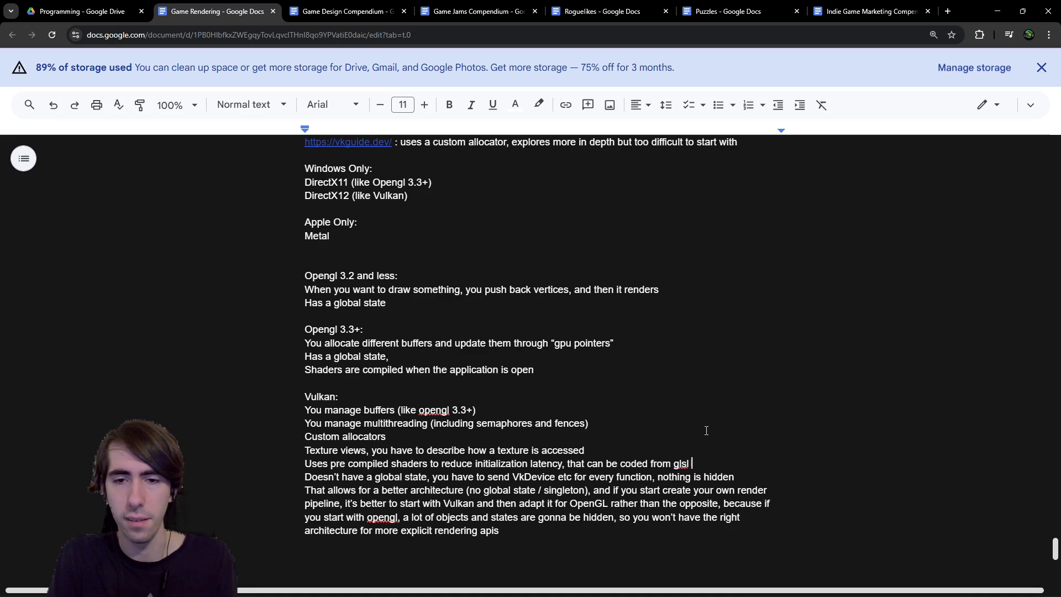
pyautogui.write('or hlsl')
pyautogui.press('Up')
pyautogui.press('Up')
pyautogui.press('Up')
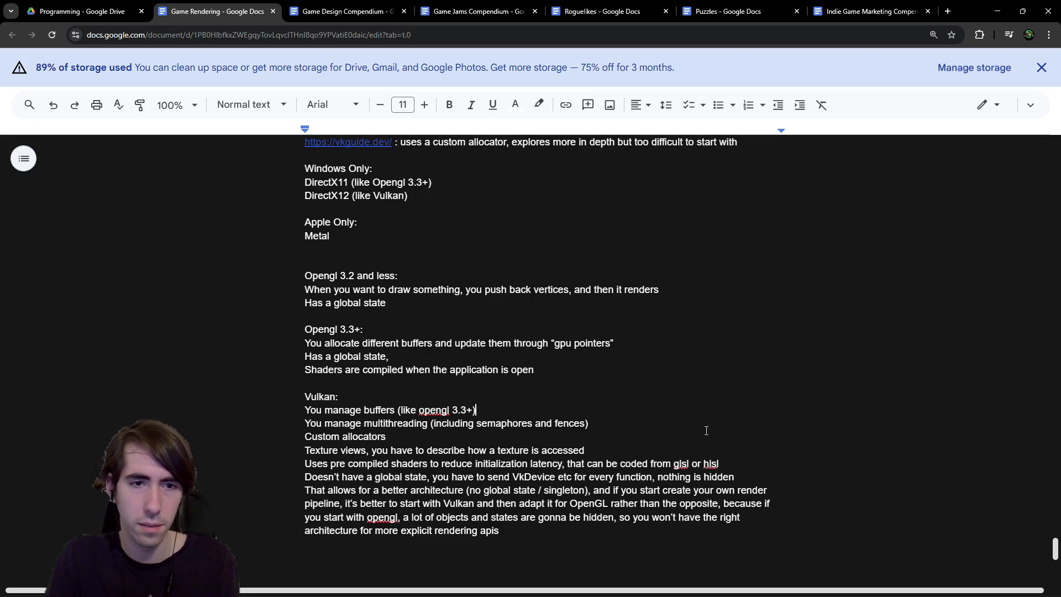
pyautogui.write('(')
pyautogui.write('gpu)')
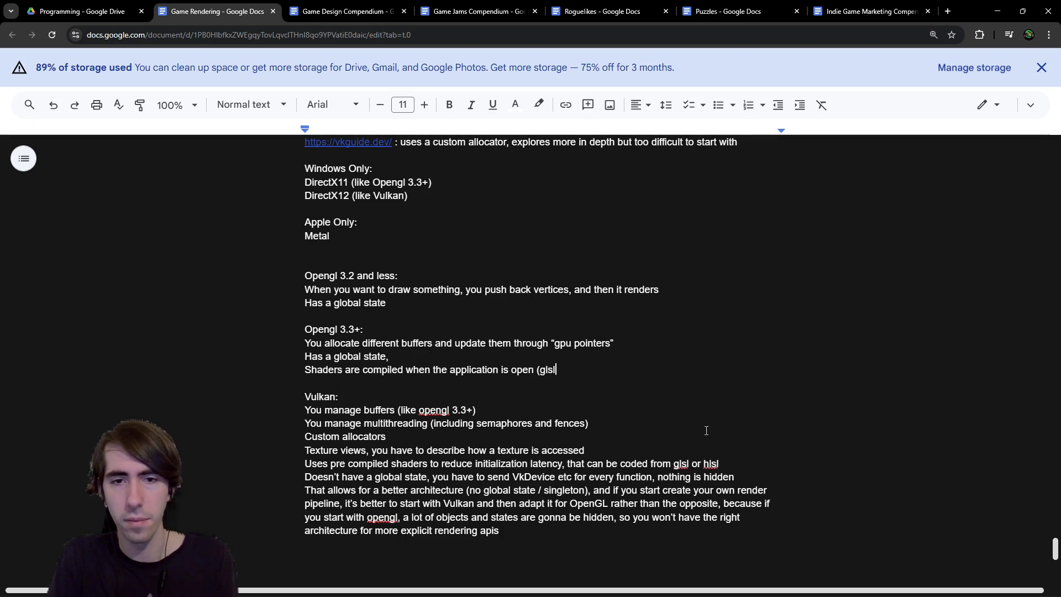
pyautogui.write('uses glsl')
# Step: Label the Vulkan pre compiled shaders as '(SpirV)'
pyautogui.press('Down')
pyautogui.press('Down')
pyautogui.press('Down')
pyautogui.hotkey('ctrl', 'Left')
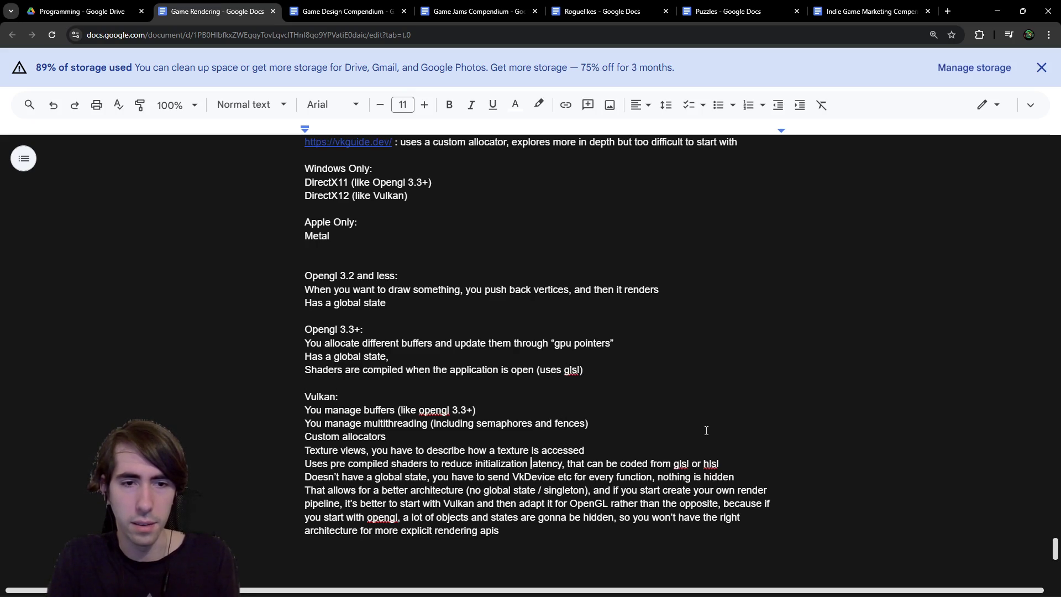
pyautogui.write('(Spri')
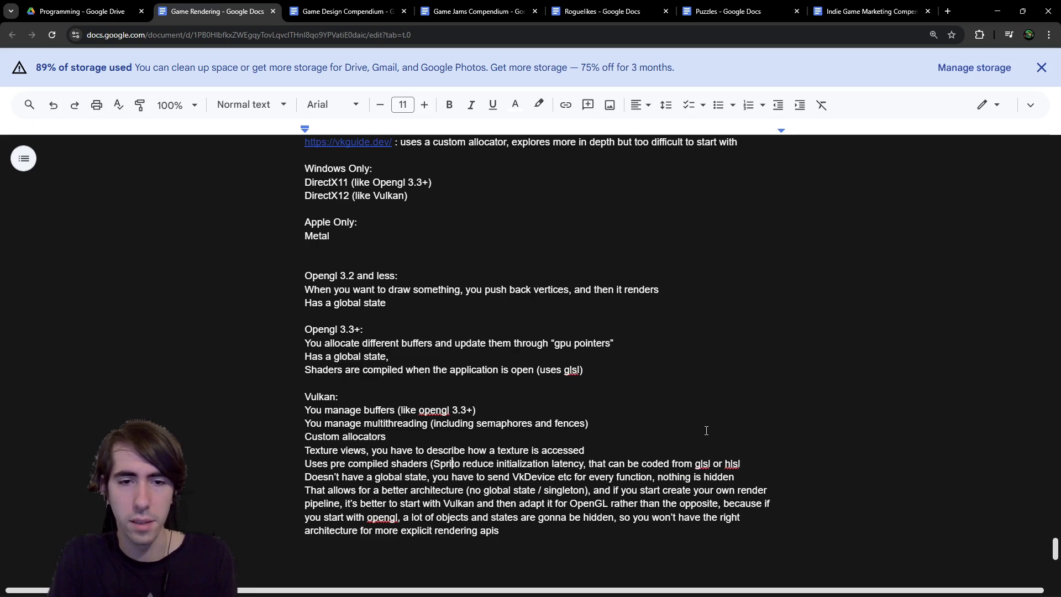
pyautogui.press('BackSpace')
pyautogui.press('BackSpace')
pyautogui.write('irV')
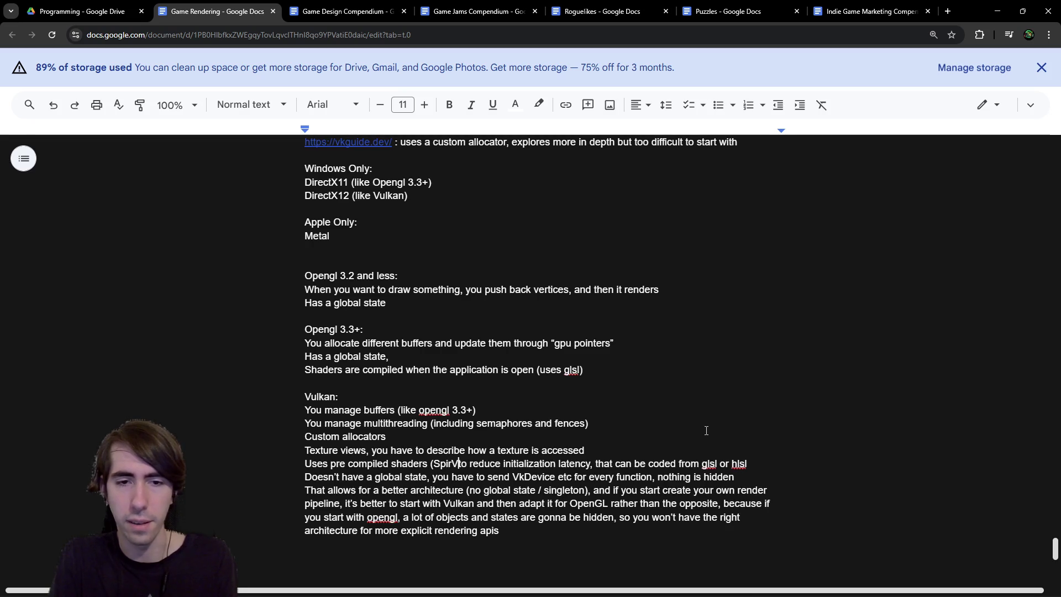
pyautogui.write(')')
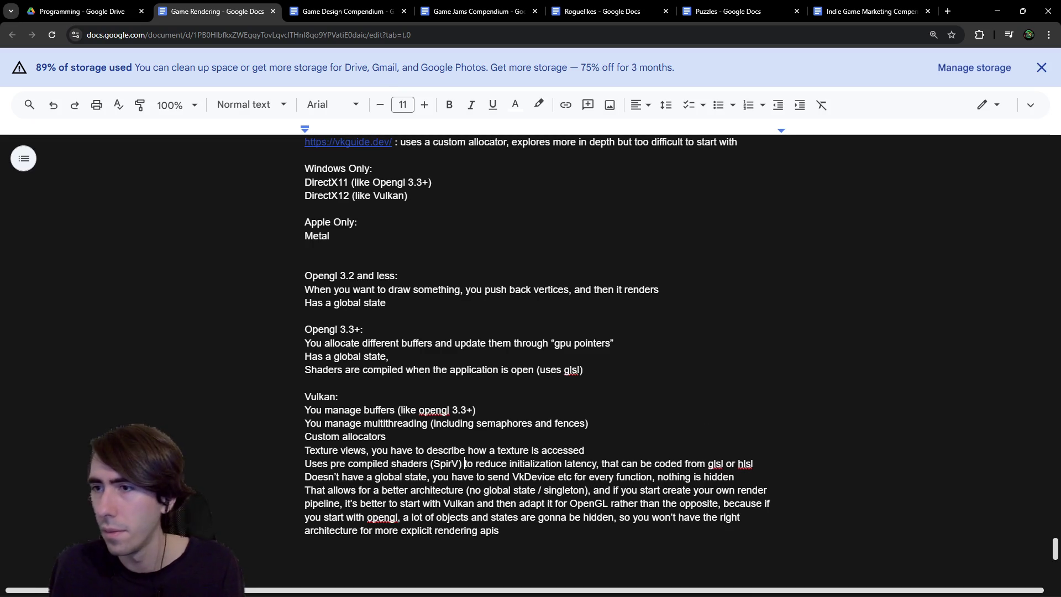
pyautogui.hotkey('alt', 'Tab')
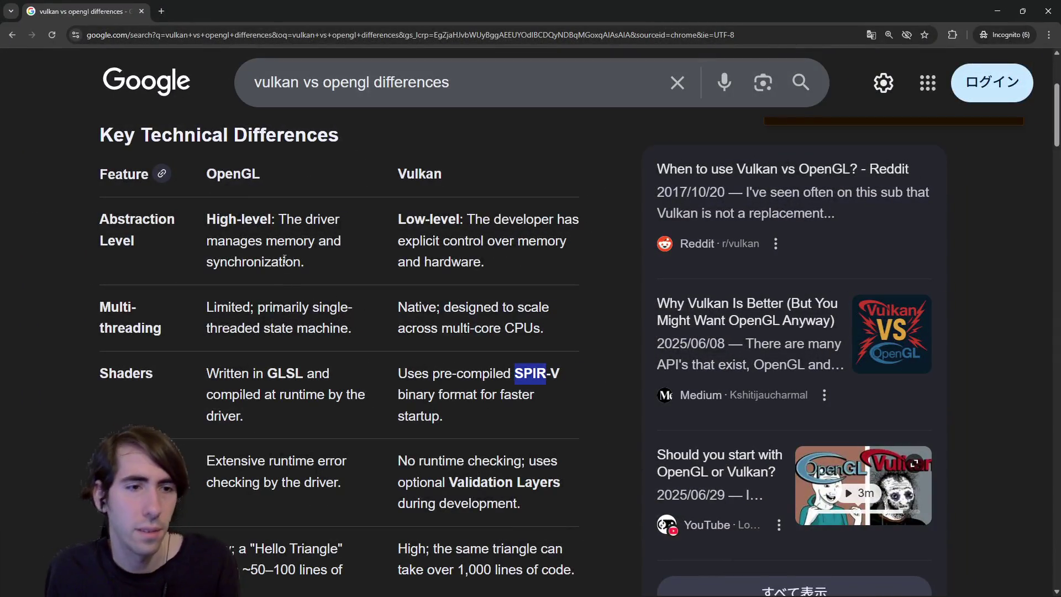
# Step: Read the developer comparison on Vulkan error checking and Validation Layers
pyautogui.scroll(-2, 274, 285)
pyautogui.scroll(-1, 169, 345)
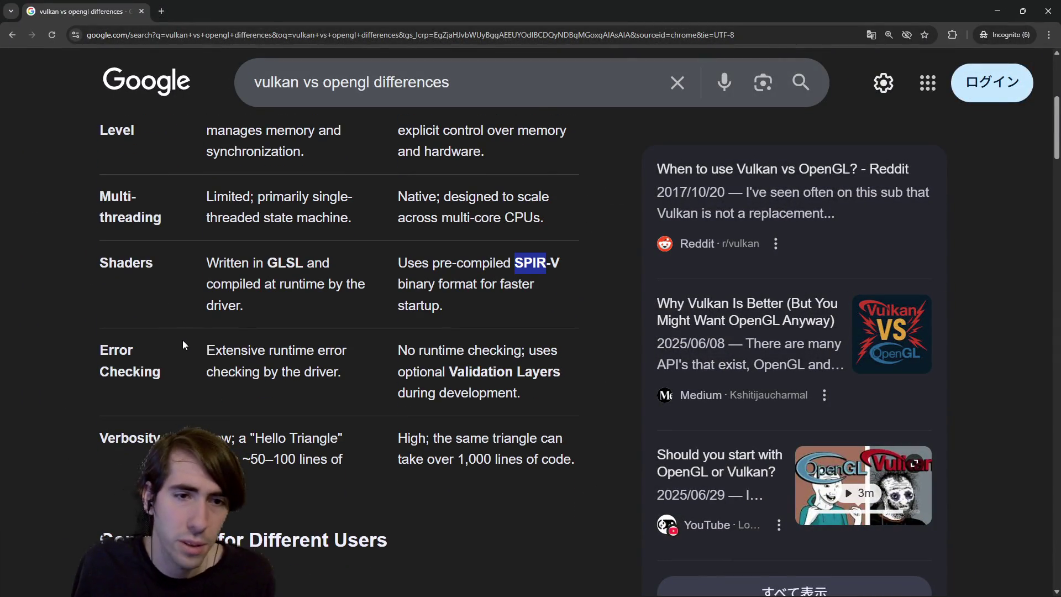
pyautogui.moveTo(187, 340)
pyautogui.mouseDown()
pyautogui.moveTo(340, 376)
pyautogui.moveTo(372, 365)
pyautogui.moveTo(486, 412)
pyautogui.moveTo(521, 398)
pyautogui.mouseUp()
pyautogui.click(520, 398)
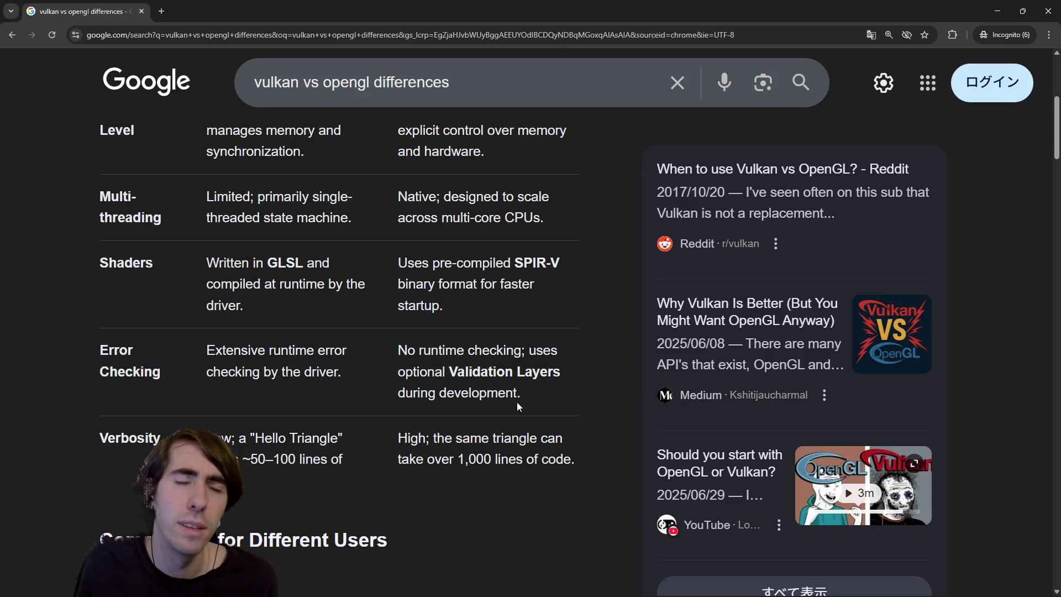
pyautogui.moveTo(528, 396); pyautogui.dragTo(435, 370)
pyautogui.click(437, 369)
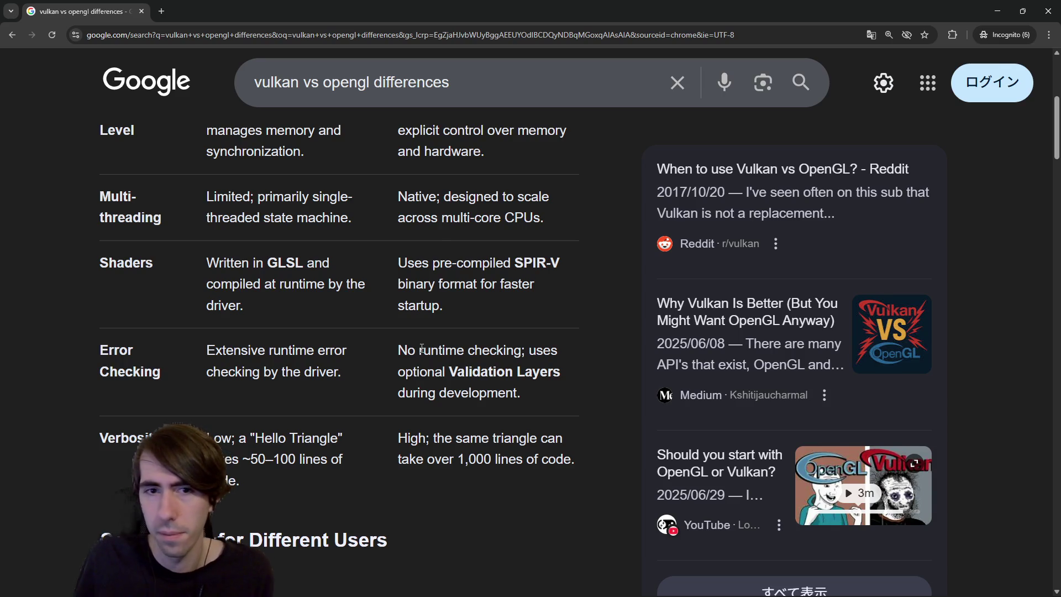
pyautogui.scroll(-3, 421, 350)
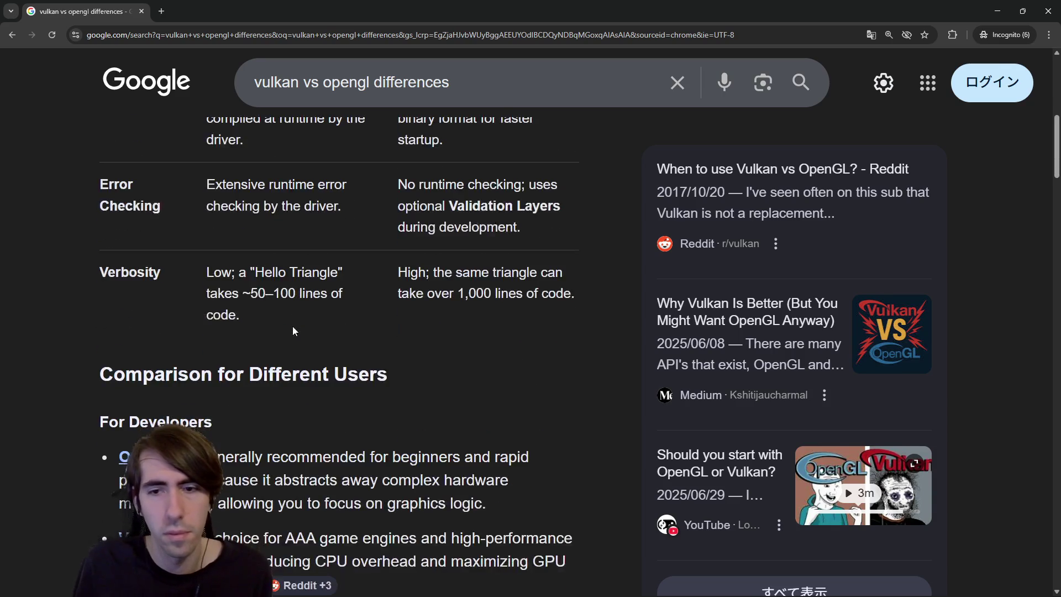
pyautogui.scroll(-3, 284, 382)
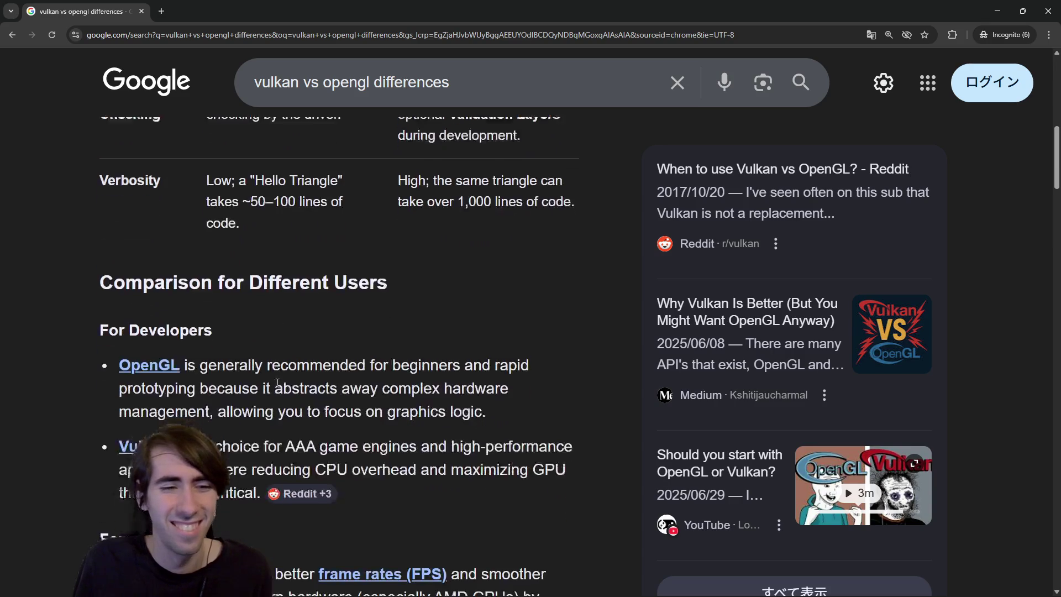
pyautogui.scroll(-3, 284, 377)
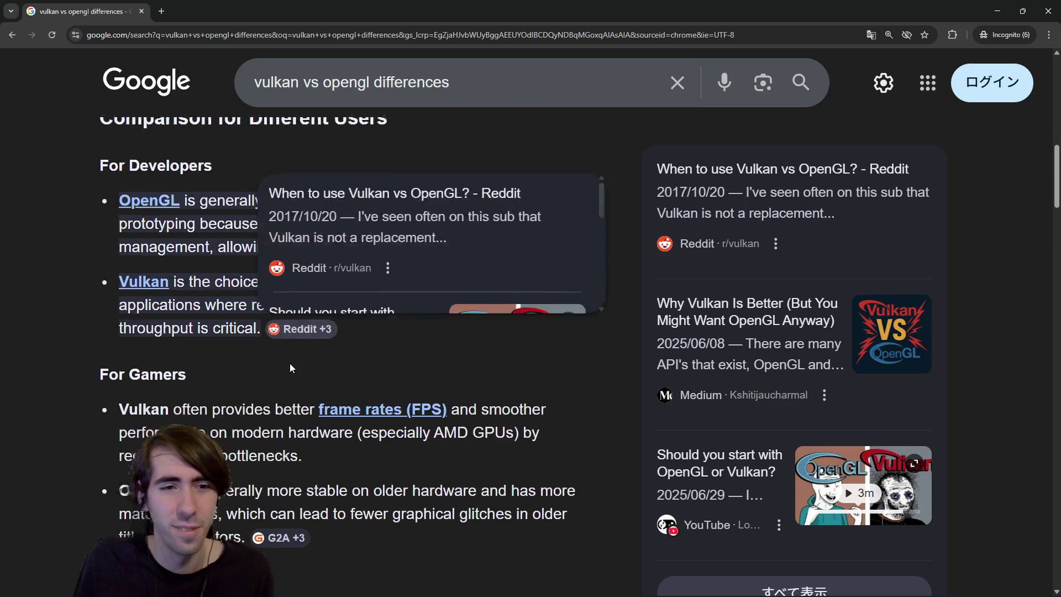
pyautogui.scroll(4, 438, 346)
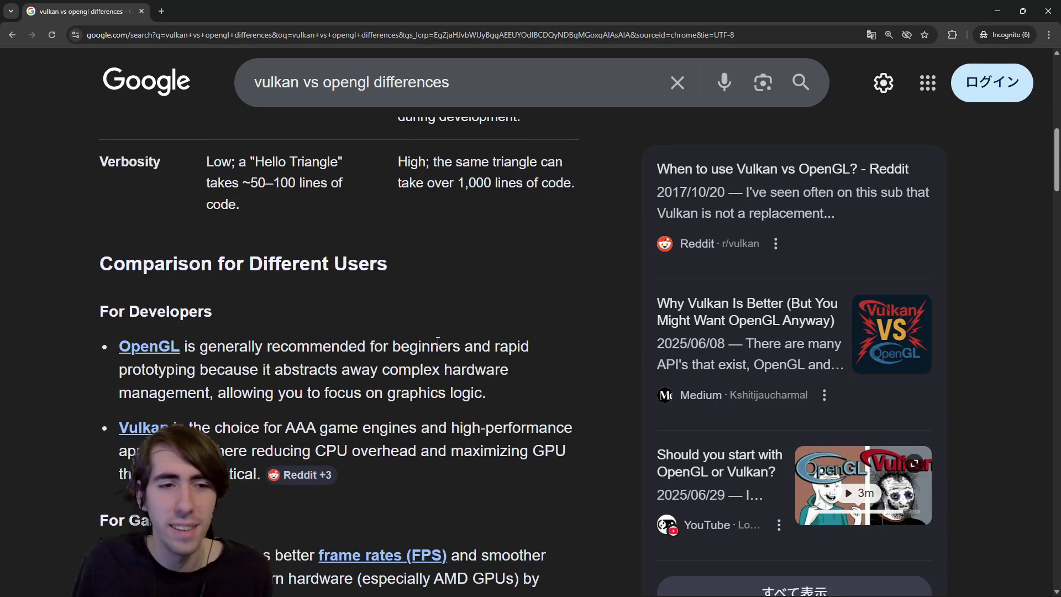
pyautogui.hotkey('alt', 'Tab')
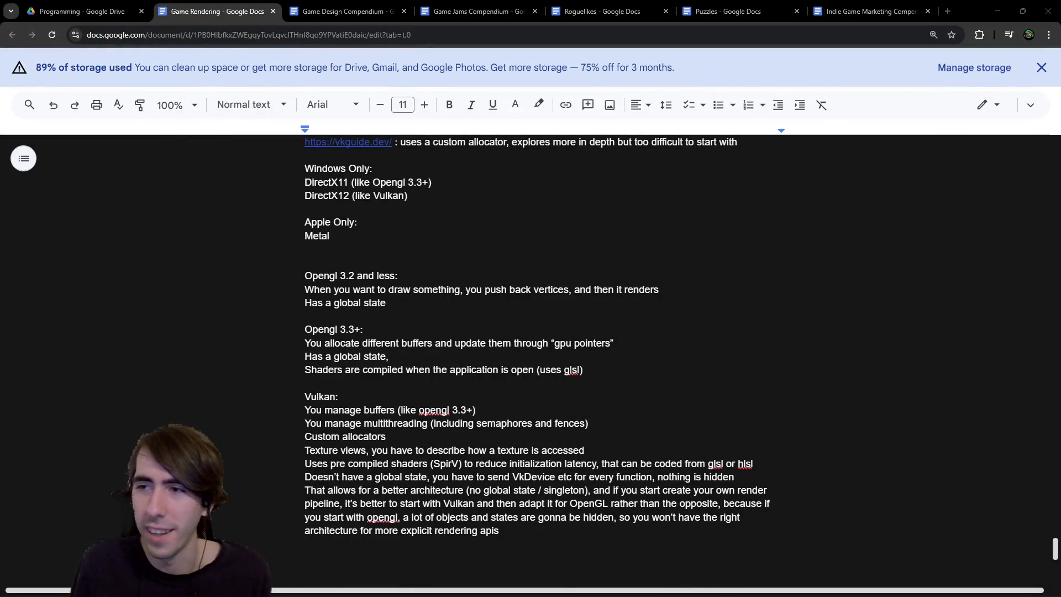
# Step: Switch from the Vulkan notes back to the vulkan vs opengl search results
pyautogui.hotkey('alt', 'Tab')
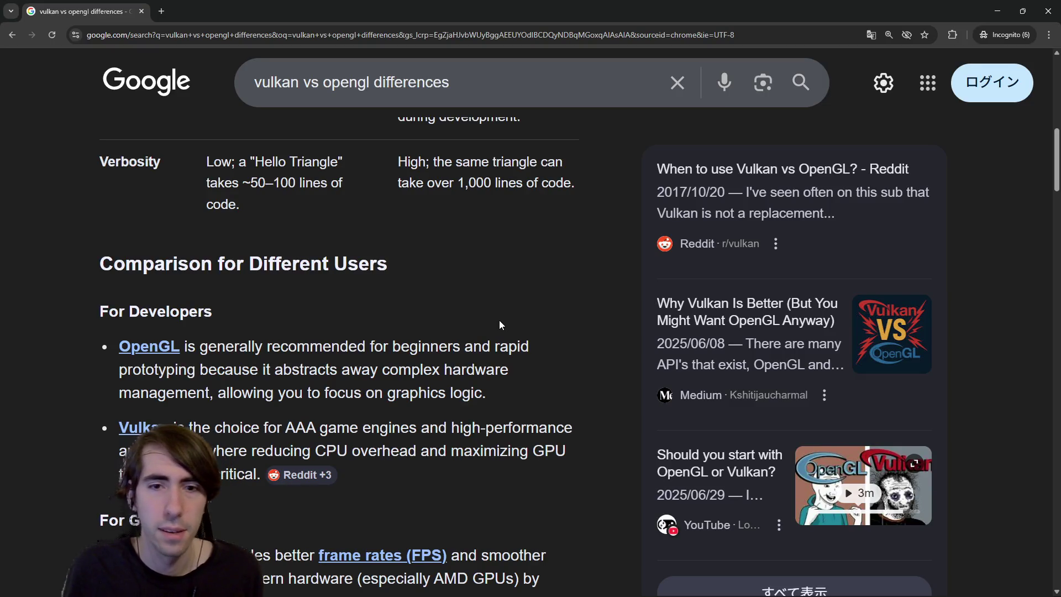
# Step: Switch to the 画像 image results and preview The Road to Vulkan diagram
pyautogui.scroll(3, 499, 325)
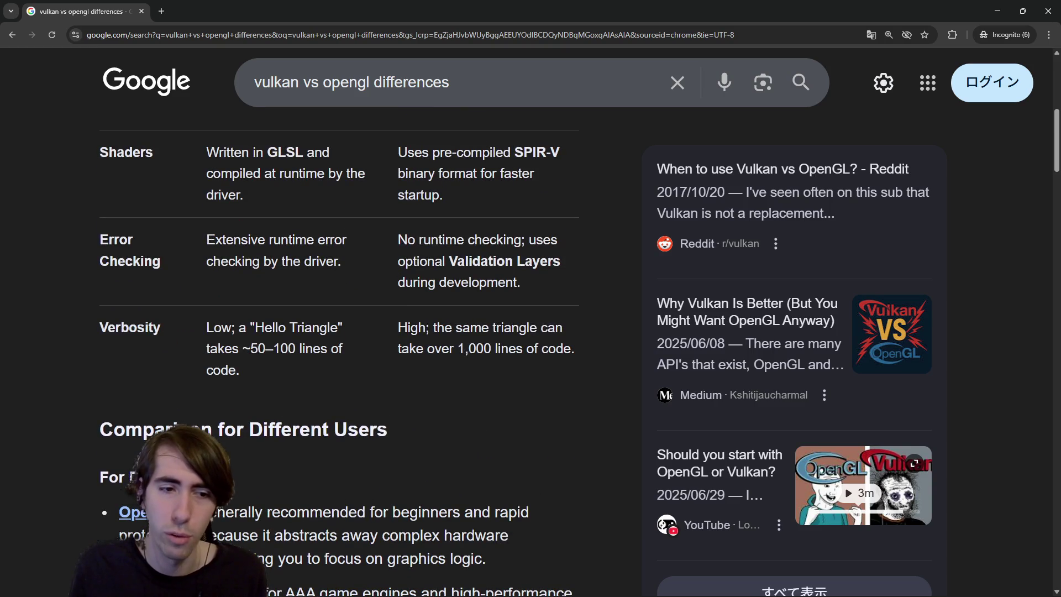
pyautogui.scroll(6, 287, 423)
pyautogui.scroll(-7, 286, 423)
pyautogui.scroll(5, 287, 423)
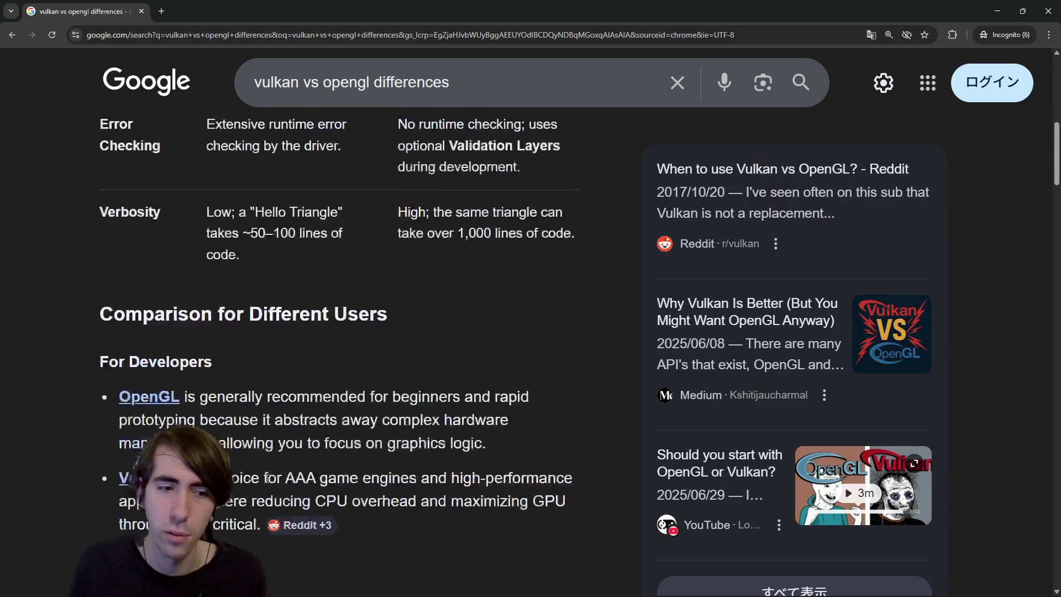
pyautogui.scroll(4, 286, 423)
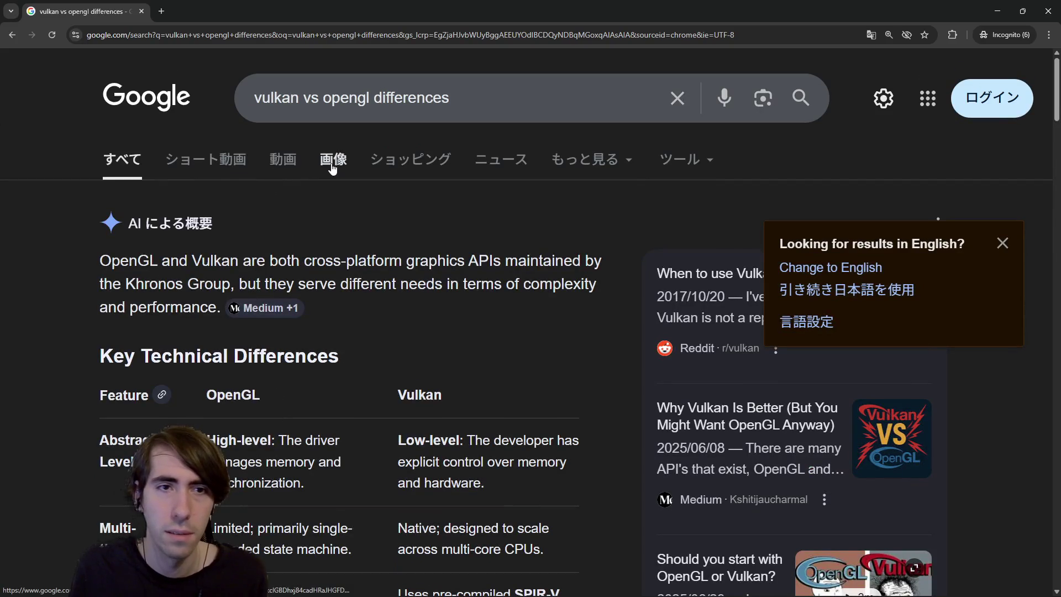
pyautogui.click(332, 159)
pyautogui.scroll(-2, 333, 298)
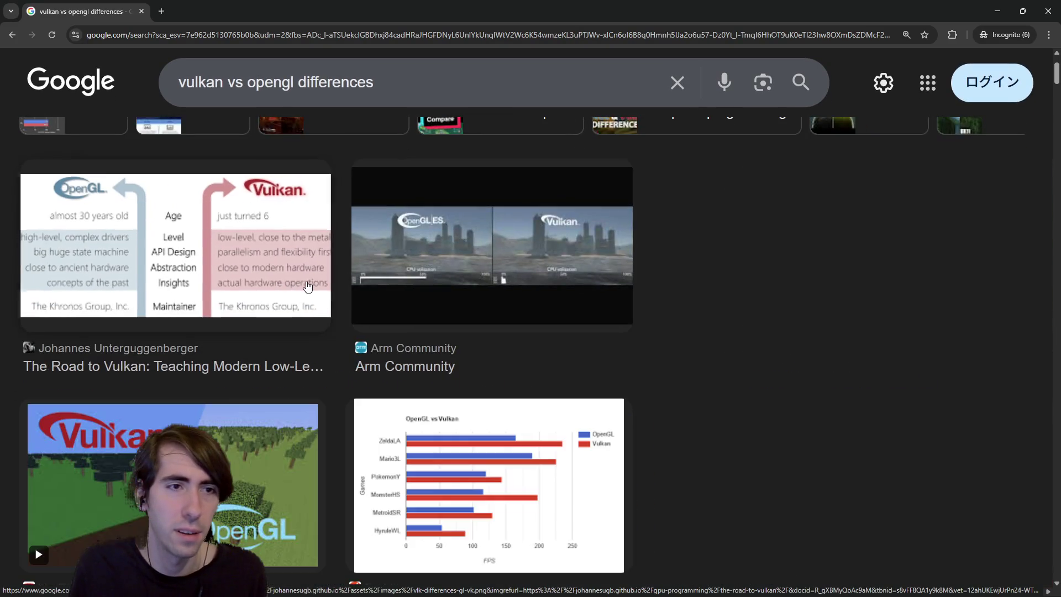
pyautogui.click(313, 288)
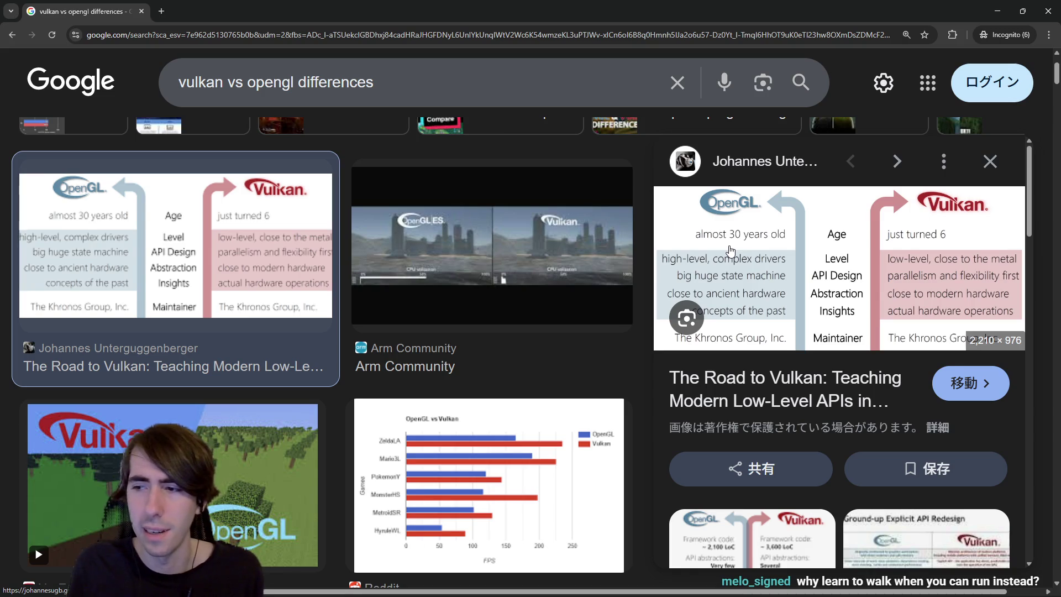
# Step: Browse further image results, then close the search tab
pyautogui.scroll(-2, 731, 250)
pyautogui.scroll(2, 731, 250)
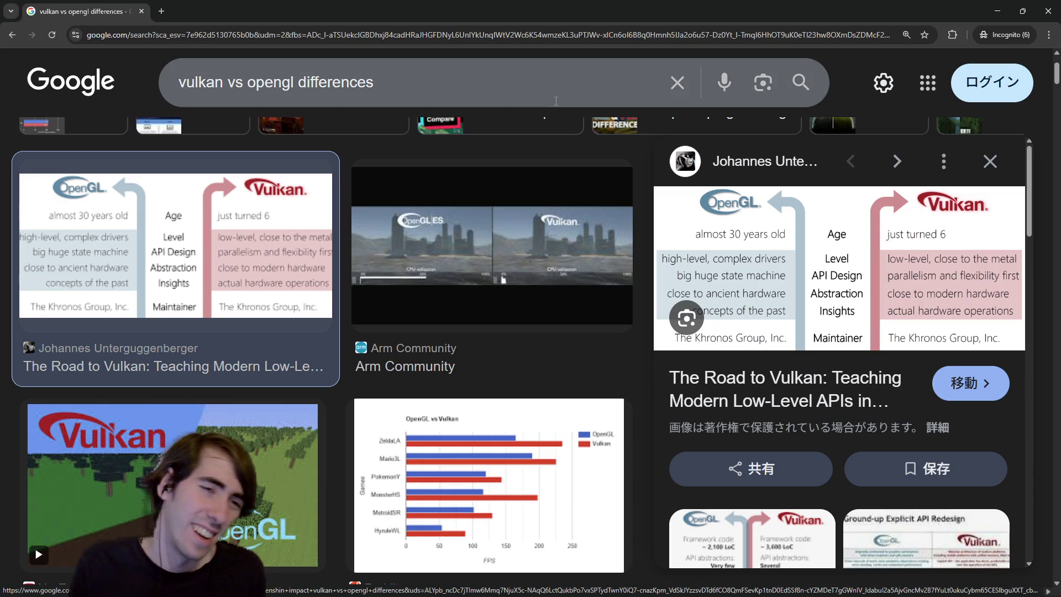
pyautogui.scroll(-8, 563, 191)
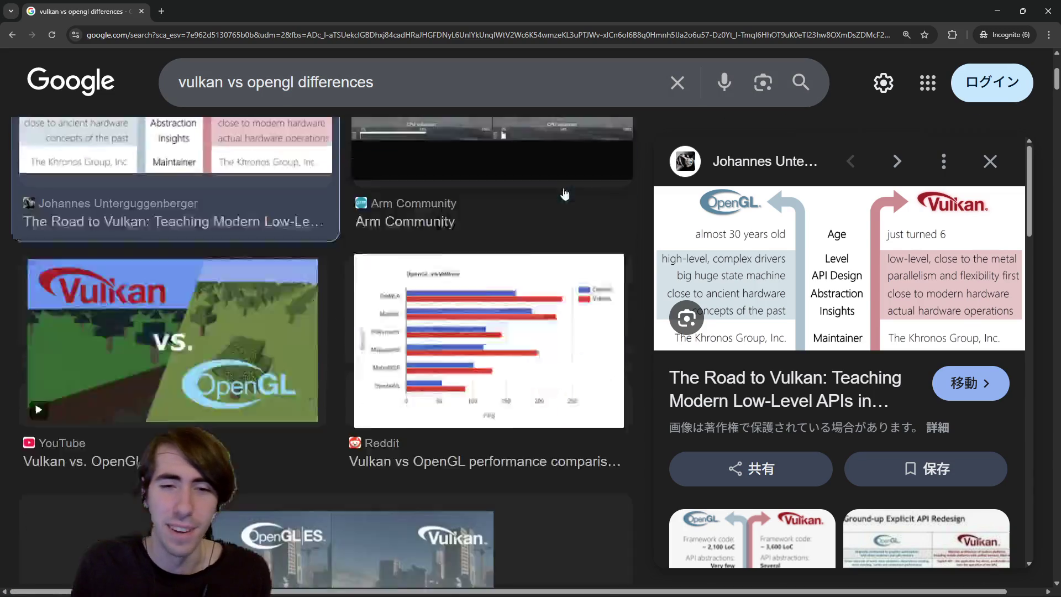
pyautogui.scroll(-2, 563, 190)
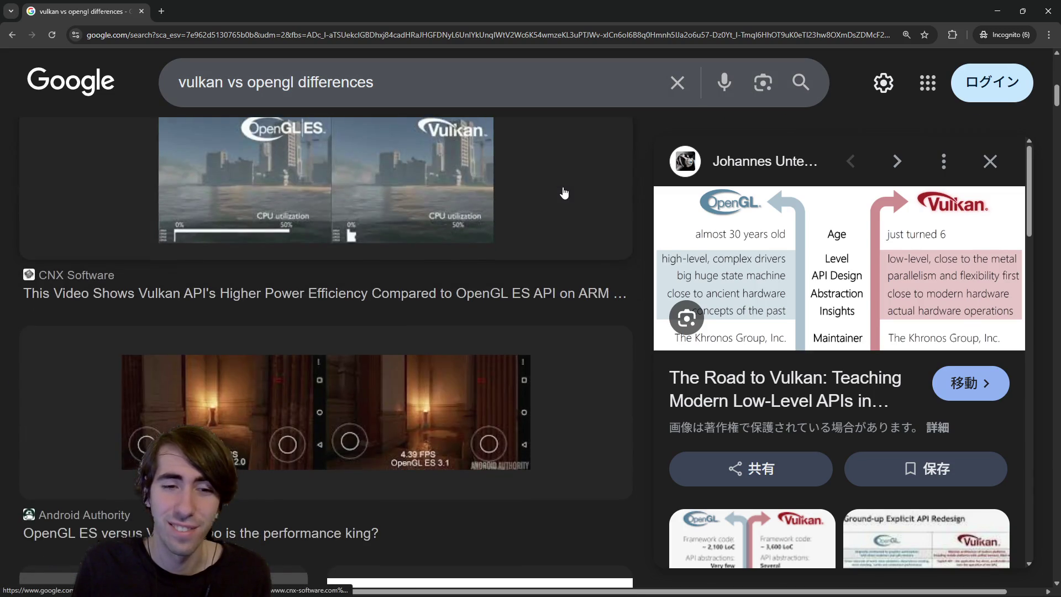
pyautogui.scroll(-4, 912, 309)
pyautogui.scroll(-5, 535, 318)
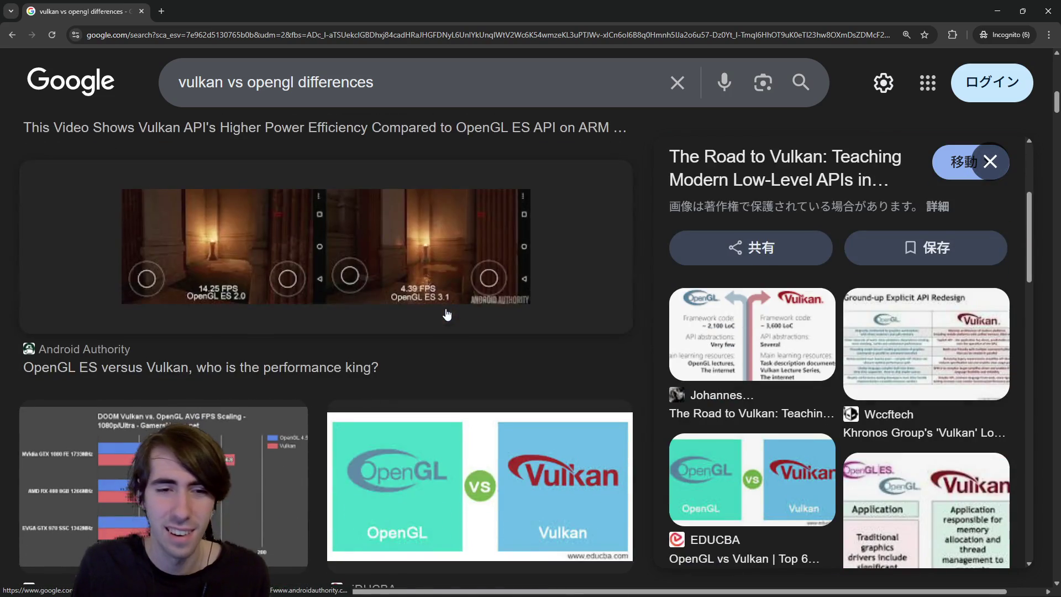
pyautogui.scroll(4, 447, 314)
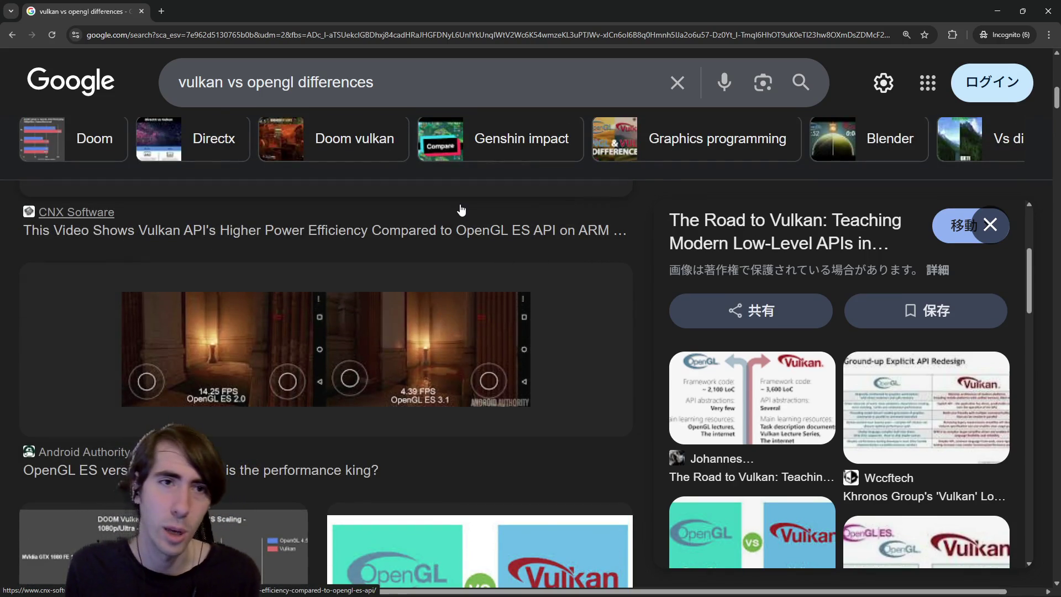
pyautogui.hotkey('ctrl', 'w')
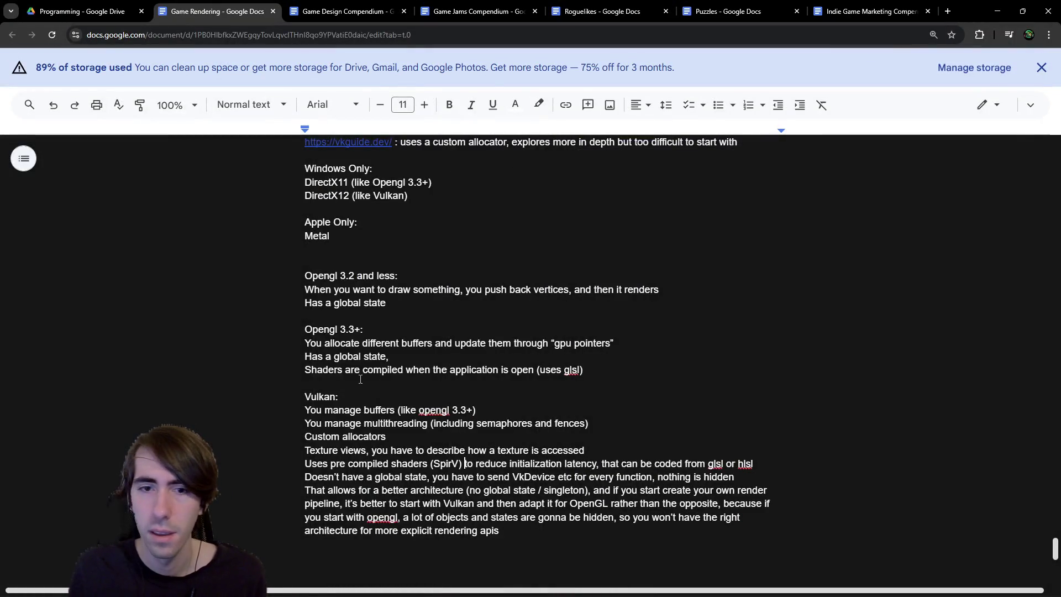
# Step: Put the caret on the blank lines just below the last Vulkan note
pyautogui.scroll(-2, 409, 436)
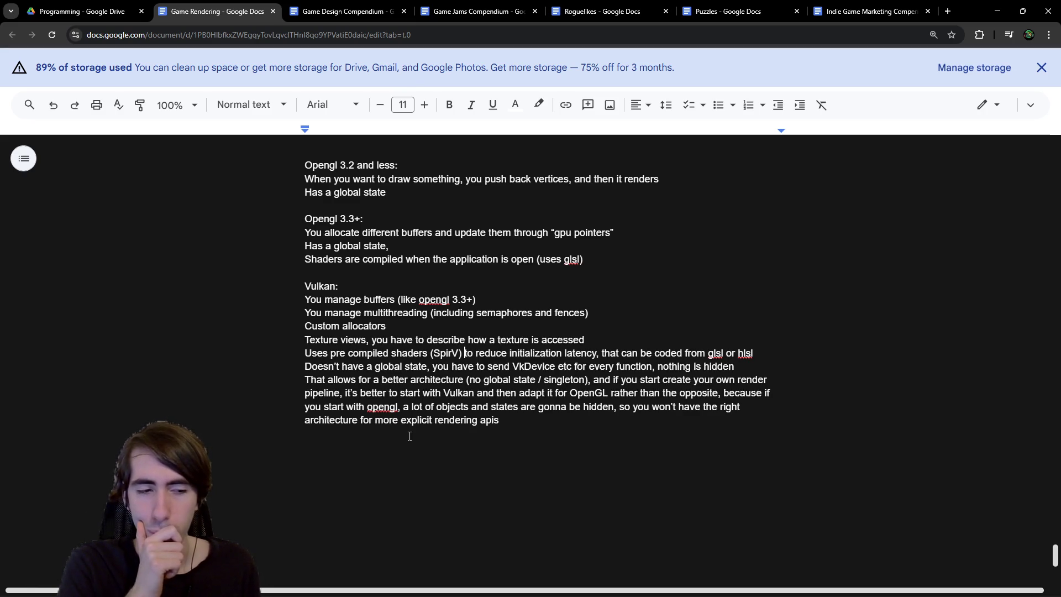
pyautogui.click(410, 435)
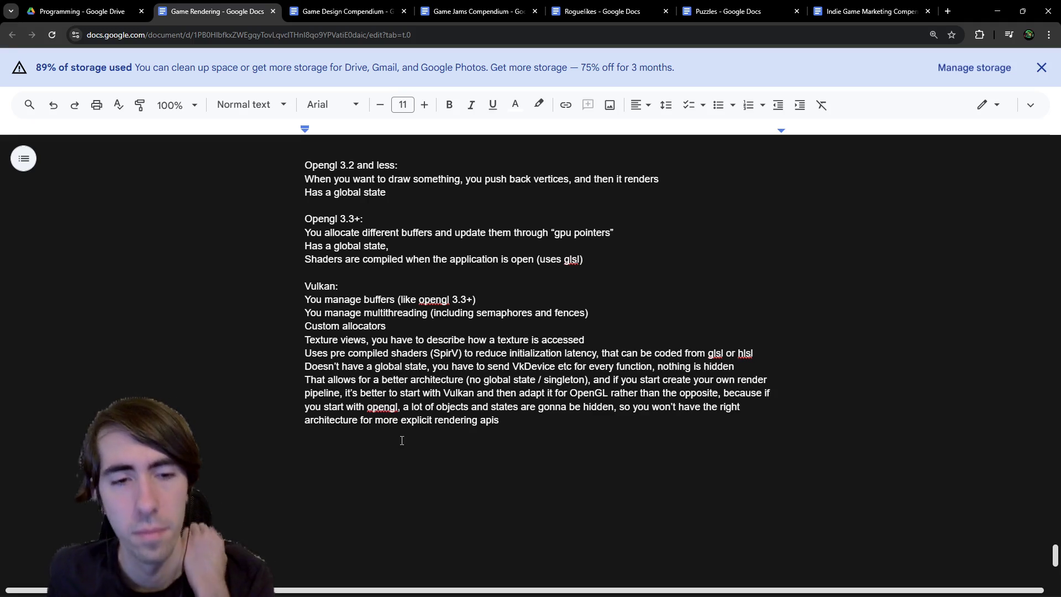
pyautogui.click(403, 443)
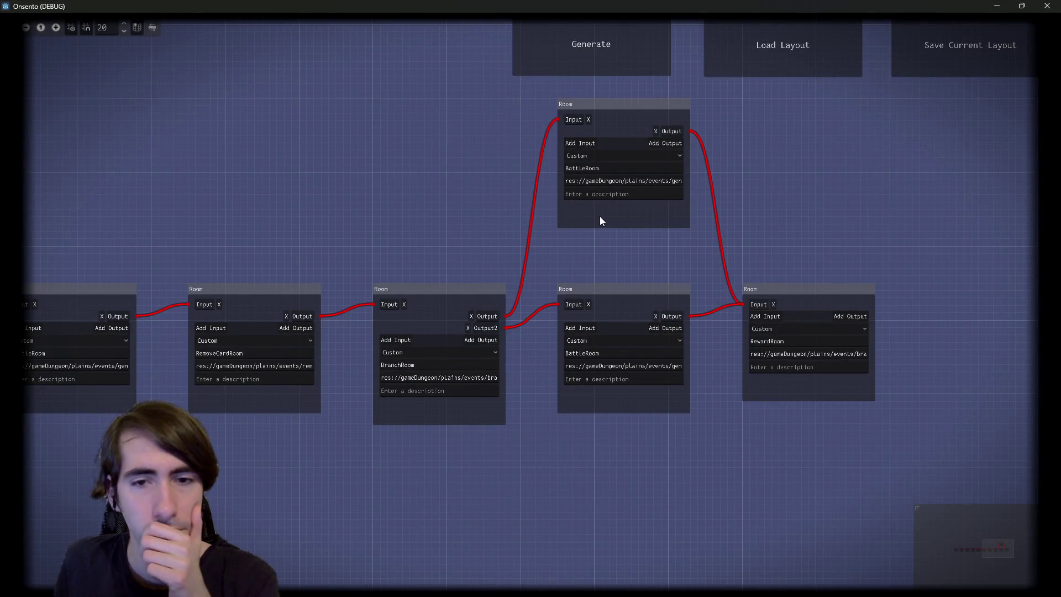
# Step: Generate dungeon graphs until one branches, select its two BattleRoom nodes, then minimize the game
pyautogui.moveTo(647, 235); pyautogui.dragTo(609, 251)
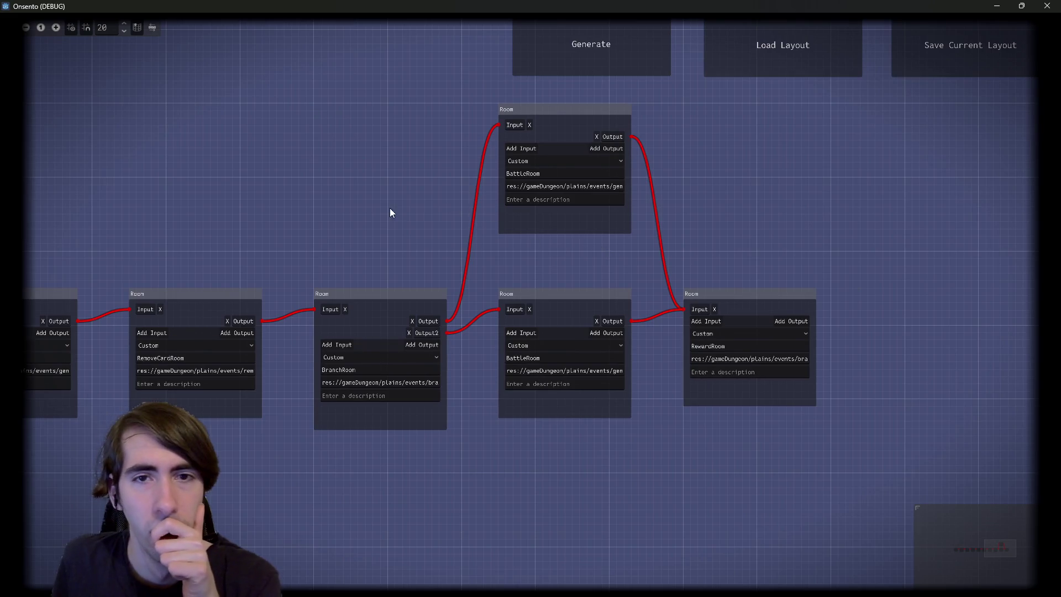
pyautogui.click(595, 35)
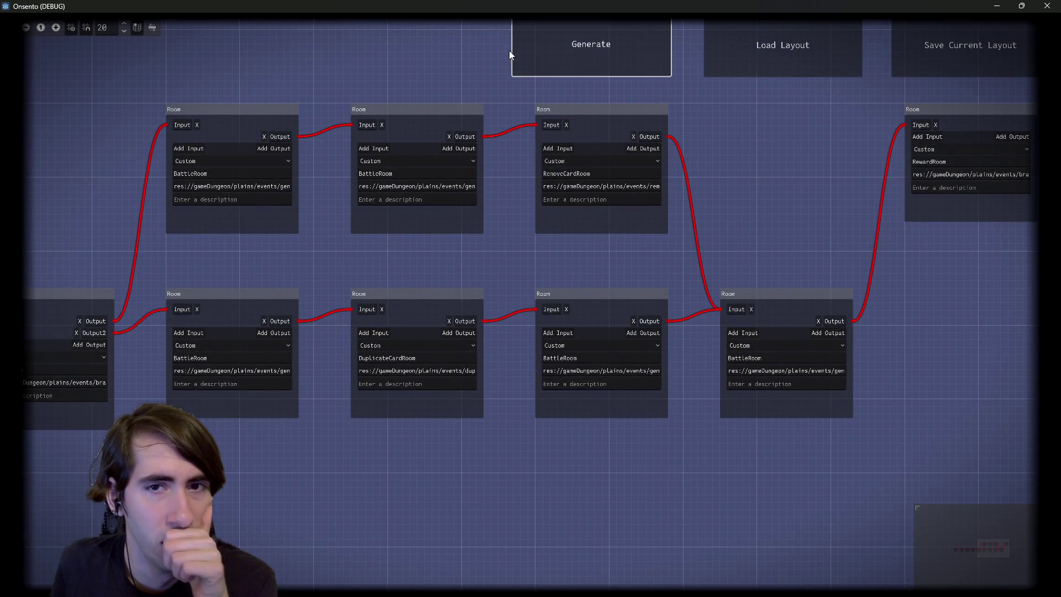
pyautogui.click(555, 48)
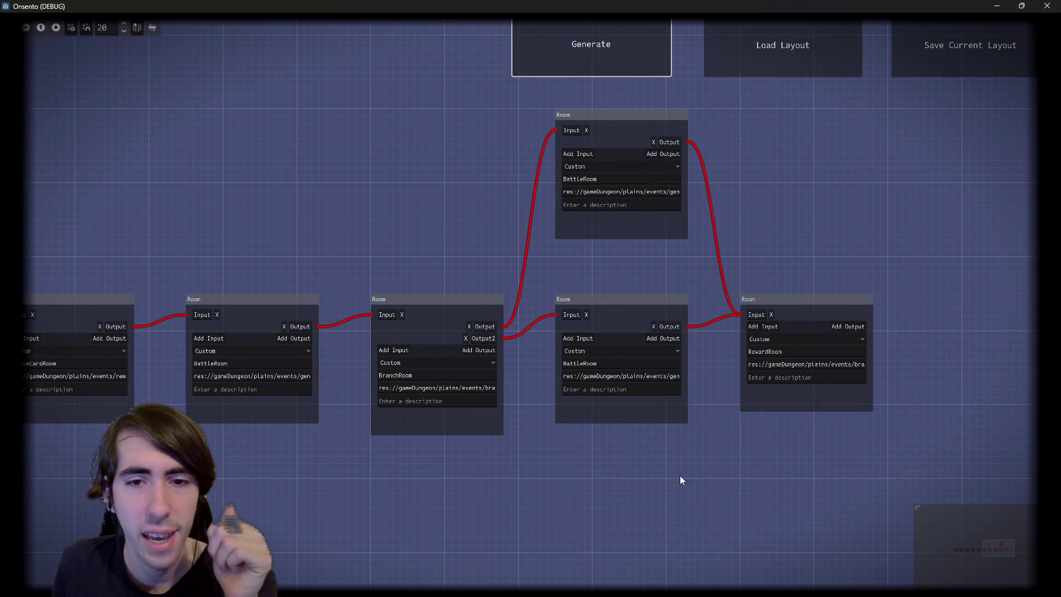
pyautogui.moveTo(683, 462); pyautogui.dragTo(631, 135)
pyautogui.click(997, 5)
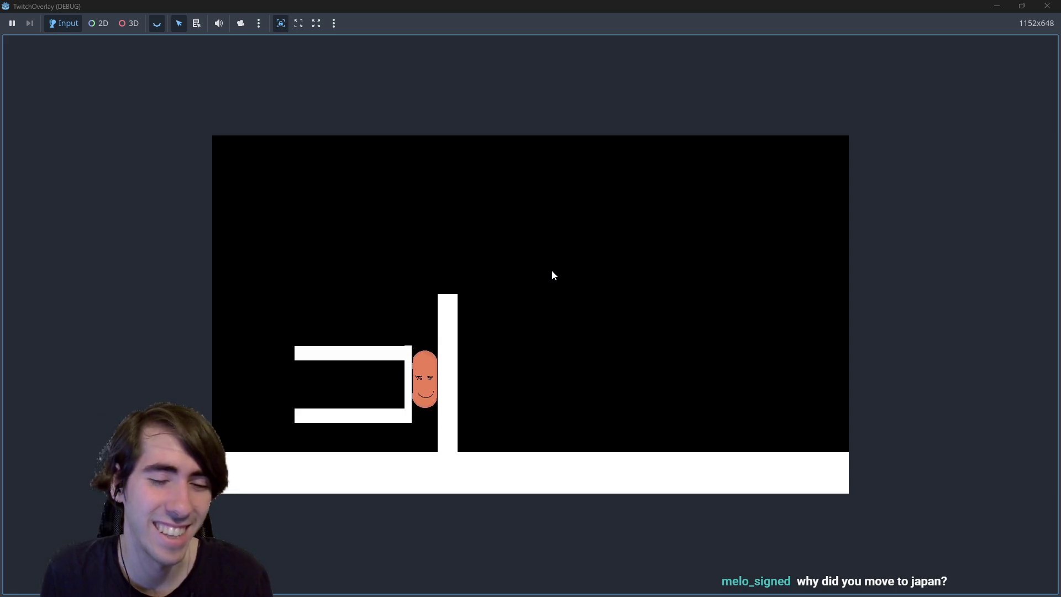
# Step: Close the TwitchOverlay (DEBUG) game window
pyautogui.click(1048, 6)
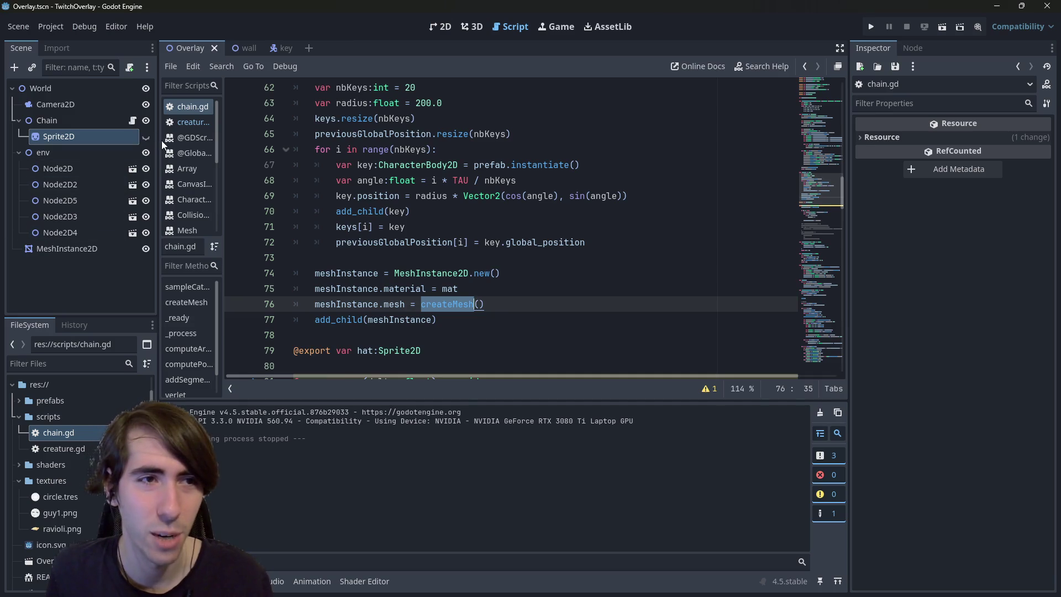
# Step: Save the scene and run the TwitchOverlay project with F5
pyautogui.press('F5')
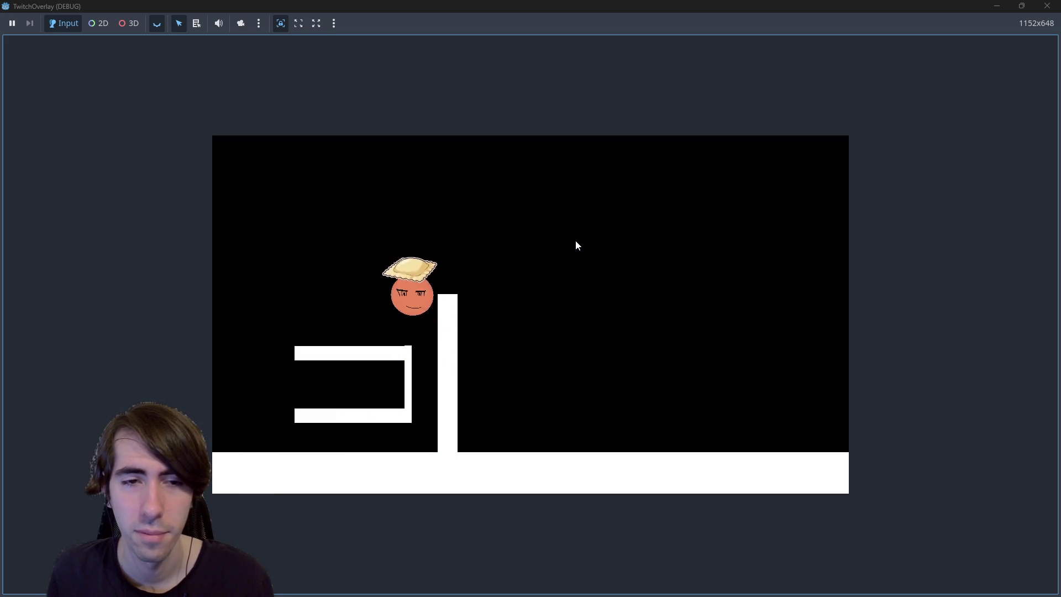
# Step: Close the TwitchOverlay (DEBUG) window to get back to chain.gd in the editor
pyautogui.click(1048, 6)
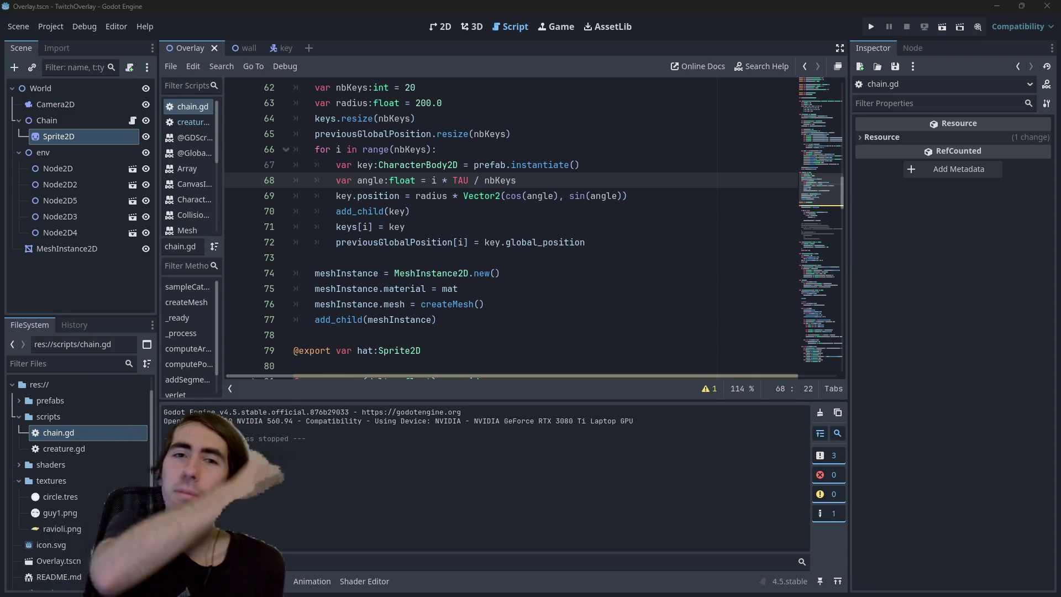
# Step: Place the caret after nbKeys on line 68, then drag the Godot editor out of view
pyautogui.click(512, 182)
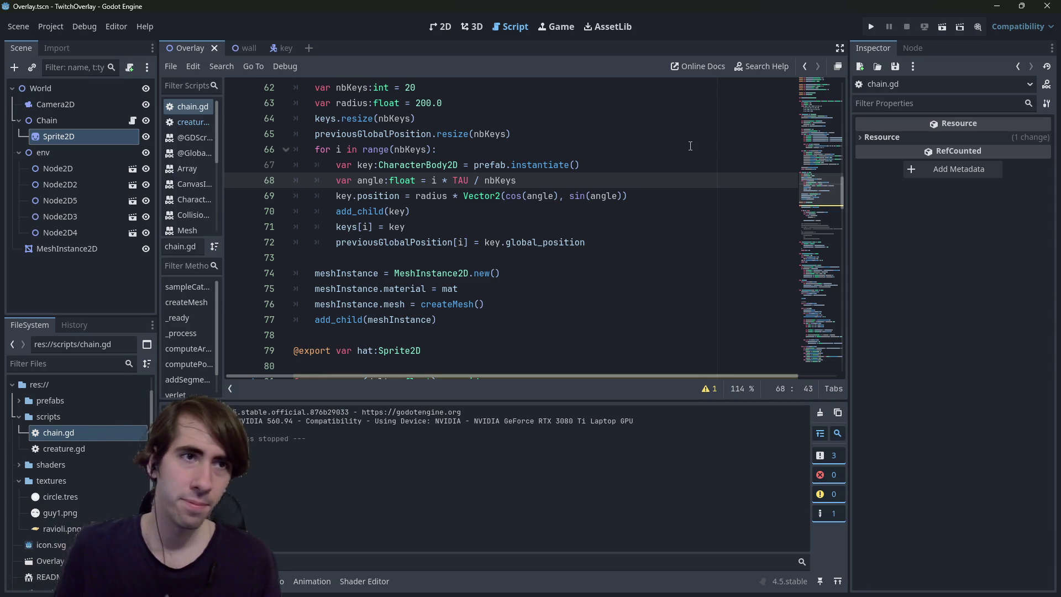
pyautogui.moveTo(527, 5)
pyautogui.mouseDown()
pyautogui.moveTo(572, 18)
pyautogui.moveTo(572, 0)
pyautogui.mouseUp()
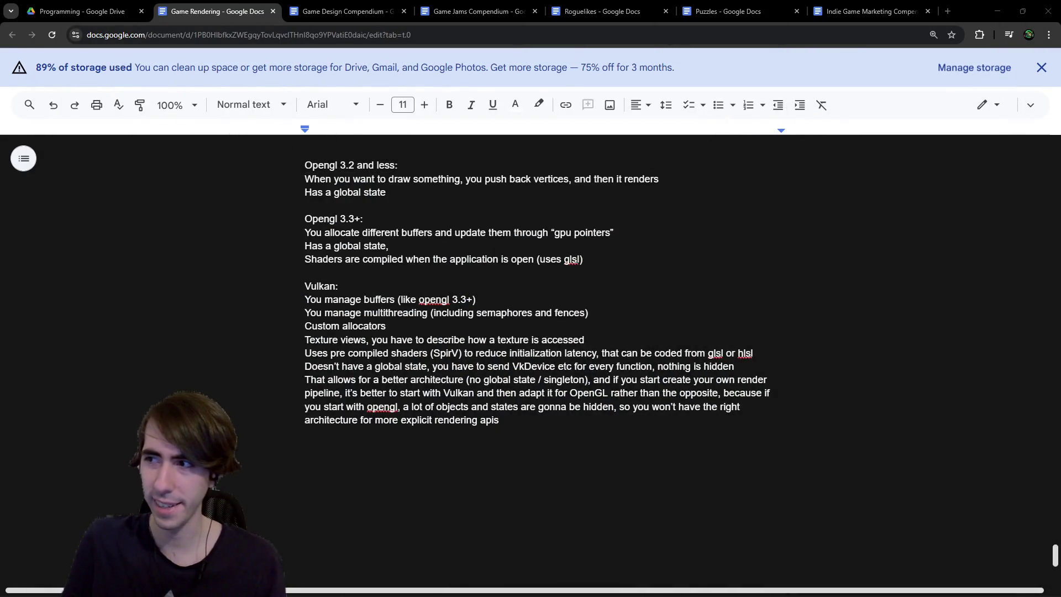
pyautogui.click(305, 447)
# Step: Switch to the Onsento game and zoom in on the branching room nodes
pyautogui.hotkey('alt', 'Tab')
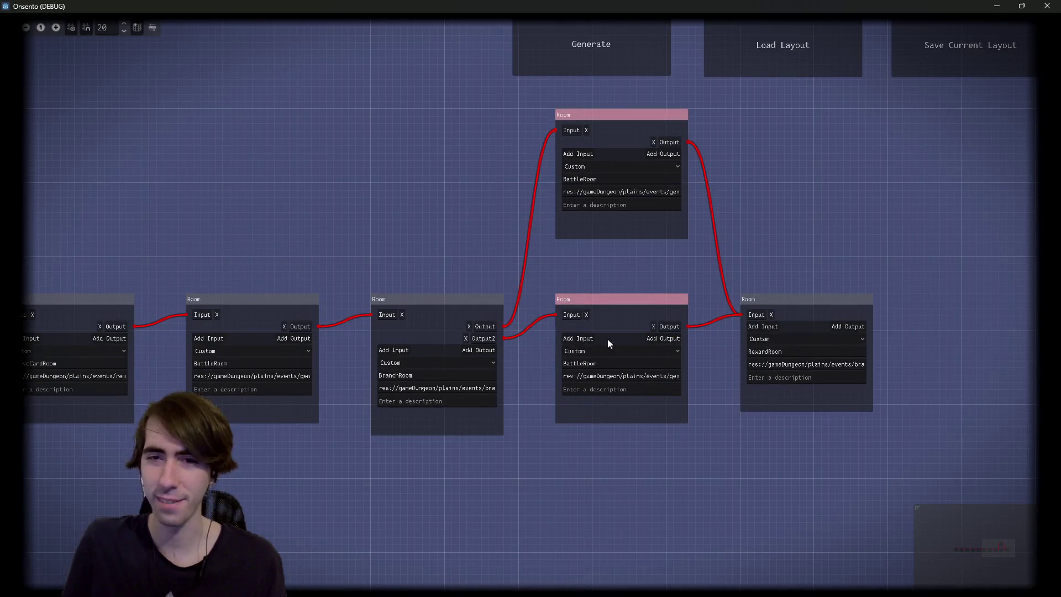
pyautogui.moveTo(840, 307)
pyautogui.mouseDown()
pyautogui.moveTo(741, 314)
pyautogui.moveTo(761, 350)
pyautogui.moveTo(796, 340)
pyautogui.mouseUp()
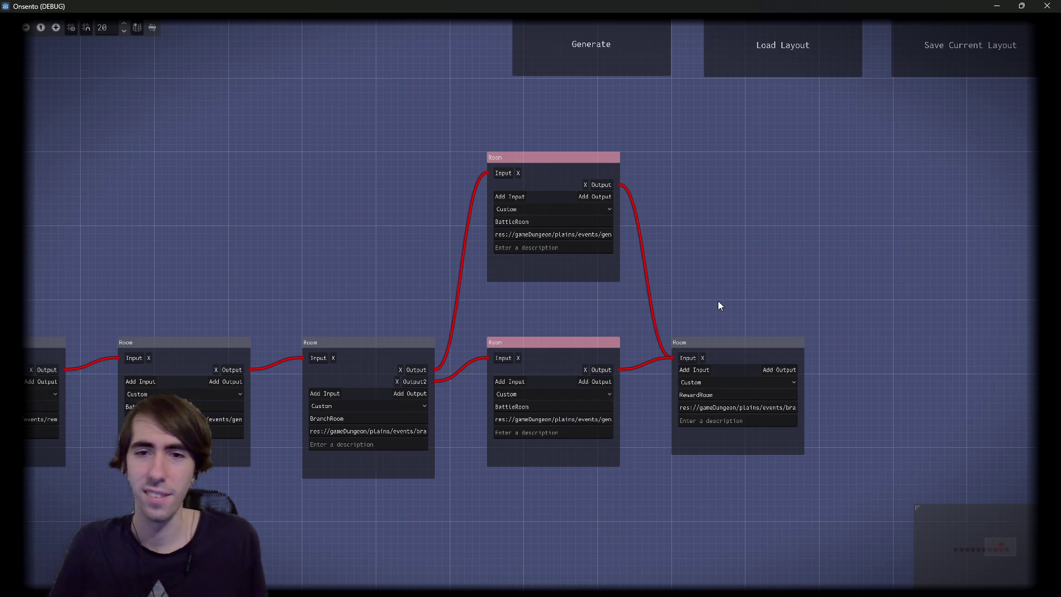
pyautogui.moveTo(662, 270)
pyautogui.mouseDown()
pyautogui.moveTo(692, 253)
pyautogui.moveTo(669, 257)
pyautogui.moveTo(706, 268)
pyautogui.moveTo(682, 279)
pyautogui.moveTo(647, 256)
pyautogui.mouseUp()
pyautogui.scroll(2, 657, 260)
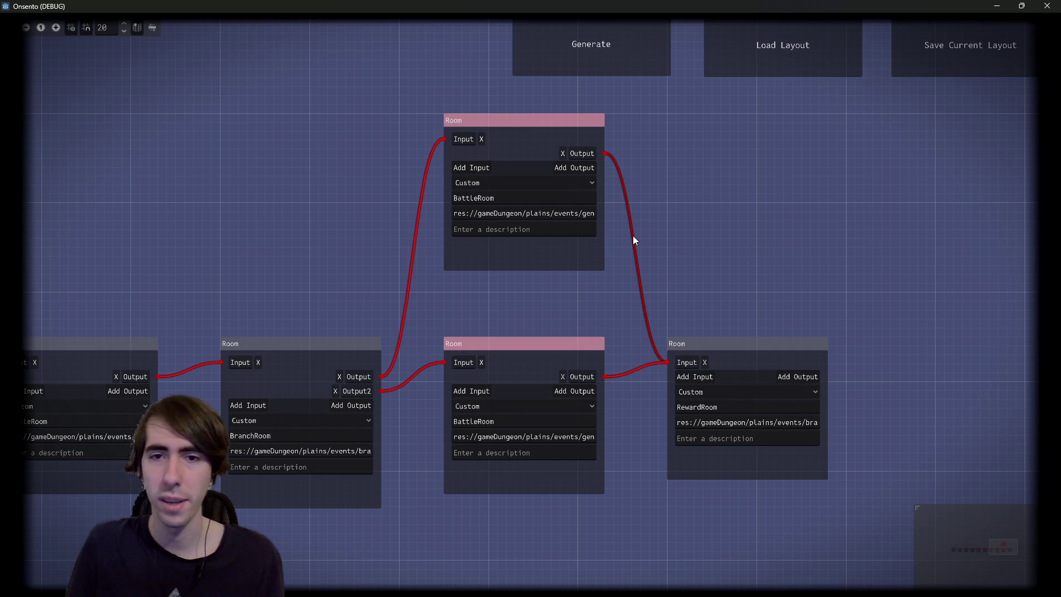
pyautogui.scroll(-1, 675, 249)
pyautogui.scroll(1, 676, 250)
pyautogui.moveTo(676, 250); pyautogui.dragTo(683, 278)
pyautogui.scroll(1, 683, 278)
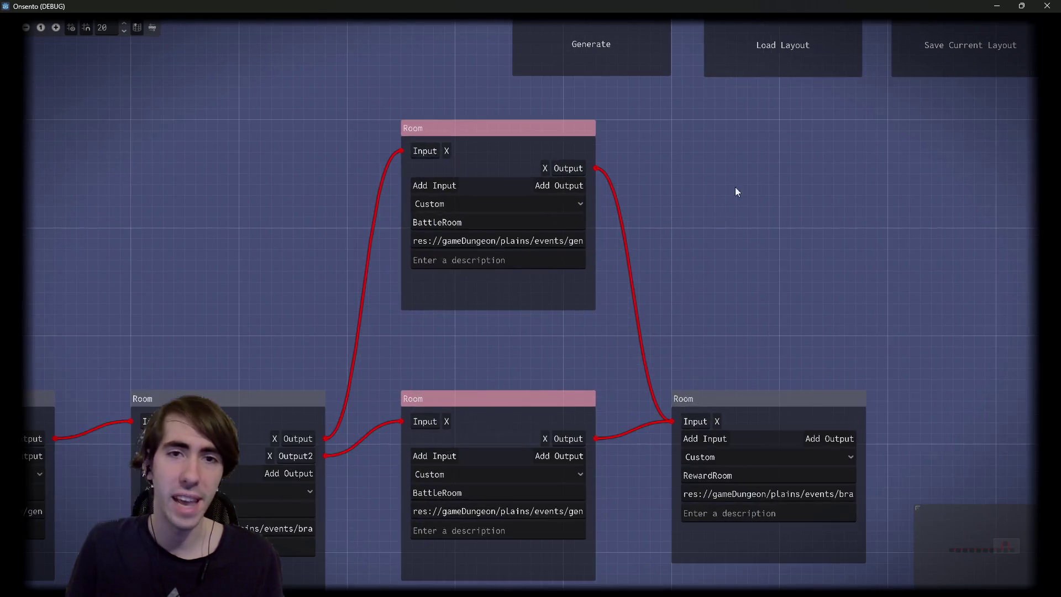
# Step: Box-select the visible Room nodes, pan to the RewardRoom branch, and minimize the game
pyautogui.moveTo(876, 104)
pyautogui.mouseDown()
pyautogui.moveTo(500, 457)
pyautogui.moveTo(335, 589)
pyautogui.mouseUp()
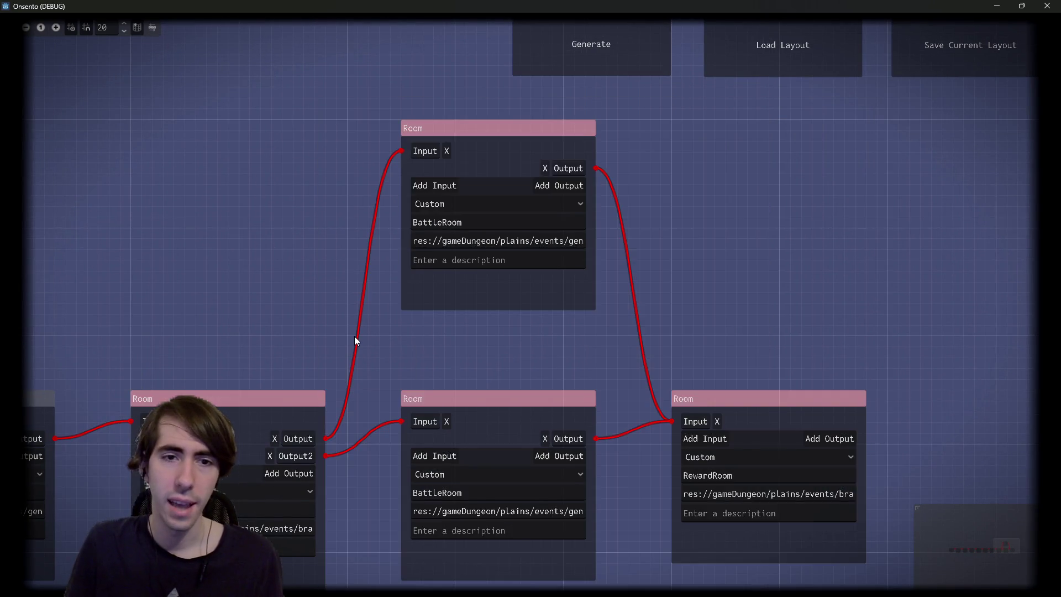
pyautogui.scroll(-1, 354, 336)
pyautogui.moveTo(354, 336)
pyautogui.mouseDown()
pyautogui.moveTo(402, 280)
pyautogui.moveTo(351, 288)
pyautogui.moveTo(296, 265)
pyautogui.moveTo(291, 230)
pyautogui.moveTo(383, 327)
pyautogui.moveTo(365, 313)
pyautogui.mouseUp()
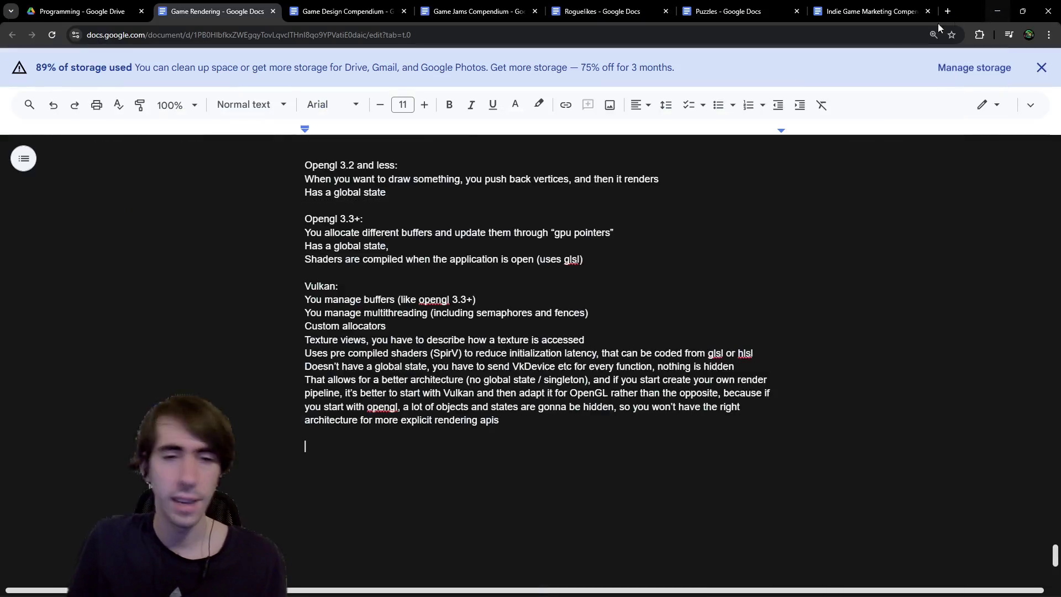
pyautogui.click(997, 6)
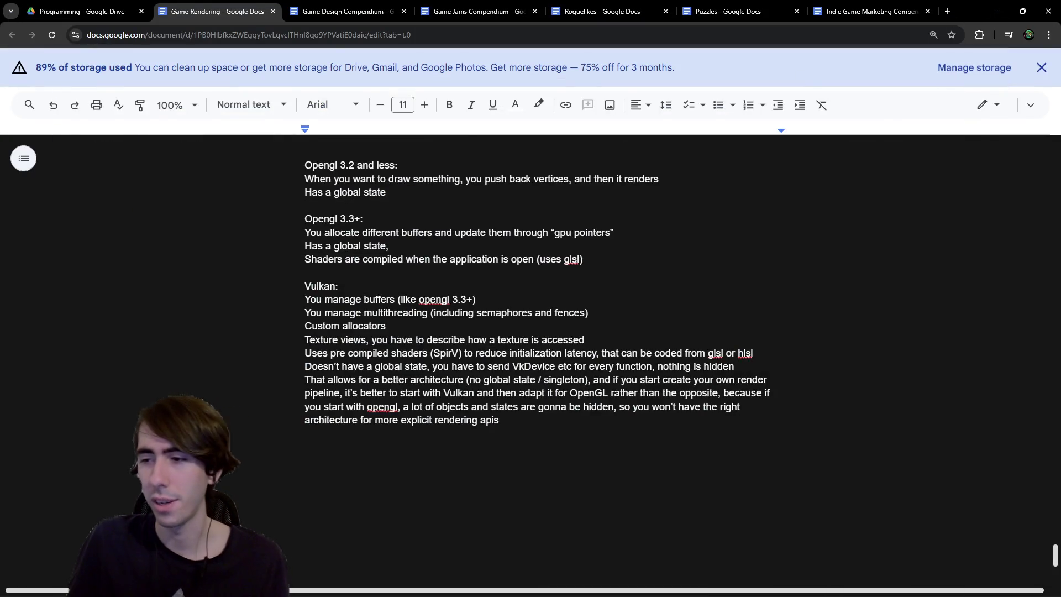
# Step: In Godot, review the room type check and end bounds in isBaseBranchGoodCandidate
pyautogui.hotkey('alt', 'Tab')
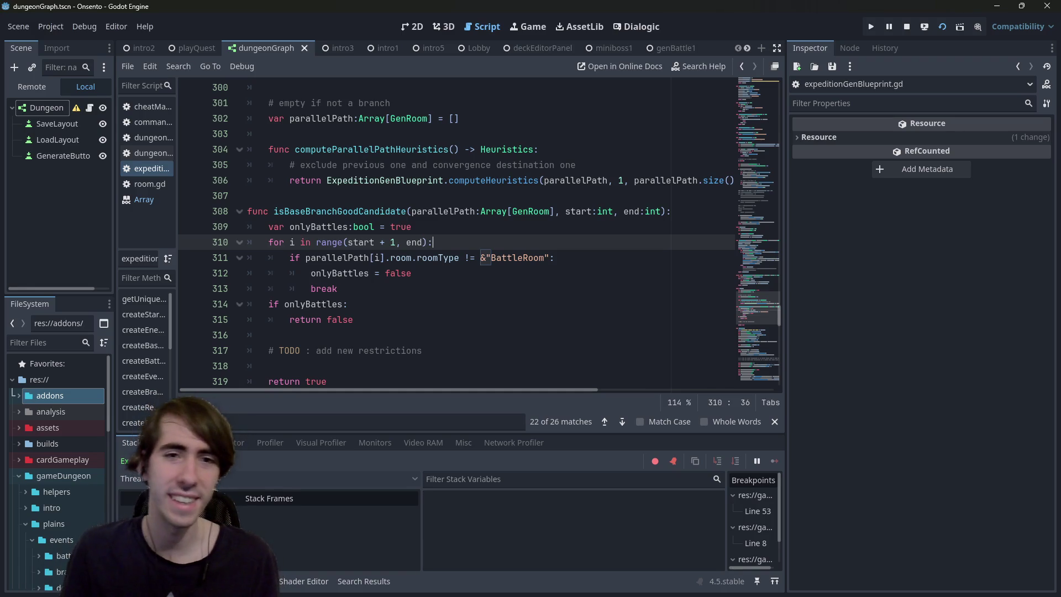
pyautogui.scroll(-1, 436, 247)
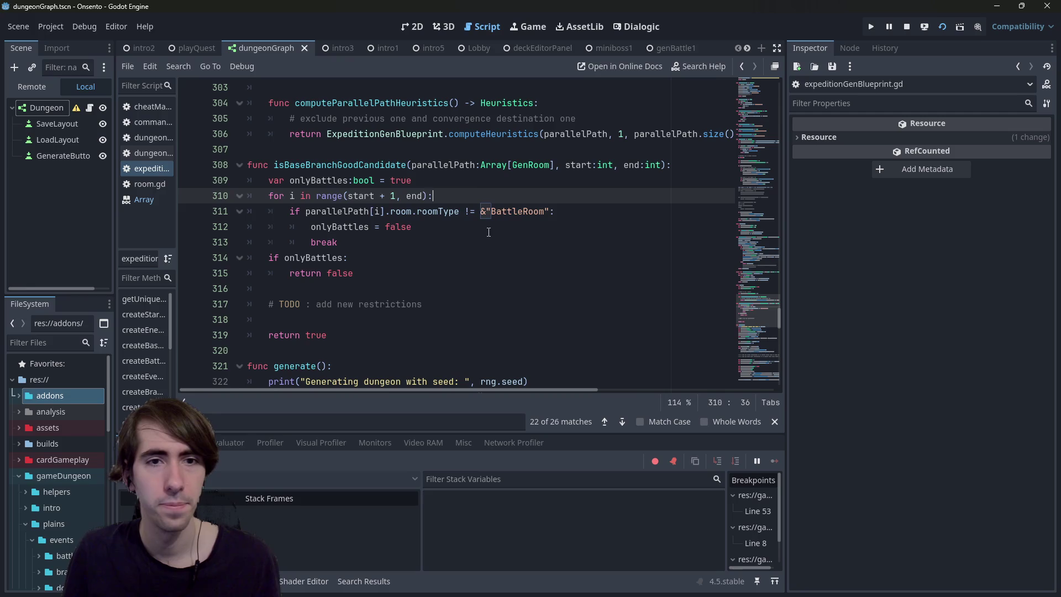
pyautogui.click(522, 212)
pyautogui.click(426, 197)
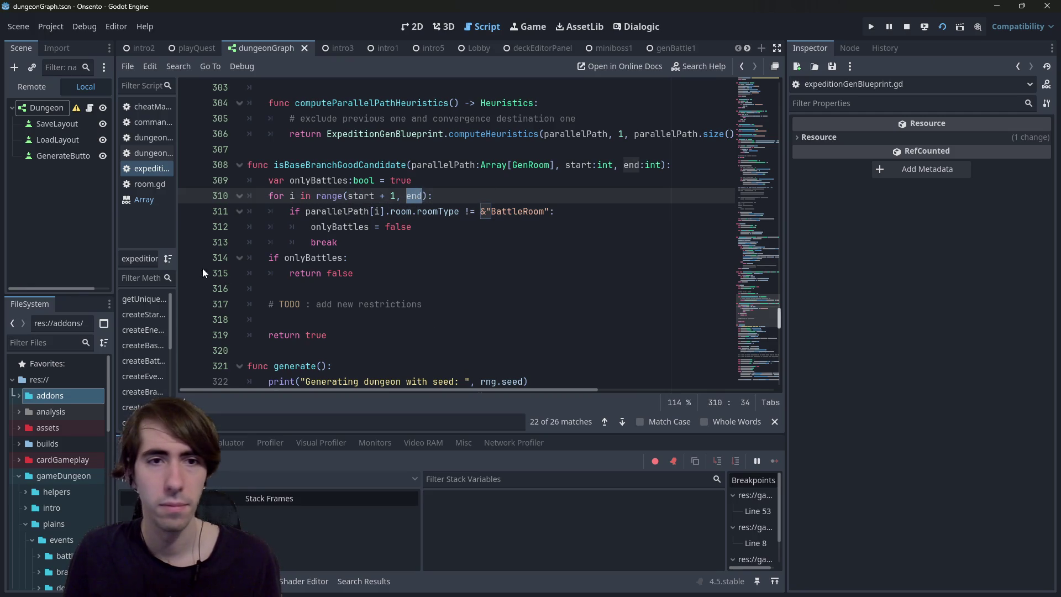
pyautogui.click(452, 187)
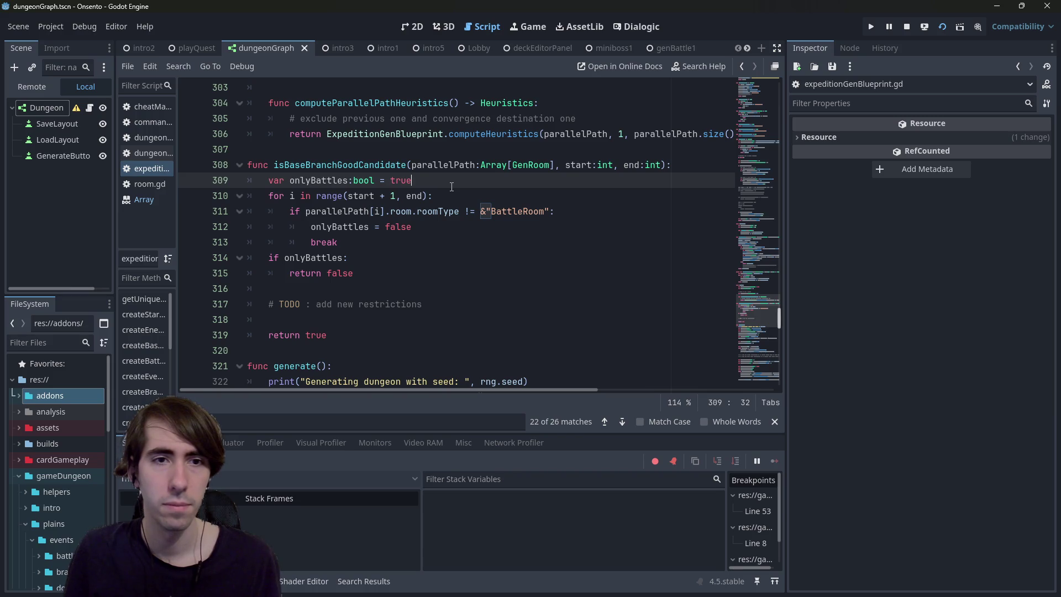
pyautogui.click(449, 241)
pyautogui.scroll(-1, 449, 241)
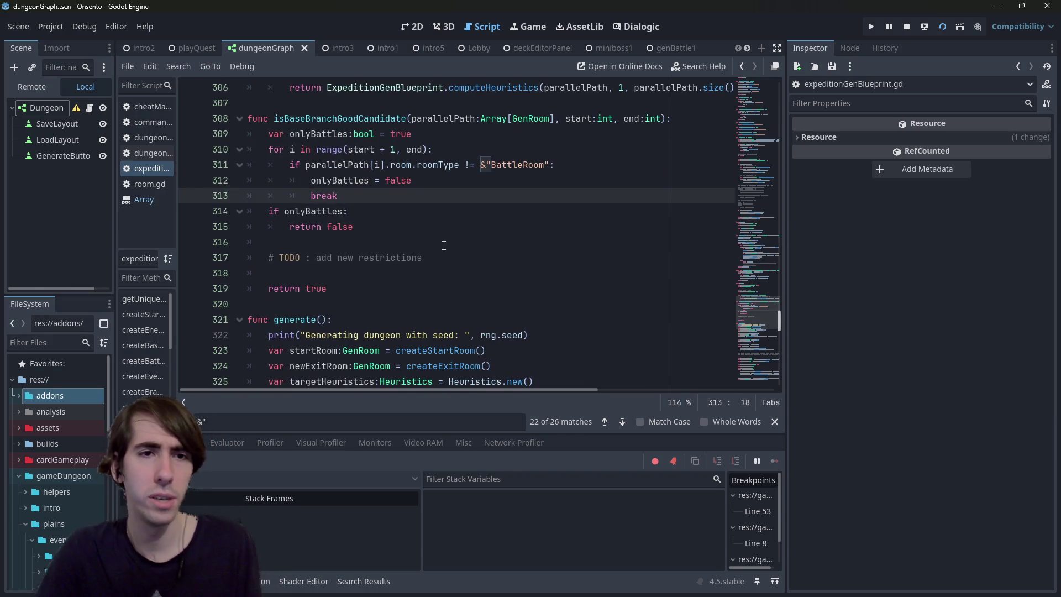
pyautogui.scroll(1, 450, 241)
pyautogui.press('Up')
pyautogui.press('Up')
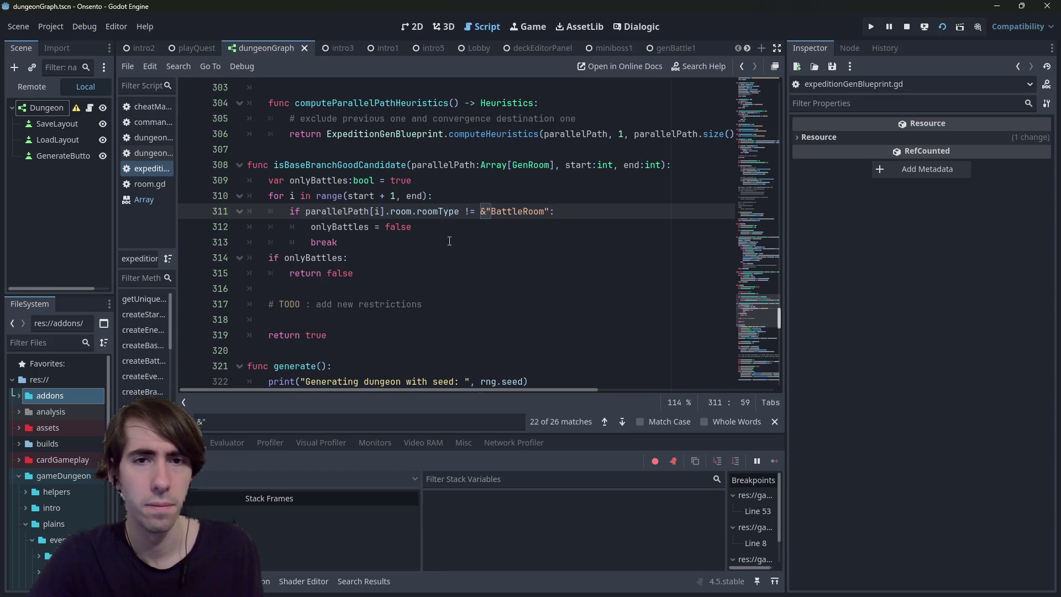
pyautogui.press('Up')
pyautogui.press('Up')
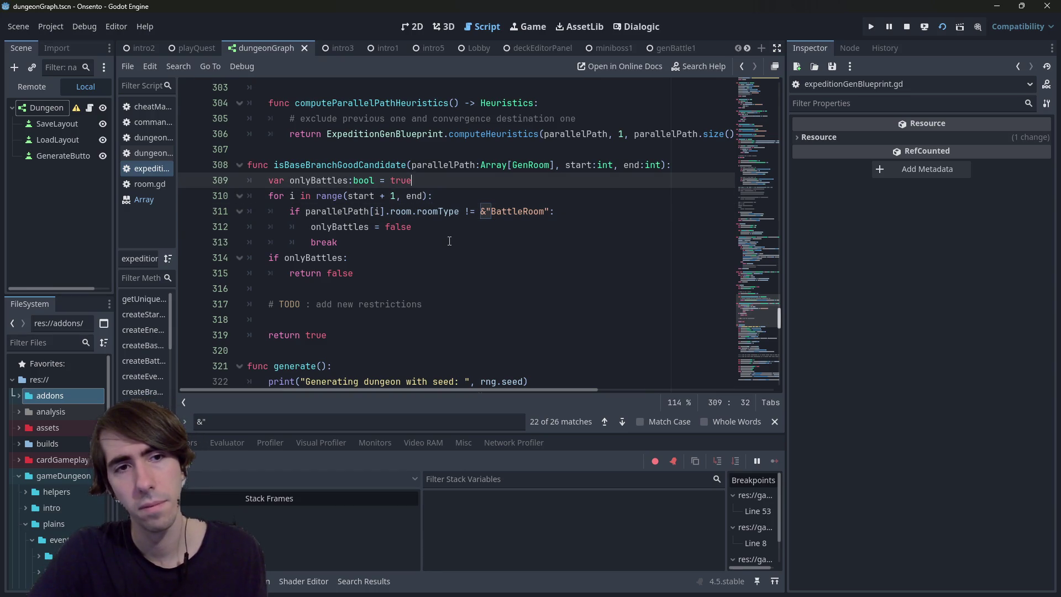
pyautogui.press('Down')
pyautogui.press('Down')
pyautogui.press('Down')
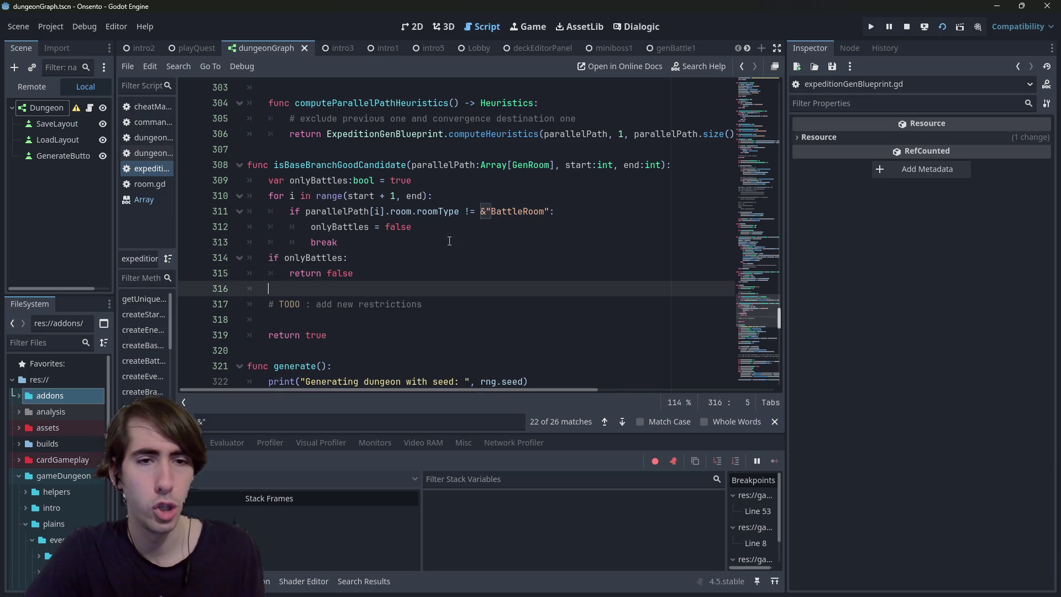
# Step: Copy the line 310 loop header into a new loop below the TODO comment
pyautogui.press('Return')
pyautogui.write('for')
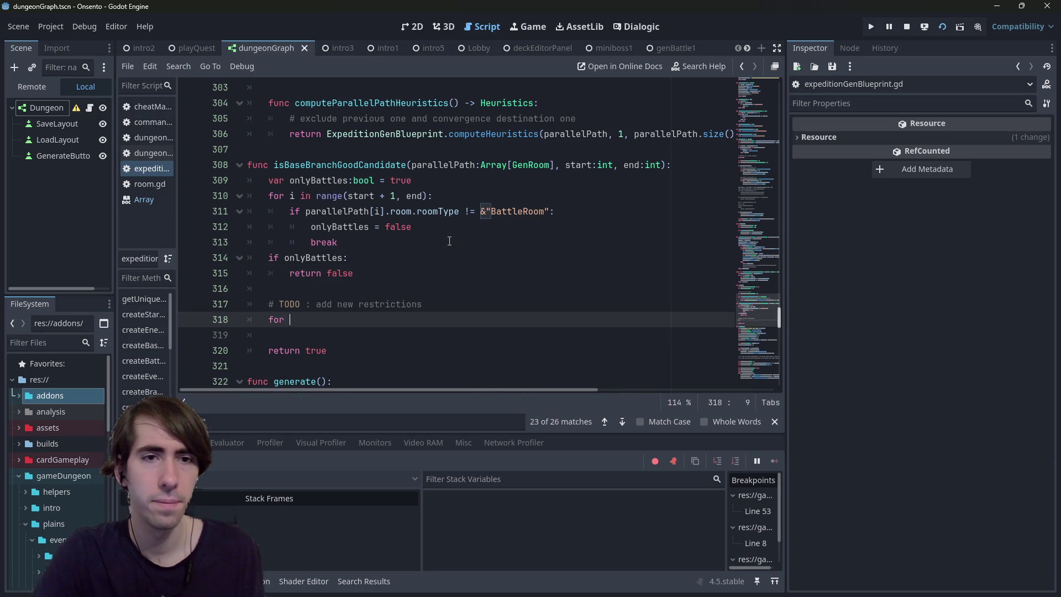
pyautogui.press('BackSpace')
pyautogui.press('BackSpace')
pyautogui.press('BackSpace')
pyautogui.hotkey('ctrl', 's')
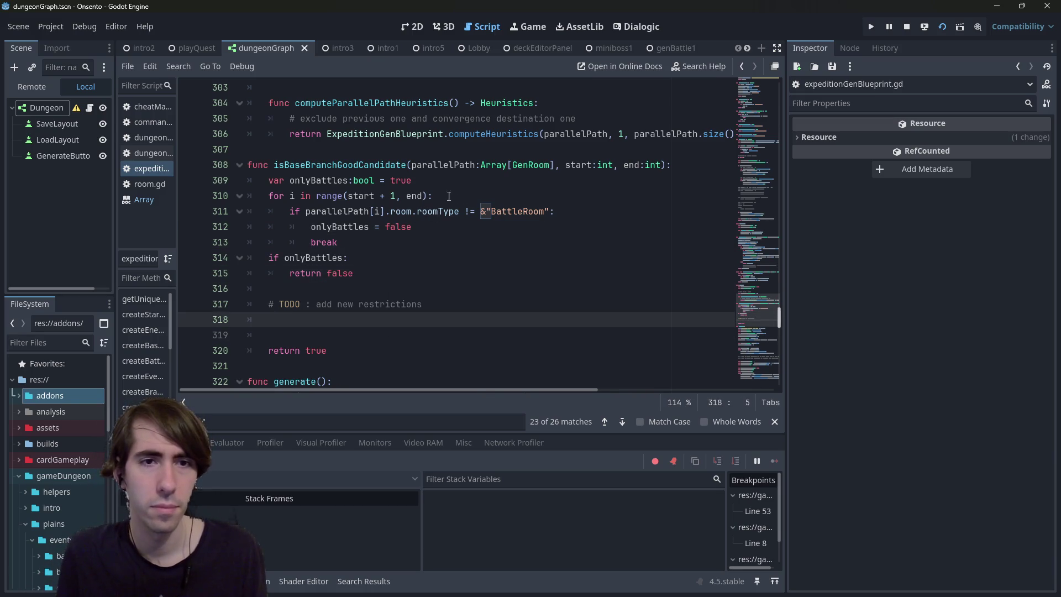
pyautogui.moveTo(443, 196); pyautogui.dragTo(165, 199)
pyautogui.hotkey('ctrl', 'c')
pyautogui.click(300, 318)
pyautogui.hotkey('ctrl', 'v')
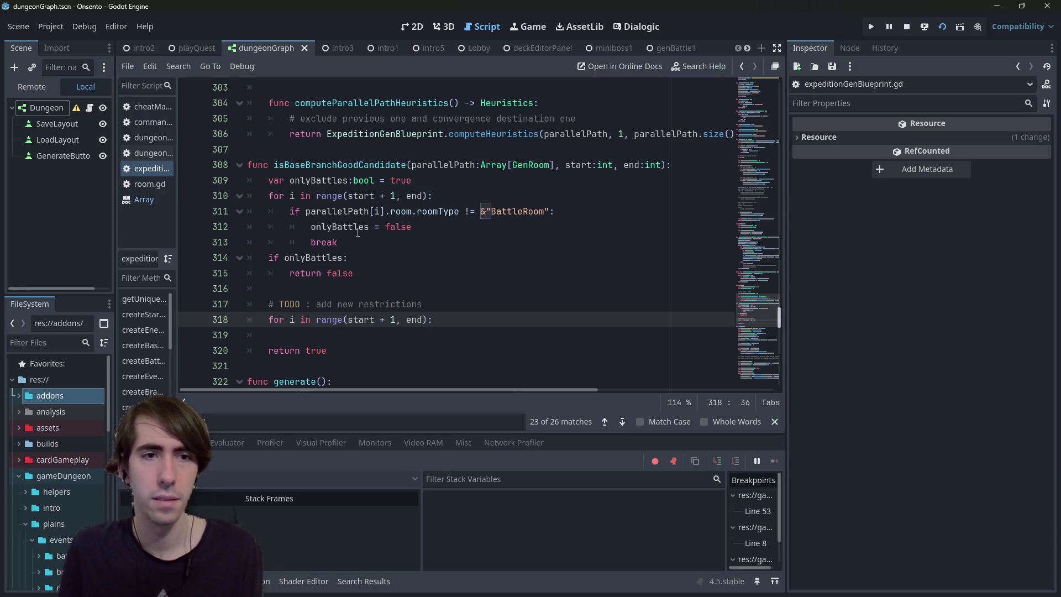
# Step: Print each room's roomType inside the new loop, add a blank line, save, and relaunch the game
pyautogui.moveTo(307, 212); pyautogui.dragTo(460, 212)
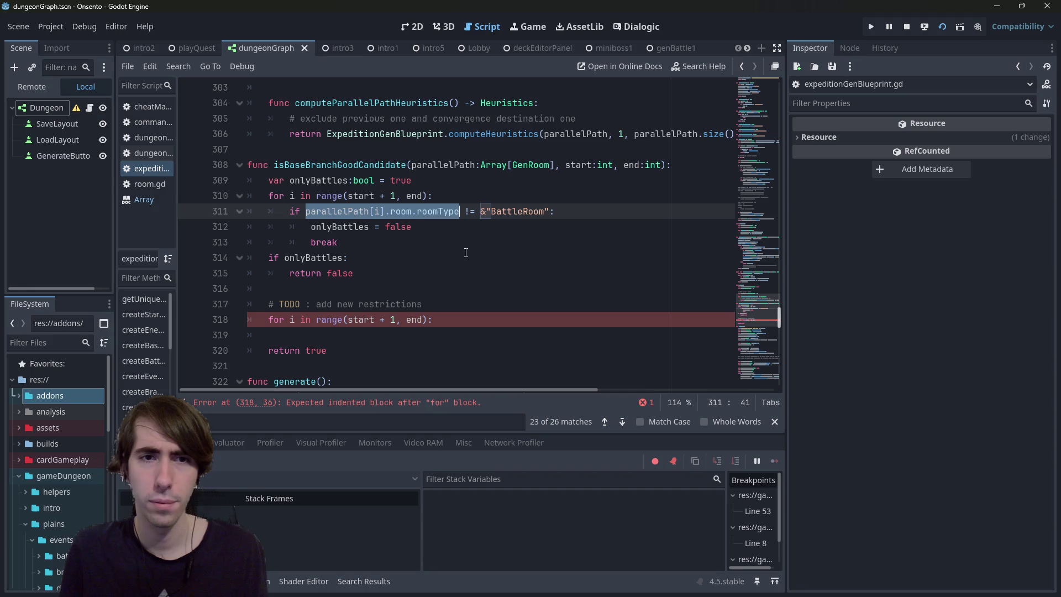
pyautogui.click(472, 326)
pyautogui.press('Return')
pyautogui.write('print()')
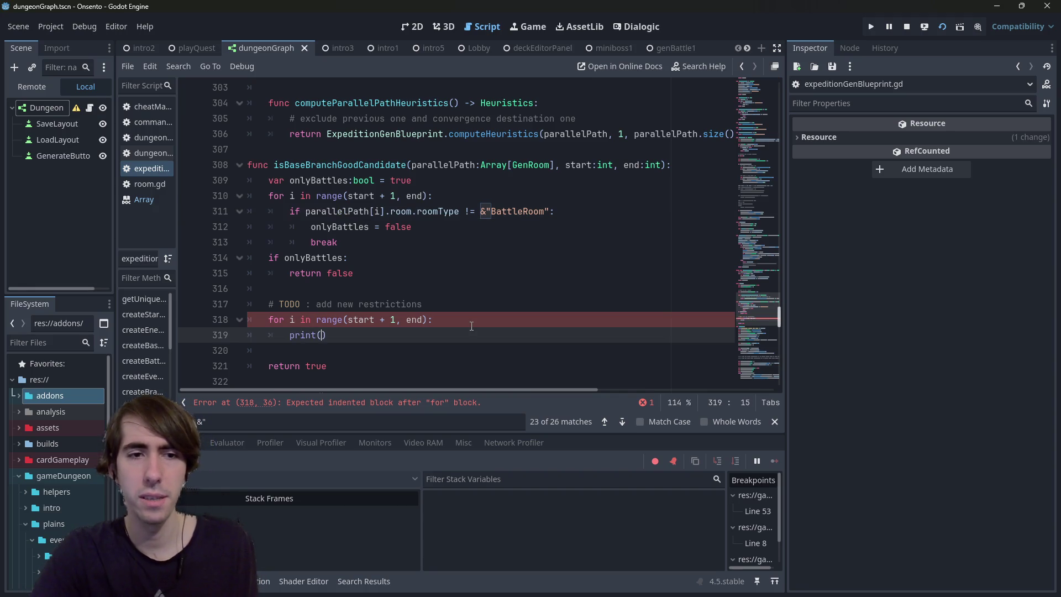
pyautogui.hotkey('ctrl', 'v')
pyautogui.hotkey('ctrl', 's')
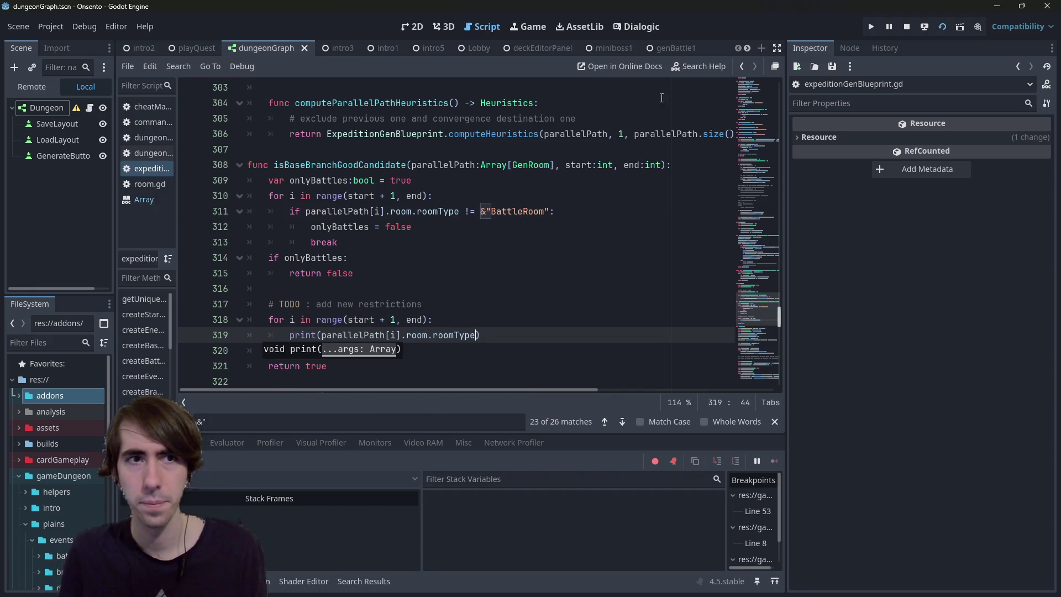
pyautogui.click(447, 302)
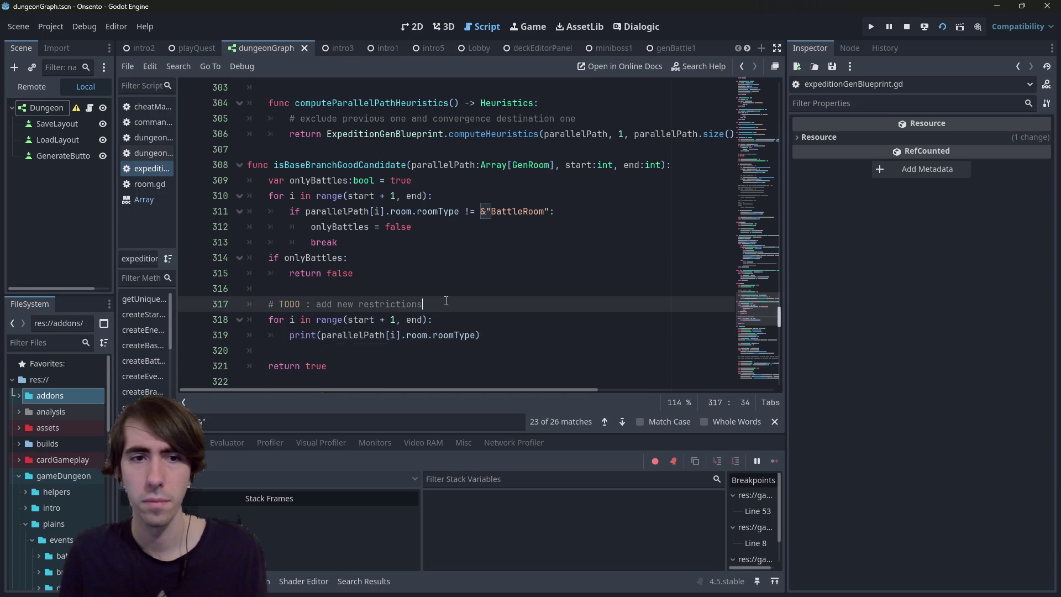
pyautogui.press('Return')
pyautogui.hotkey('ctrl', 's')
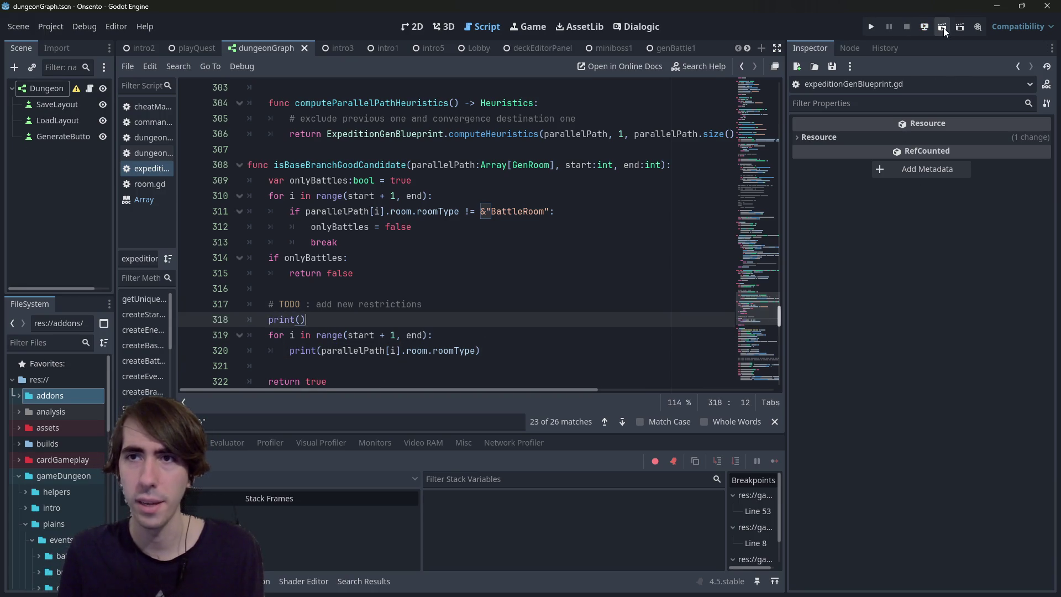
pyautogui.click(907, 27)
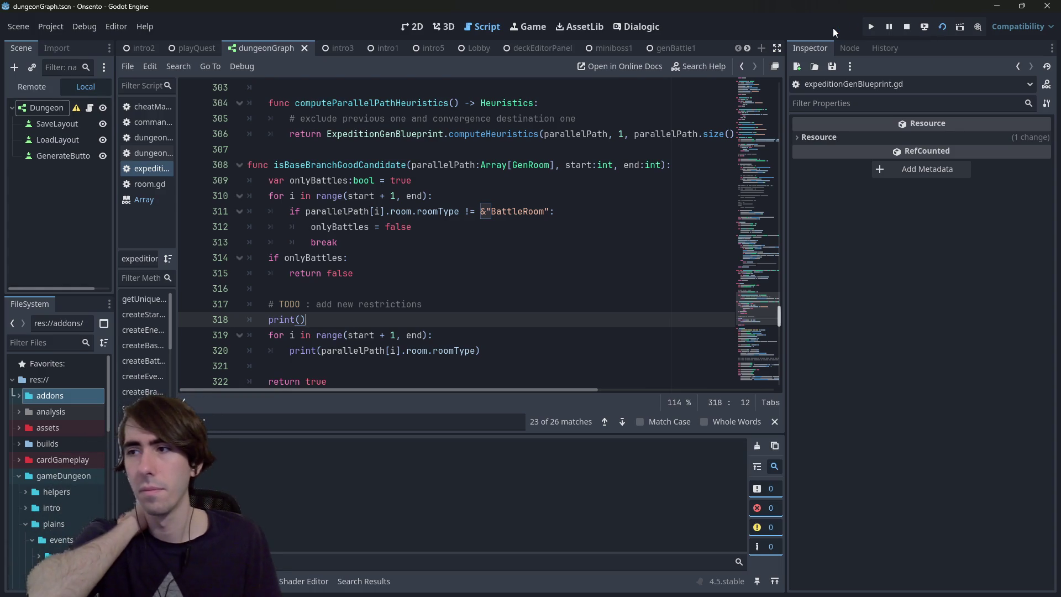
pyautogui.press('F6')
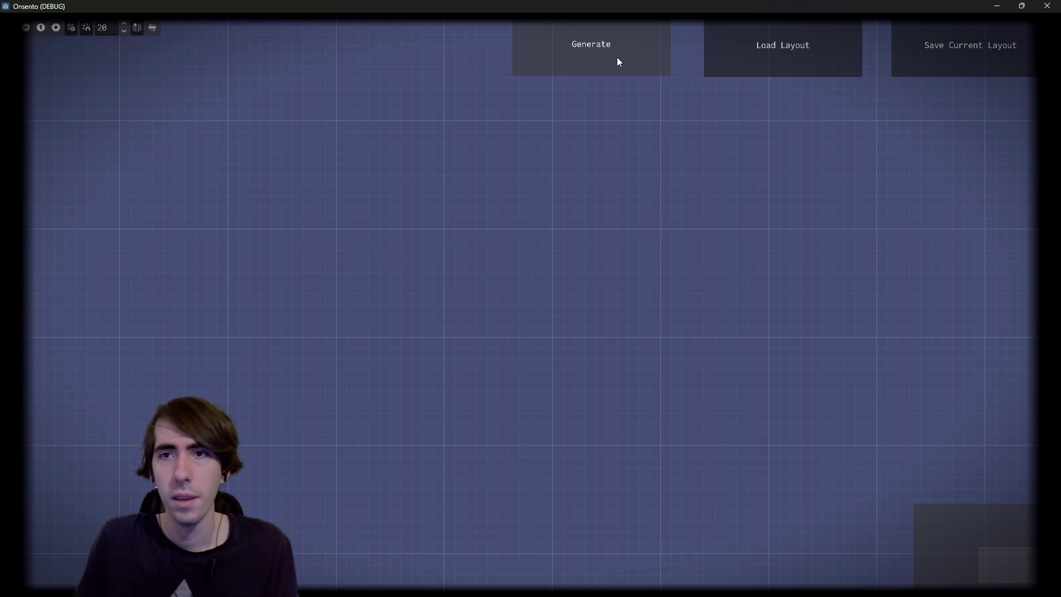
# Step: Generate two dungeon graphs, select the new branch's rooms, and check the printed room types
pyautogui.click(617, 57)
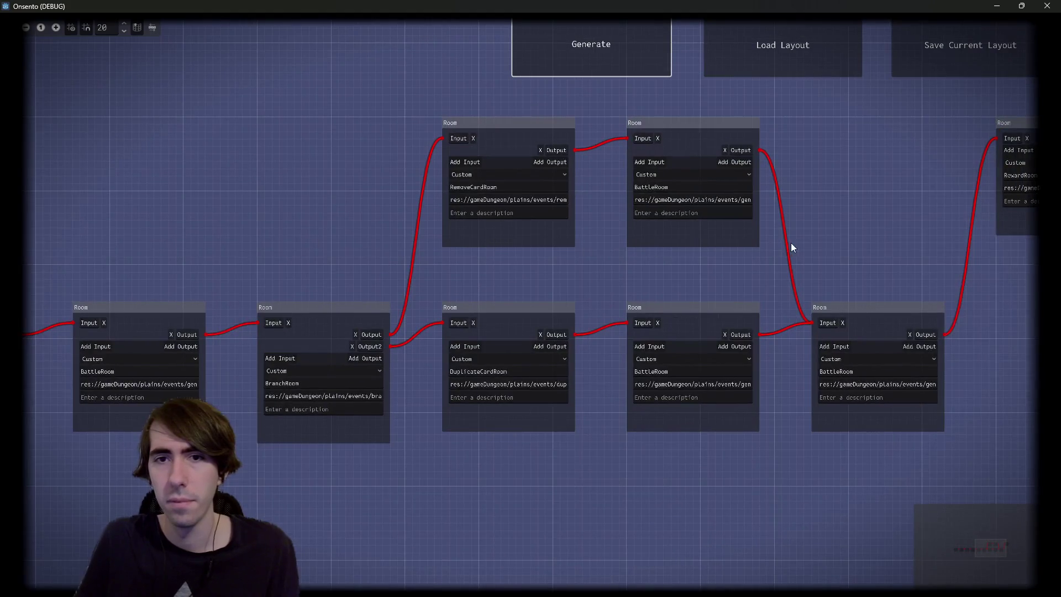
pyautogui.click(592, 34)
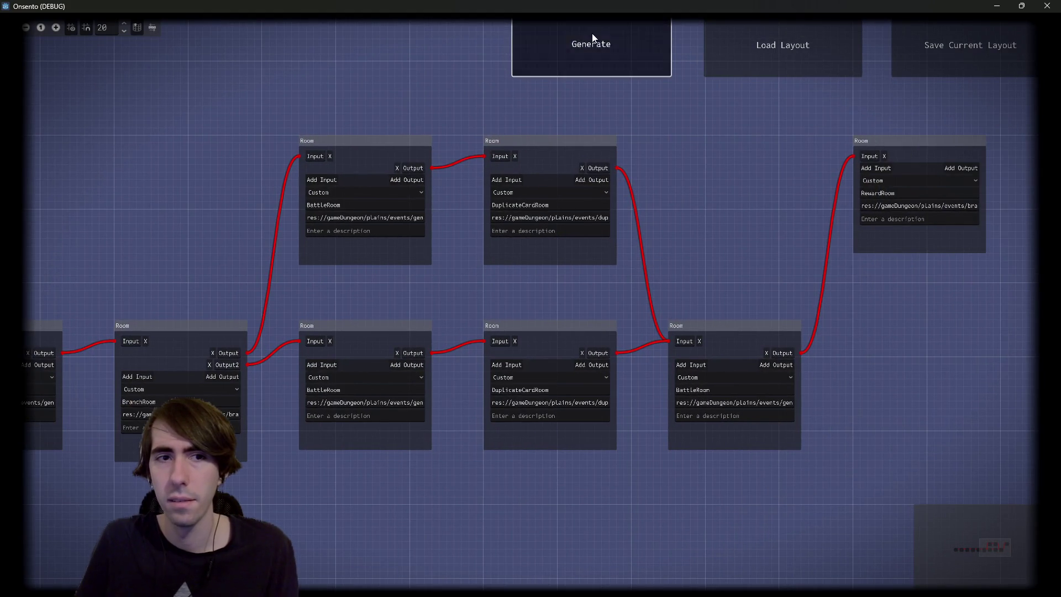
pyautogui.moveTo(892, 202); pyautogui.dragTo(586, 421)
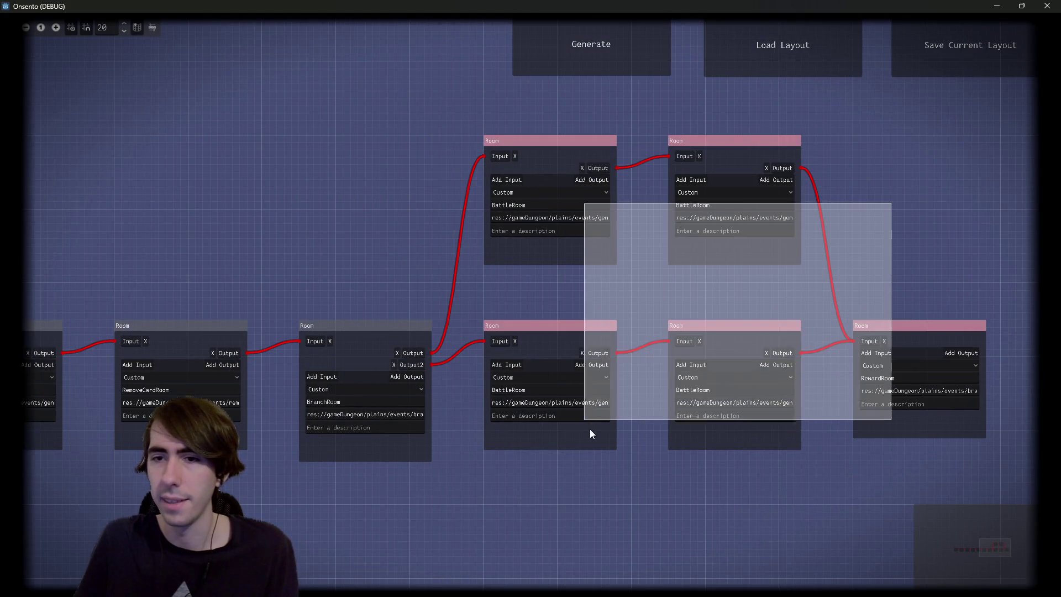
pyautogui.scroll(2, 692, 227)
pyautogui.hotkey('alt', 'F4')
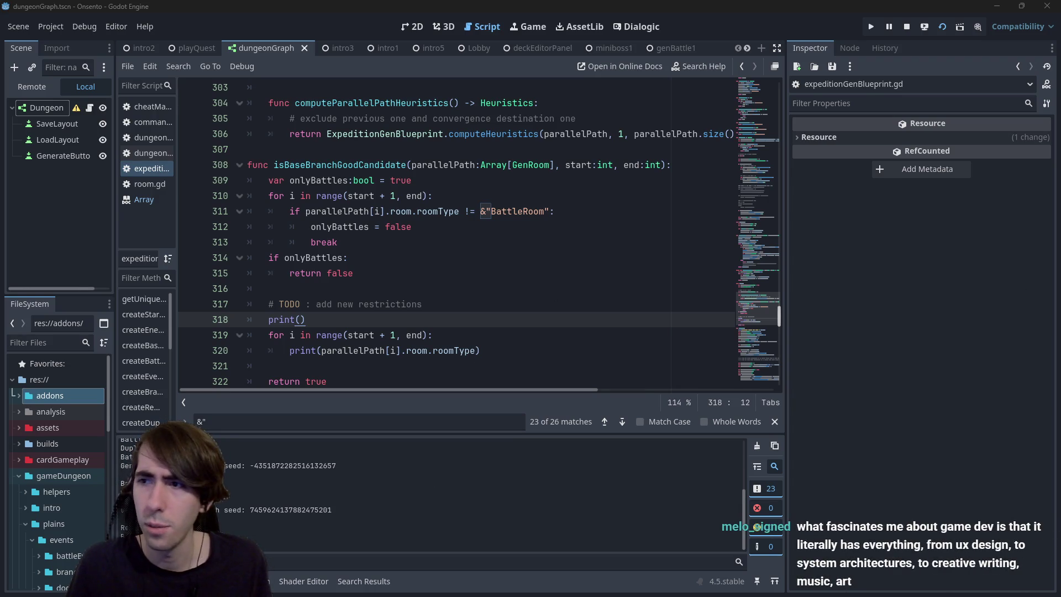
# Step: Select the top-left, bottom-middle and bottom-right rooms and compare them with the Output prints
pyautogui.hotkey('alt', 'Tab')
pyautogui.moveTo(697, 280)
pyautogui.mouseDown()
pyautogui.moveTo(549, 240)
pyautogui.moveTo(655, 300)
pyautogui.mouseUp()
pyautogui.moveTo(294, 317)
pyautogui.mouseDown()
pyautogui.moveTo(450, 257)
pyautogui.moveTo(442, 249)
pyautogui.mouseUp()
pyautogui.hotkey('alt', 'Tab')
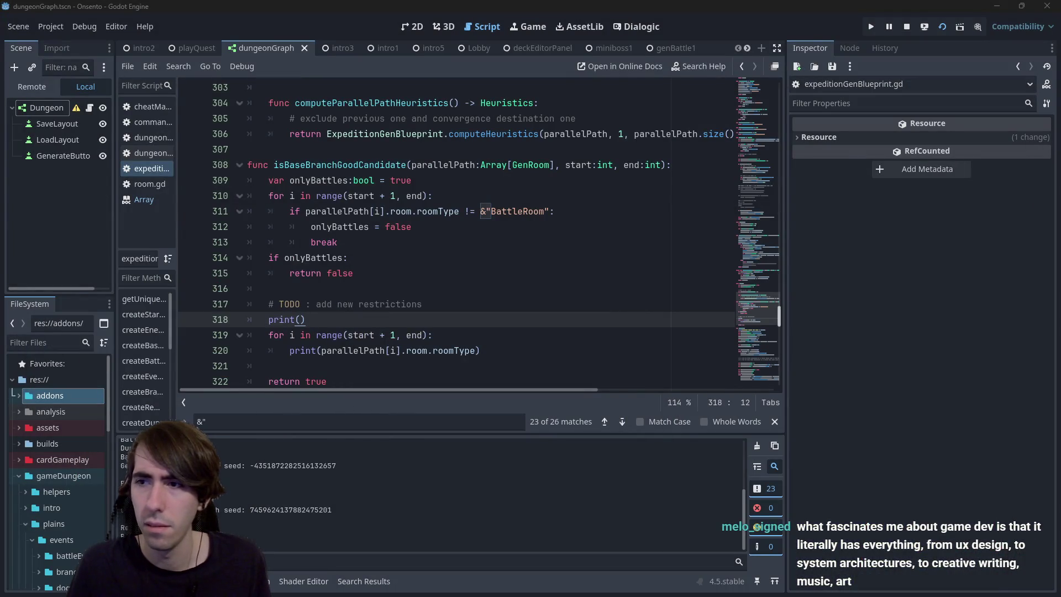
pyautogui.hotkey('alt', 'Tab')
pyautogui.moveTo(574, 316)
pyautogui.mouseDown()
pyautogui.moveTo(777, 452)
pyautogui.moveTo(887, 492)
pyautogui.mouseUp()
pyautogui.moveTo(851, 313)
pyautogui.mouseDown()
pyautogui.moveTo(787, 261)
pyautogui.moveTo(787, 310)
pyautogui.moveTo(730, 297)
pyautogui.moveTo(765, 292)
pyautogui.mouseUp()
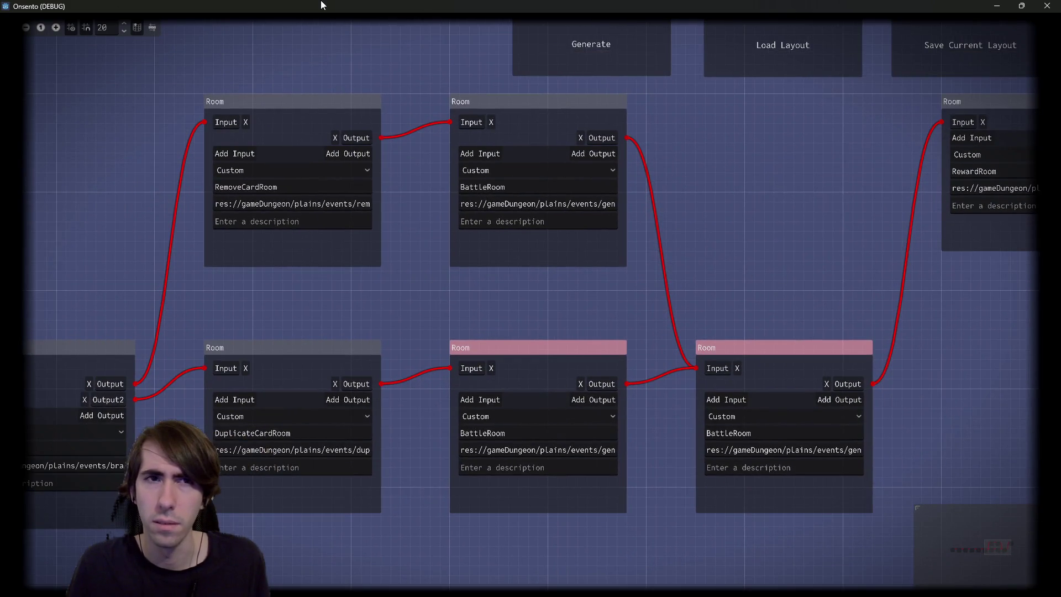
pyautogui.hotkey('alt', 'Tab')
pyautogui.click(373, 195)
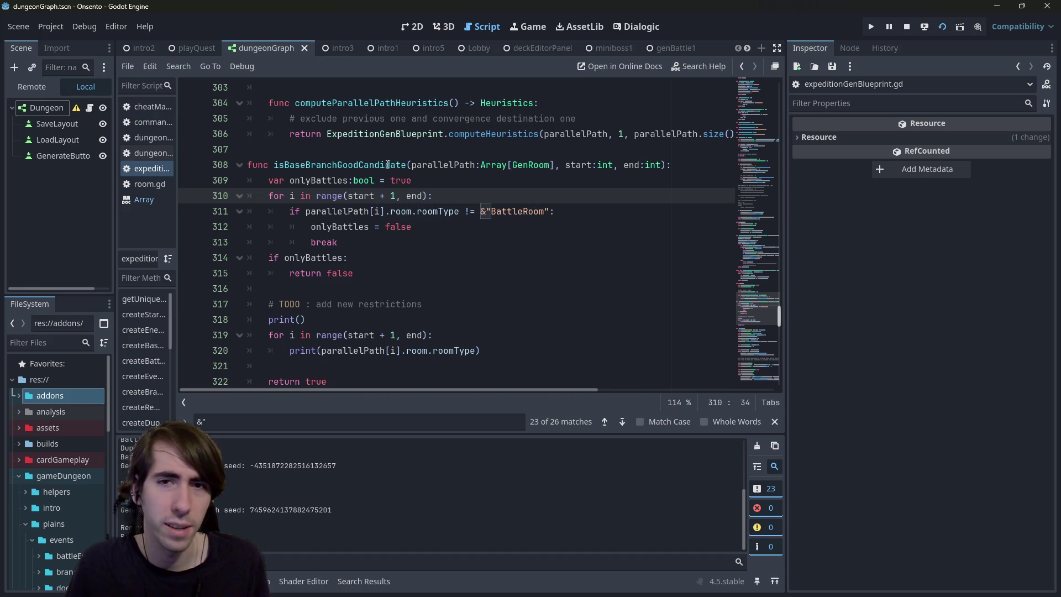
# Step: Drop the + 1 from the loop's start bound, then search the script for isBaseBranchGoodCandidate
pyautogui.doubleClick(339, 165)
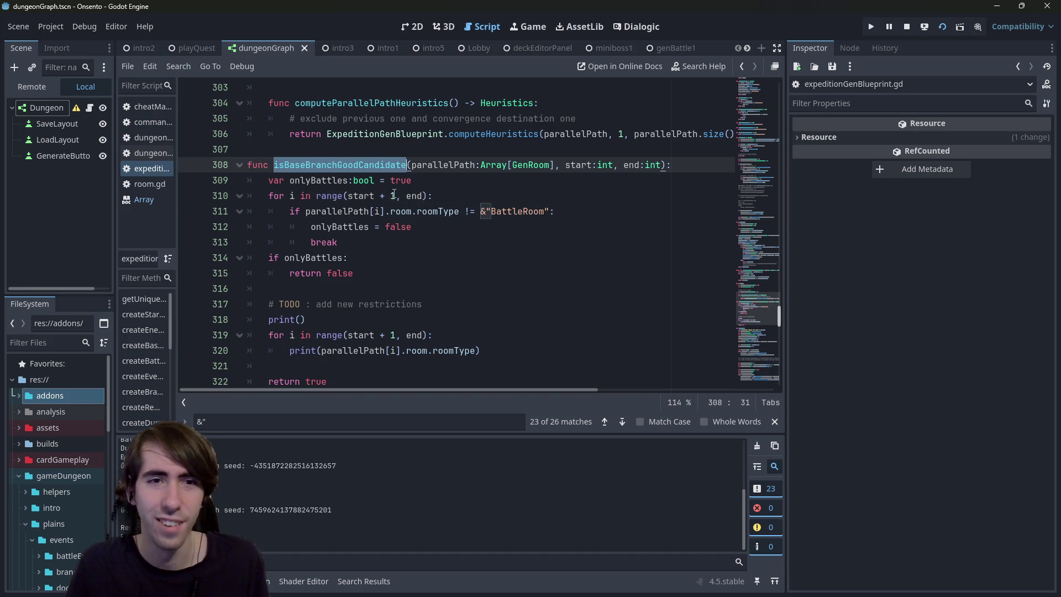
pyautogui.moveTo(394, 196); pyautogui.dragTo(375, 196)
pyautogui.press('BackSpace')
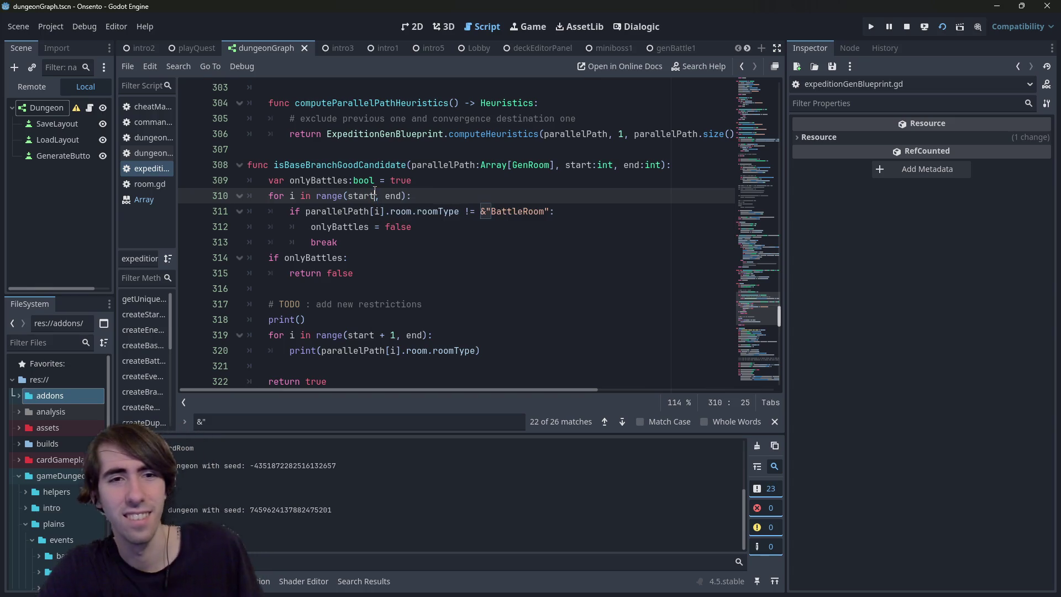
pyautogui.press('Right')
pyautogui.press('Right')
pyautogui.press('Right')
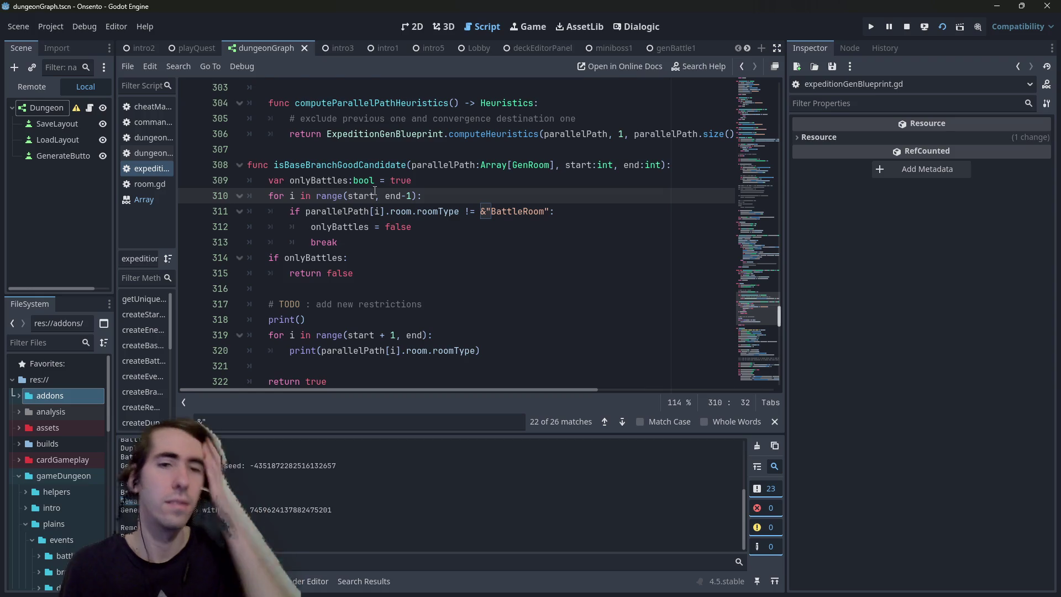
pyautogui.doubleClick(337, 165)
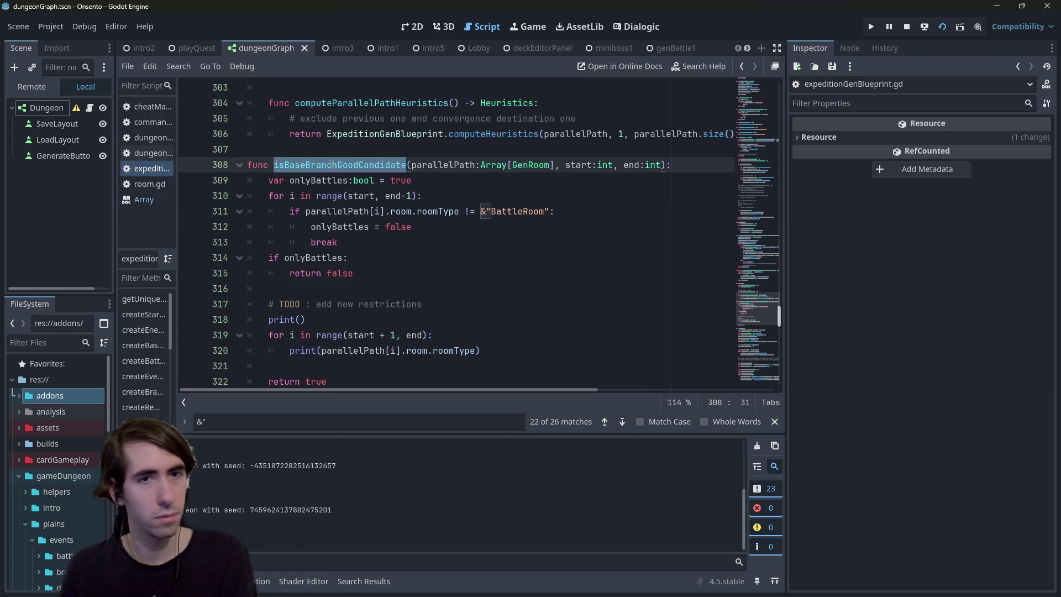
pyautogui.hotkey('ctrl', 'f')
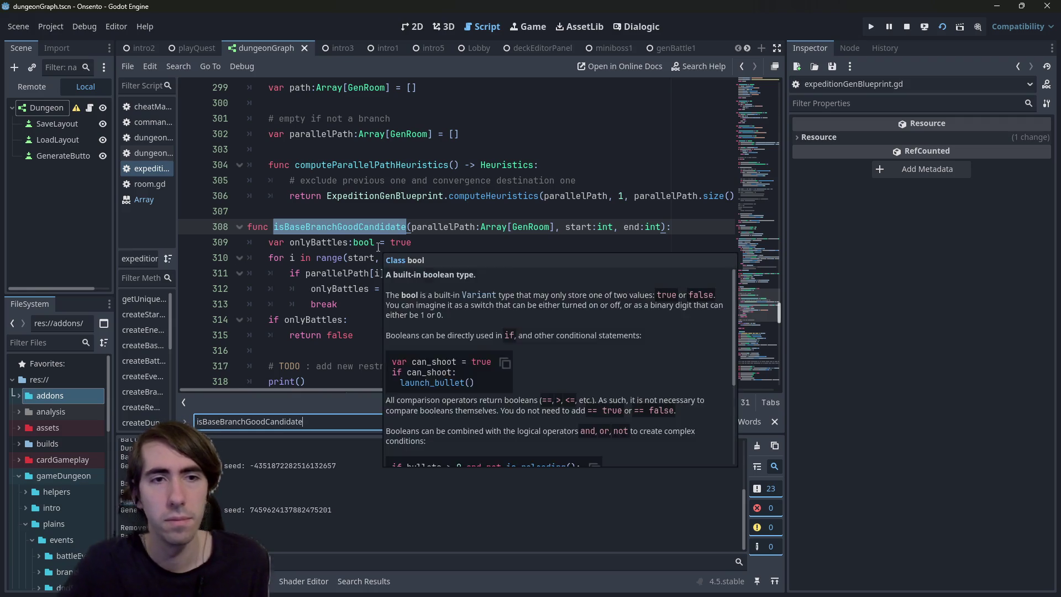
pyautogui.press('Return')
pyautogui.moveTo(508, 390)
pyautogui.mouseDown()
pyautogui.moveTo(636, 388)
pyautogui.moveTo(503, 389)
pyautogui.moveTo(598, 390)
pyautogui.moveTo(446, 403)
pyautogui.mouseUp()
pyautogui.doubleClick(595, 227)
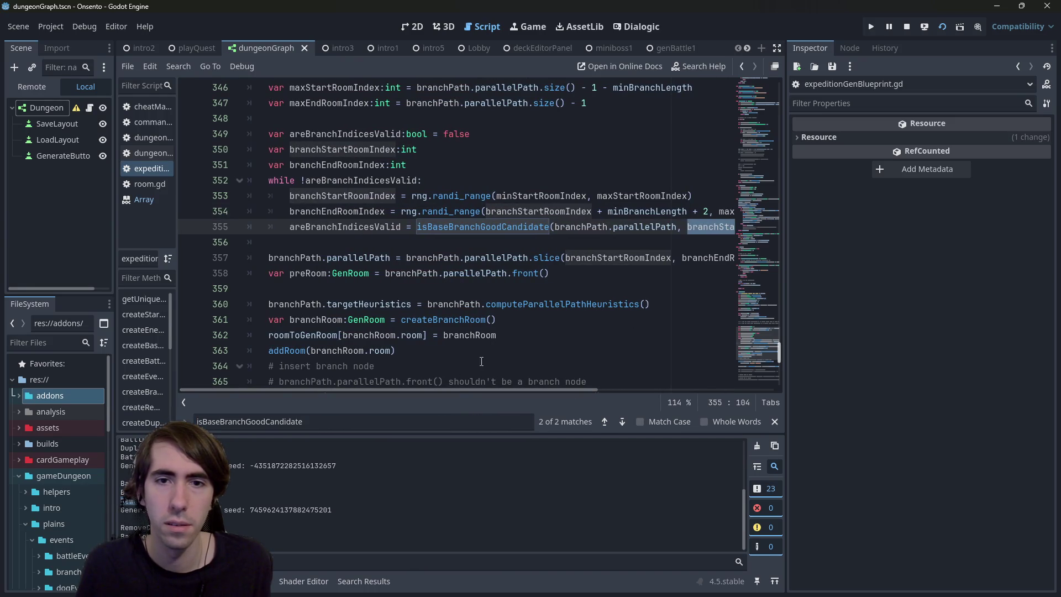
pyautogui.moveTo(645, 387)
pyautogui.mouseDown()
pyautogui.moveTo(460, 383)
pyautogui.moveTo(671, 384)
pyautogui.moveTo(464, 390)
pyautogui.moveTo(565, 379)
pyautogui.moveTo(459, 394)
pyautogui.moveTo(566, 383)
pyautogui.moveTo(442, 383)
pyautogui.mouseUp()
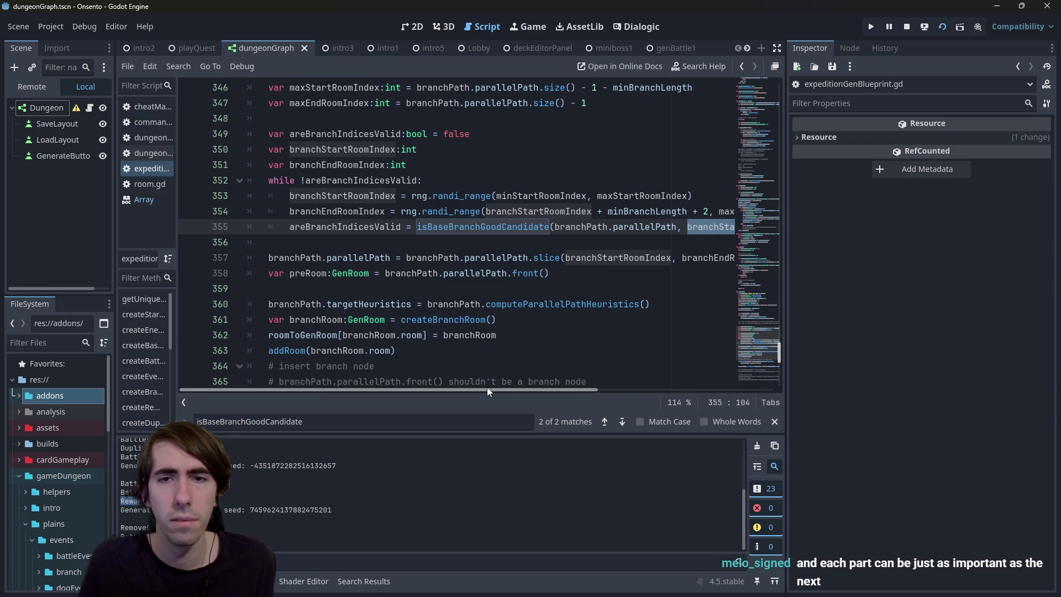
pyautogui.moveTo(486, 387); pyautogui.dragTo(535, 390)
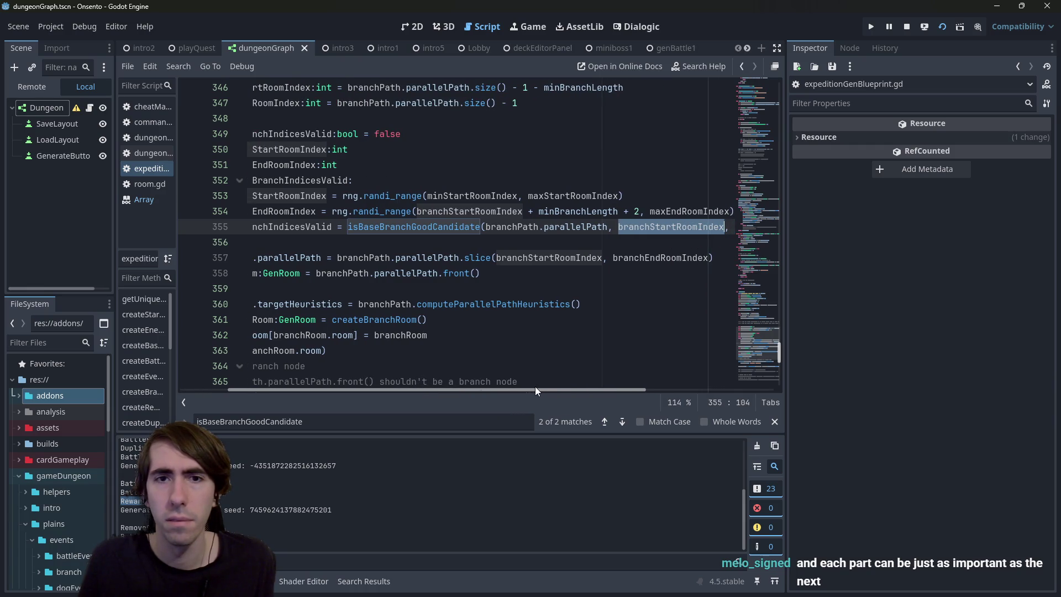
pyautogui.moveTo(535, 389); pyautogui.dragTo(487, 390)
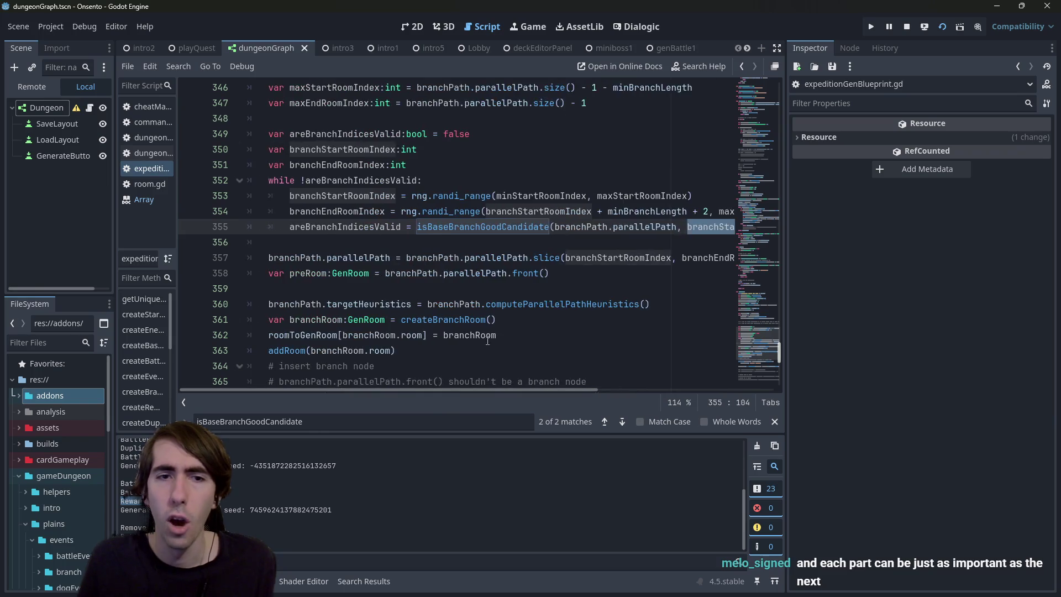
pyautogui.scroll(-4, 505, 380)
pyautogui.hscroll(3, 505, 380)
pyautogui.hscroll(-3, 504, 379)
pyautogui.scroll(-6, 486, 315)
pyautogui.scroll(3, 487, 316)
pyautogui.scroll(6, 486, 315)
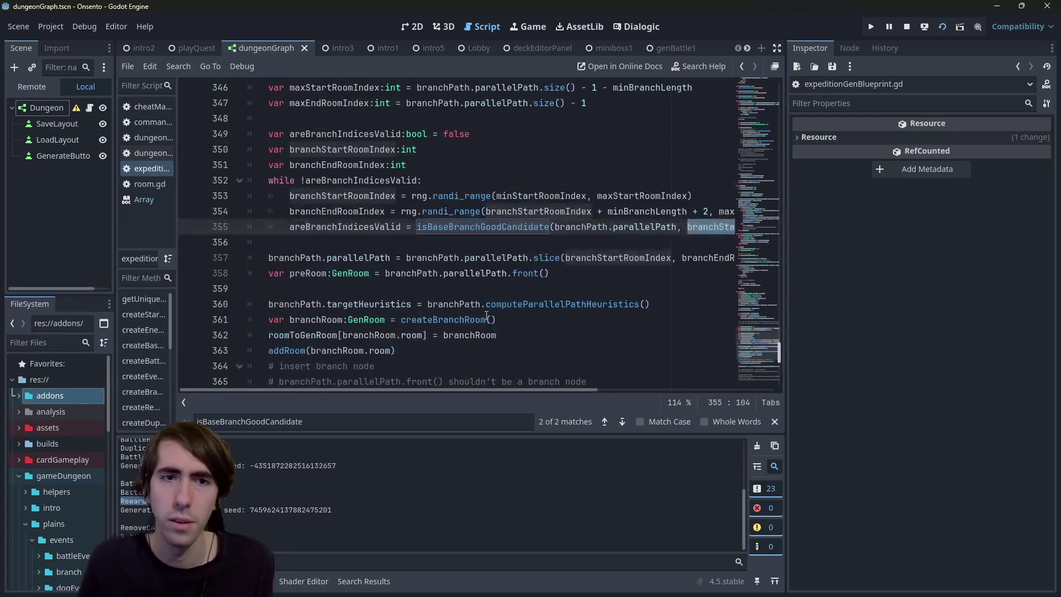
pyautogui.click(559, 305)
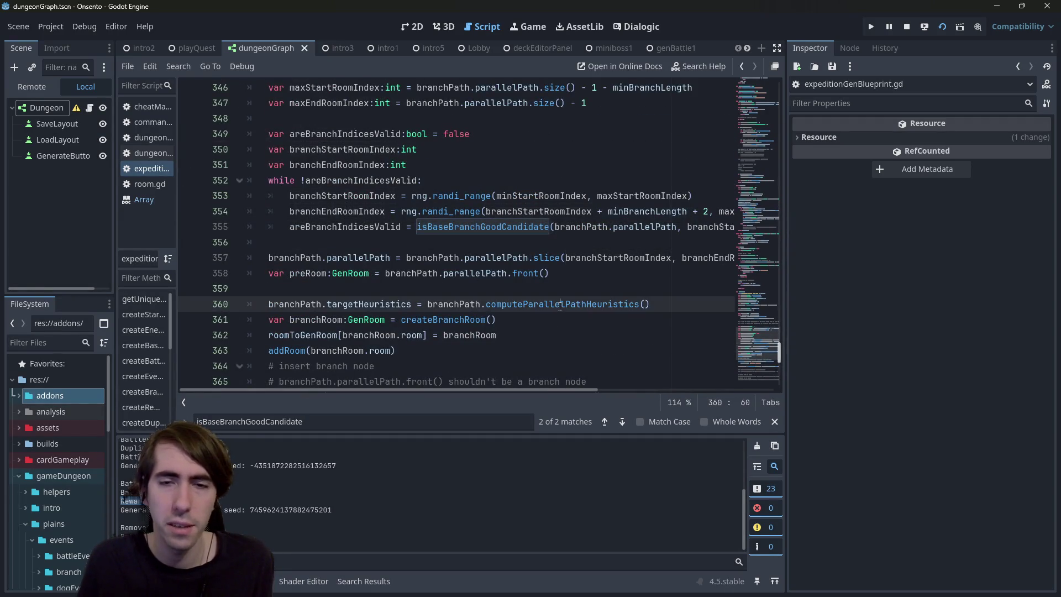
pyautogui.moveTo(543, 390)
pyautogui.mouseDown()
pyautogui.moveTo(603, 387)
pyautogui.moveTo(468, 379)
pyautogui.moveTo(562, 392)
pyautogui.mouseUp()
pyautogui.click(520, 307)
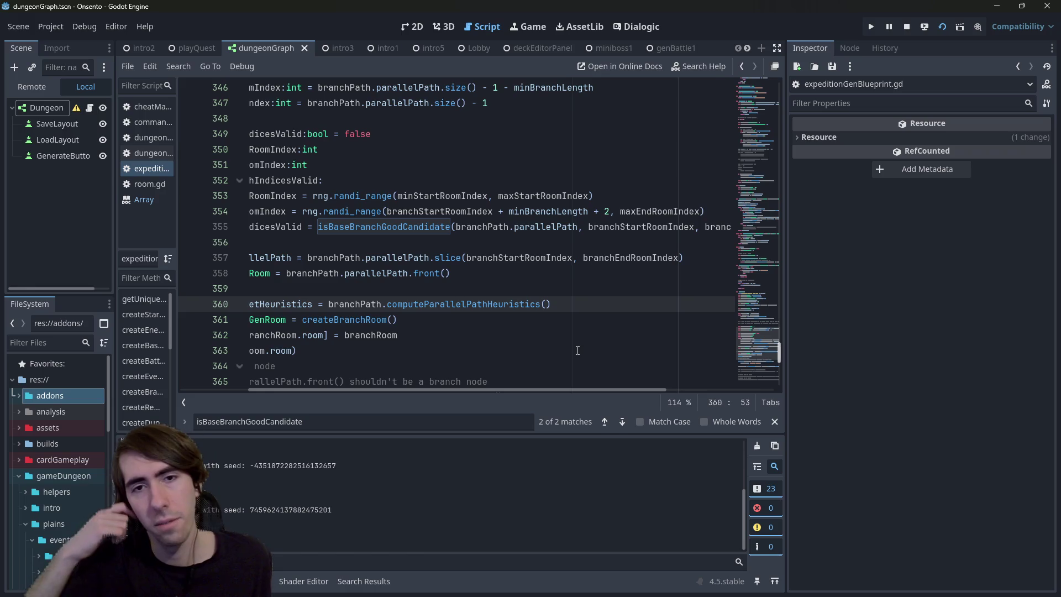
pyautogui.doubleClick(524, 259)
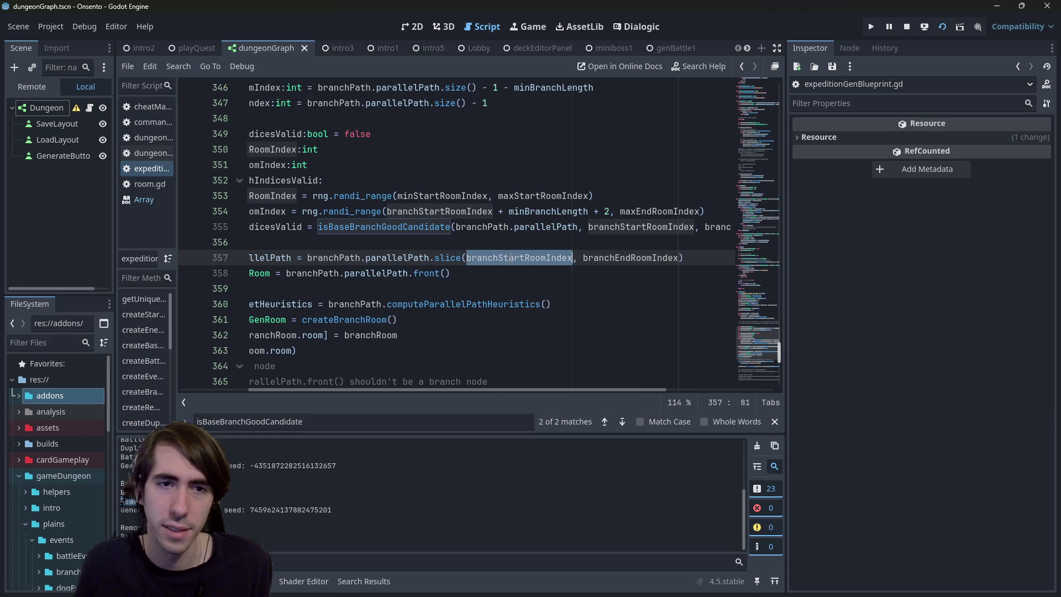
pyautogui.moveTo(511, 258)
pyautogui.doubleClick(609, 257)
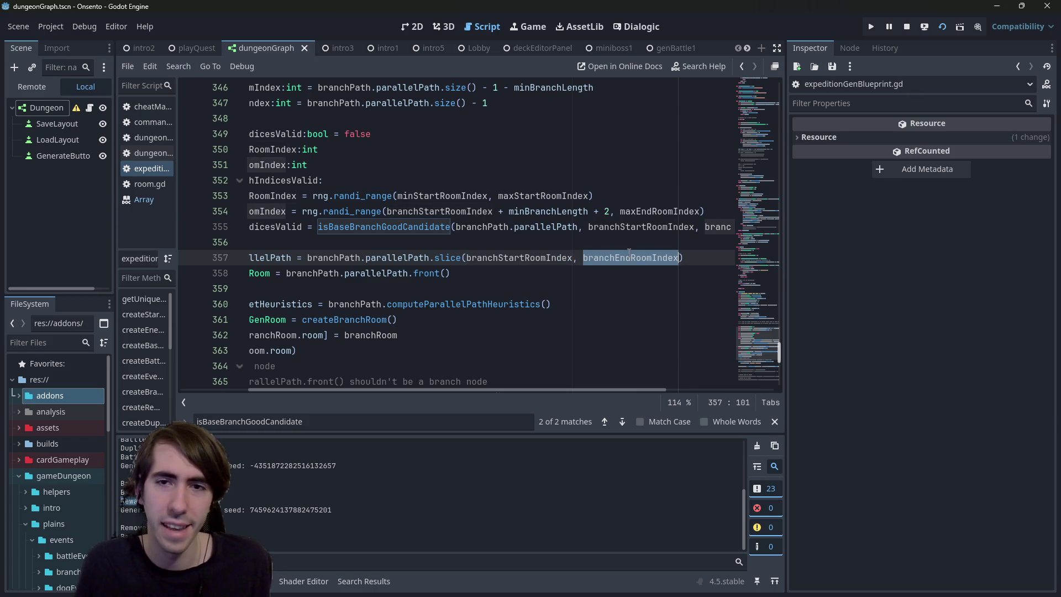
pyautogui.moveTo(608, 257)
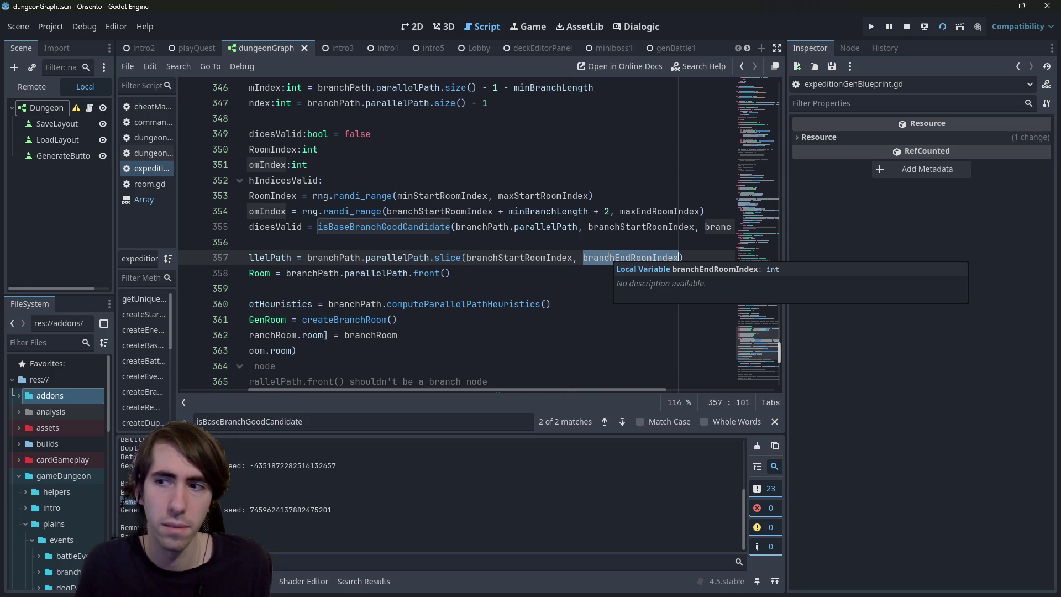
pyautogui.click(434, 227)
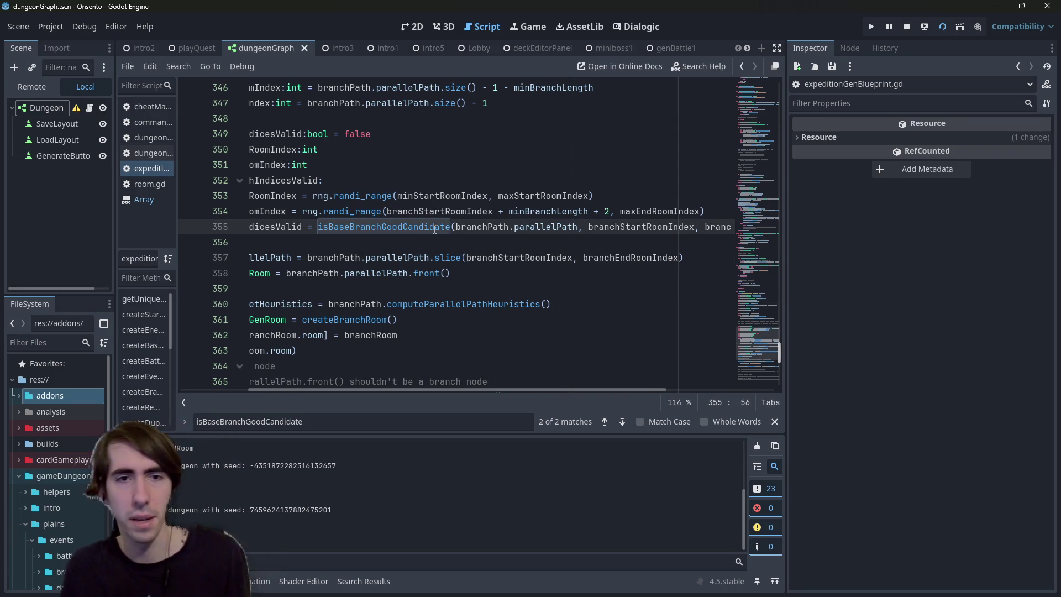
pyautogui.keyDown('ctrl'); pyautogui.click(434, 228); pyautogui.keyUp('ctrl')
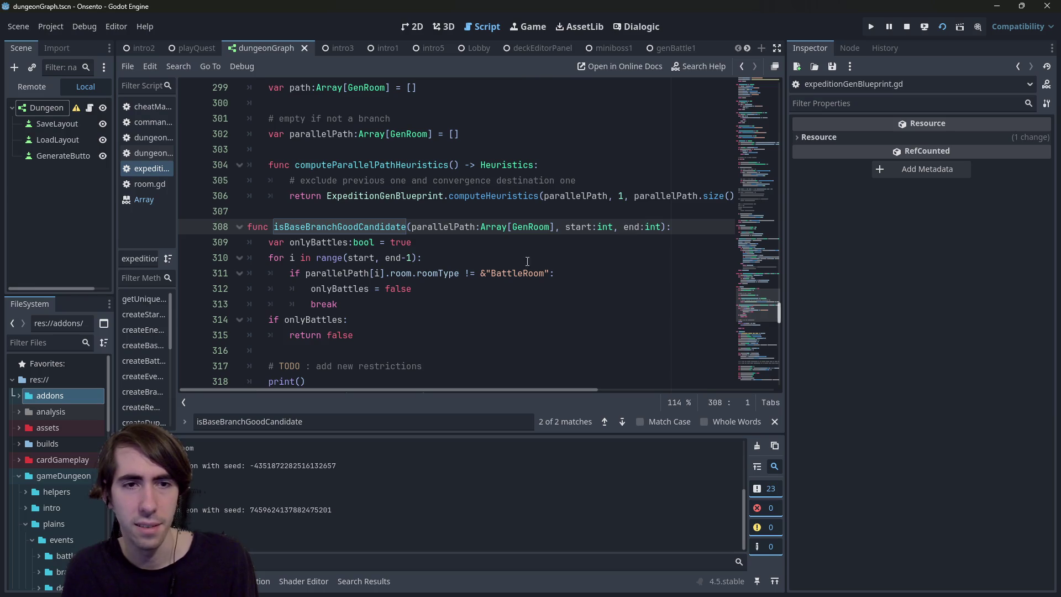
# Step: Inspect the start and end parameters in the line 310 loop range
pyautogui.doubleClick(397, 263)
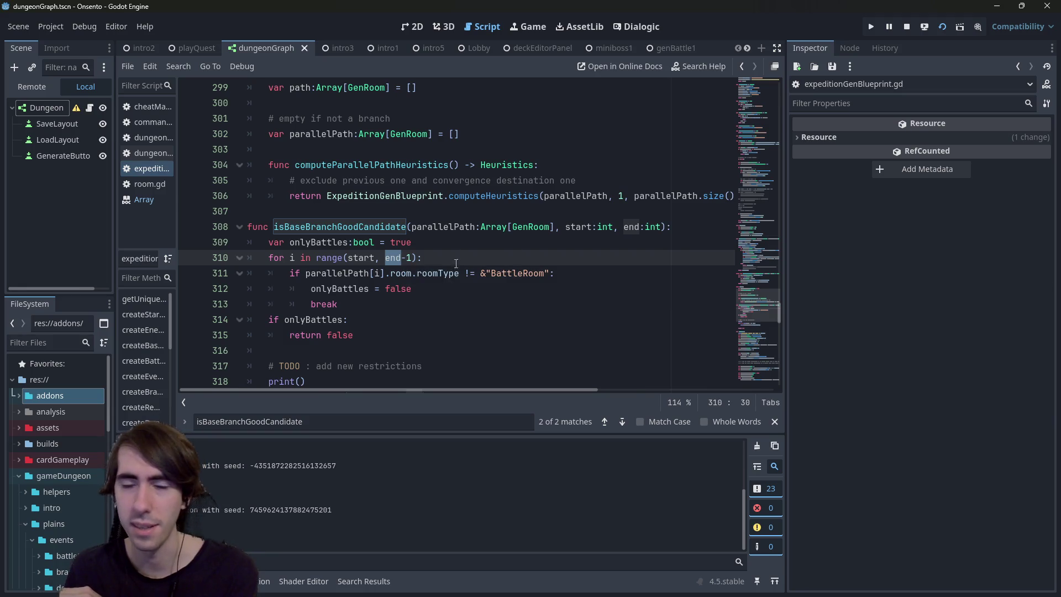
pyautogui.click(396, 257)
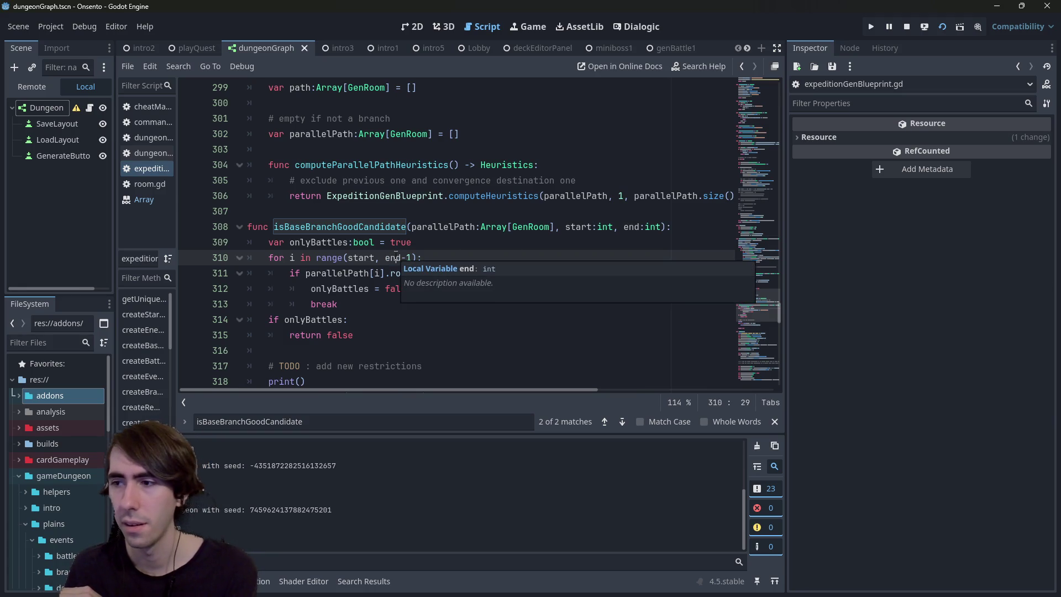
pyautogui.doubleClick(372, 257)
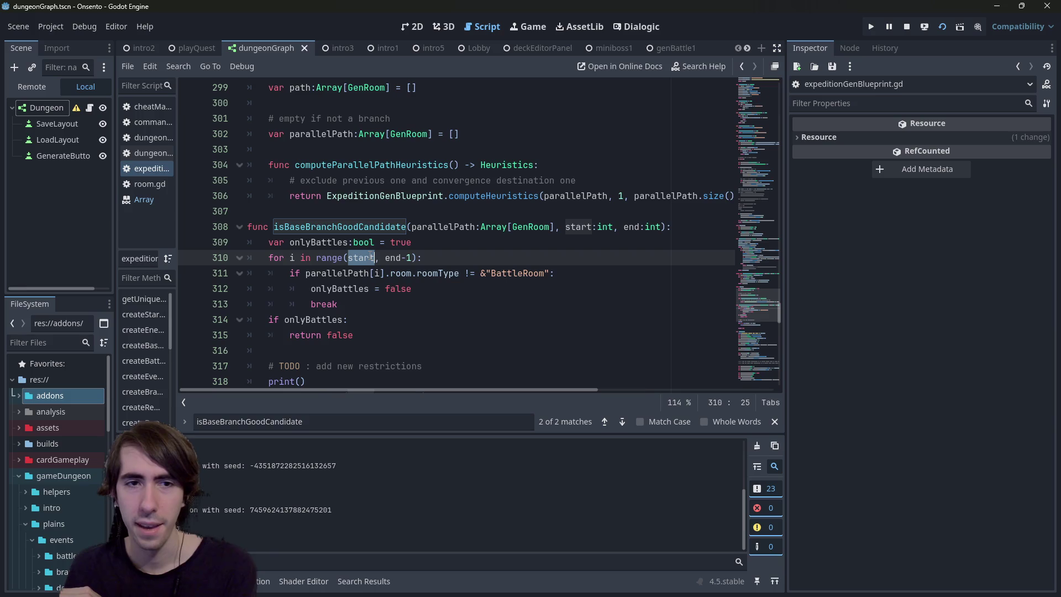
pyautogui.moveTo(371, 258)
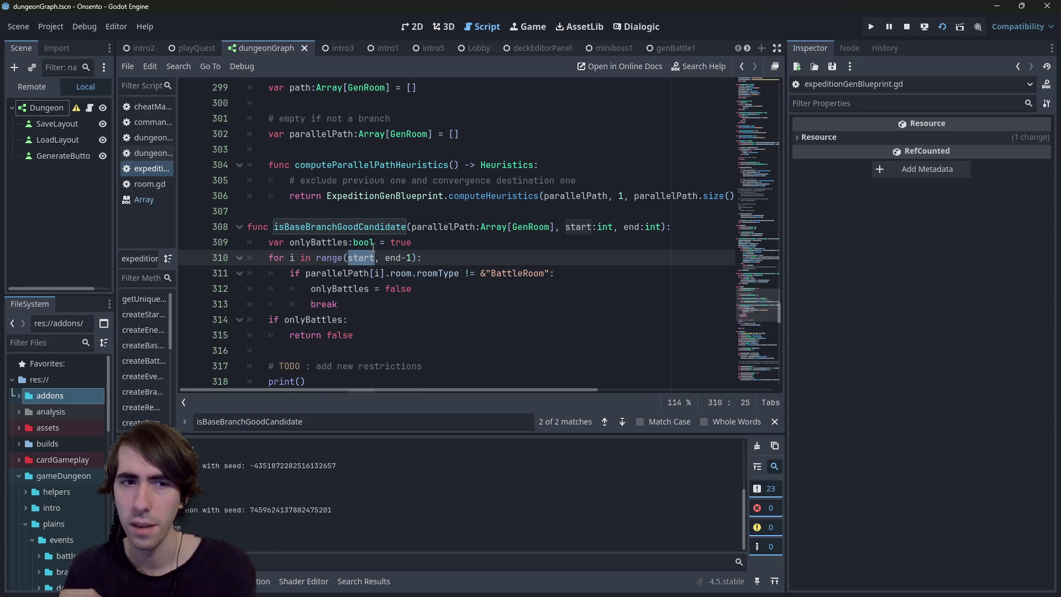
# Step: Jump back to the call at line 355, review branchStartRoomIndex and parallelPath, and restart the scene
pyautogui.hotkey('alt', 'Left')
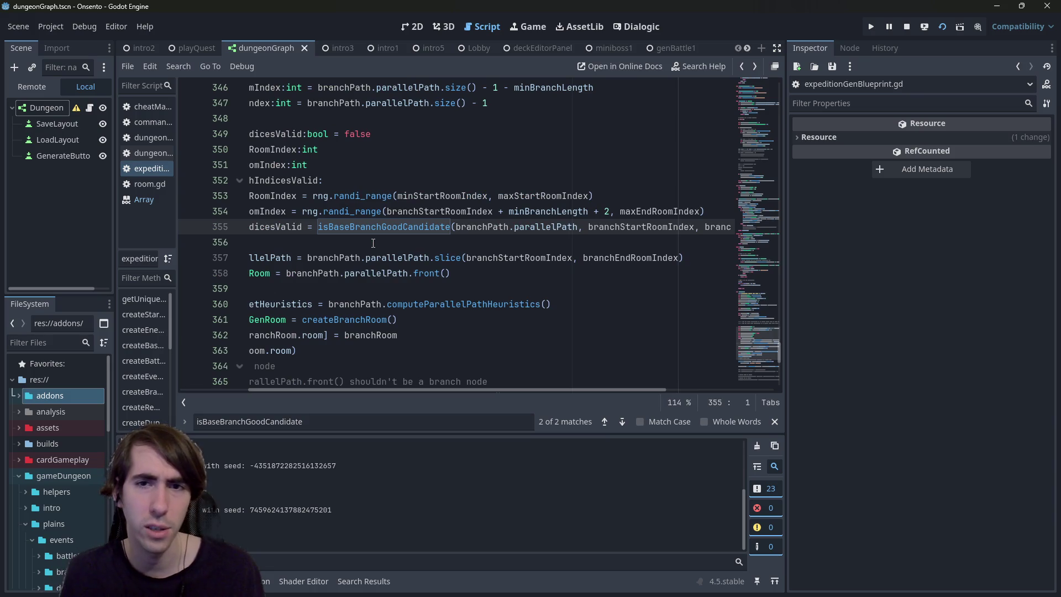
pyautogui.scroll(1, 420, 254)
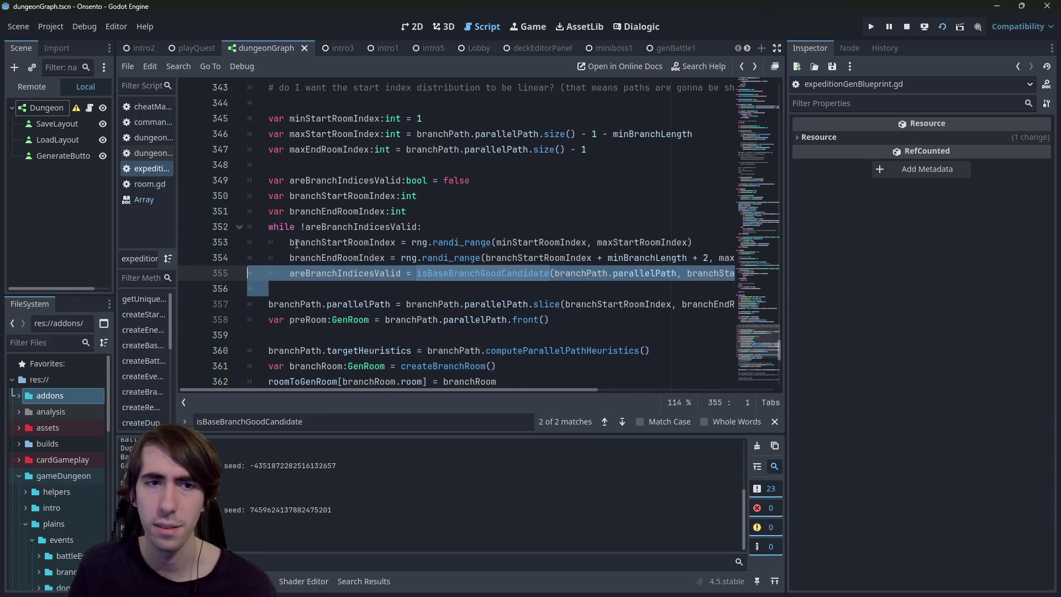
pyautogui.doubleClick(330, 242)
pyautogui.scroll(-1, 512, 319)
pyautogui.click(496, 258)
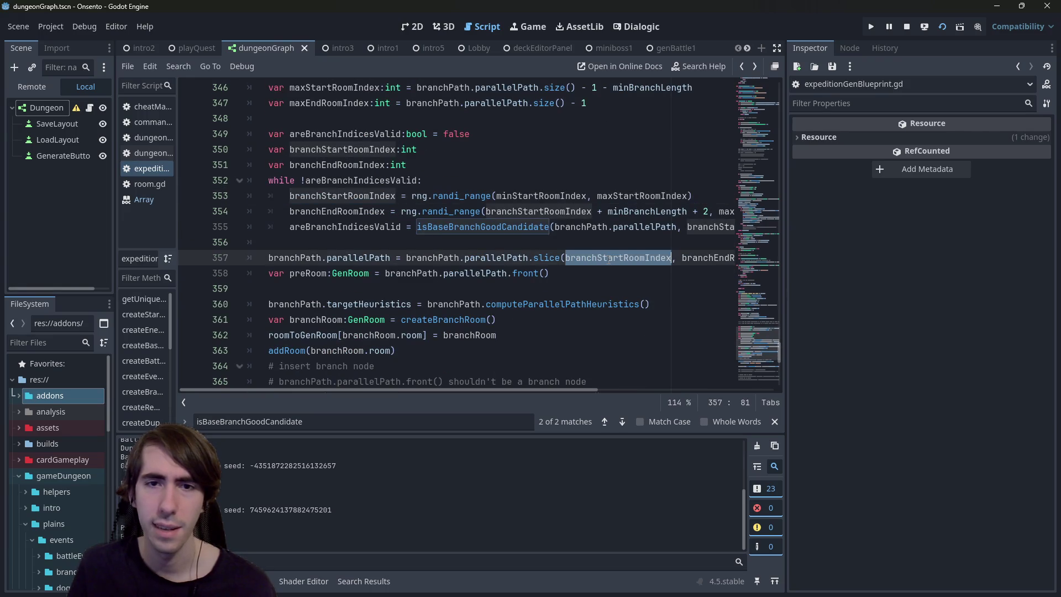
pyautogui.doubleClick(495, 258)
pyautogui.scroll(-1, 497, 266)
pyautogui.scroll(1, 500, 274)
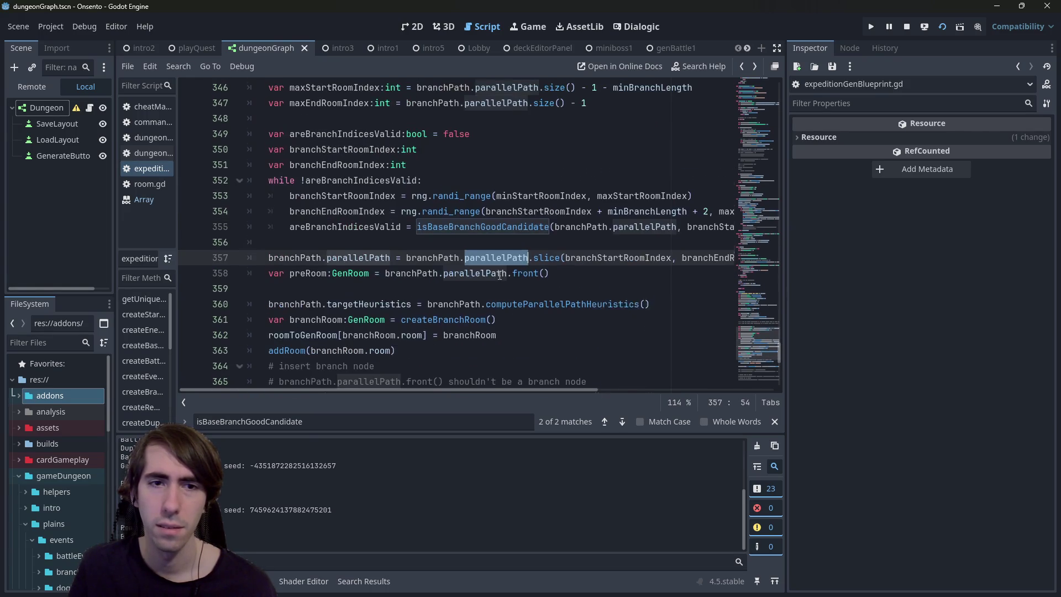
pyautogui.click(907, 27)
pyautogui.click(942, 28)
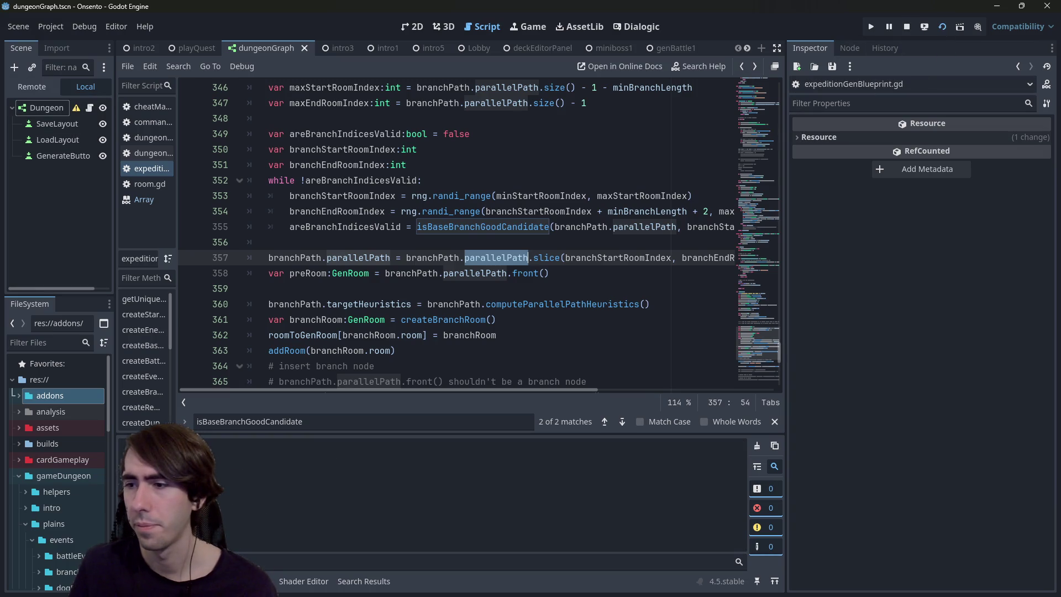